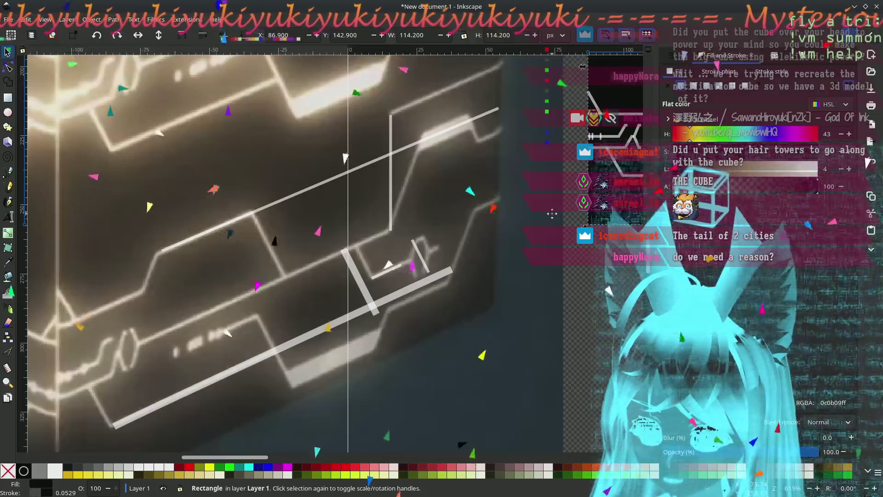
Step: Drag the short vertical traced line left onto the photo's matching vertical trace
middle_drag(551, 214, 499, 210)
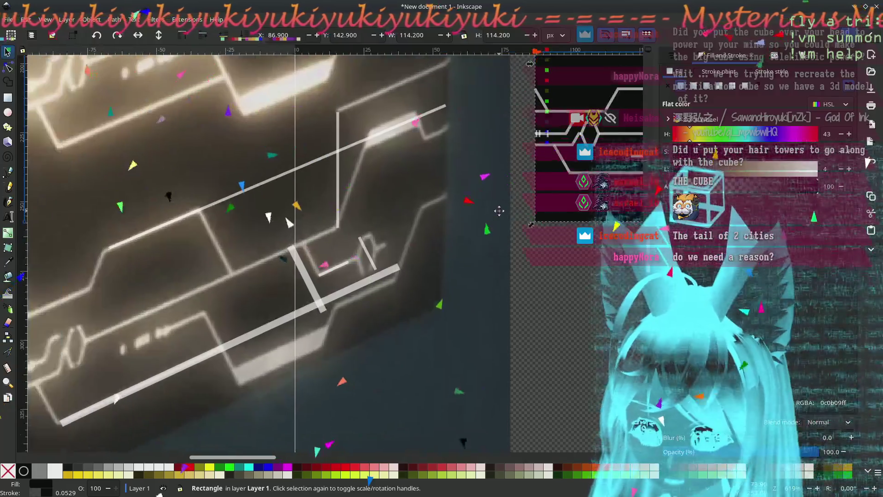
shift+scroll(501, 211, left, 3)
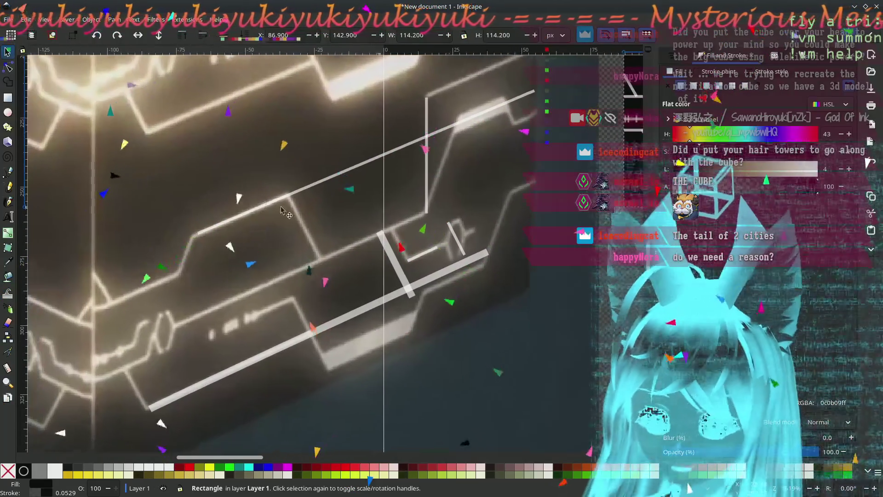
click(425, 177)
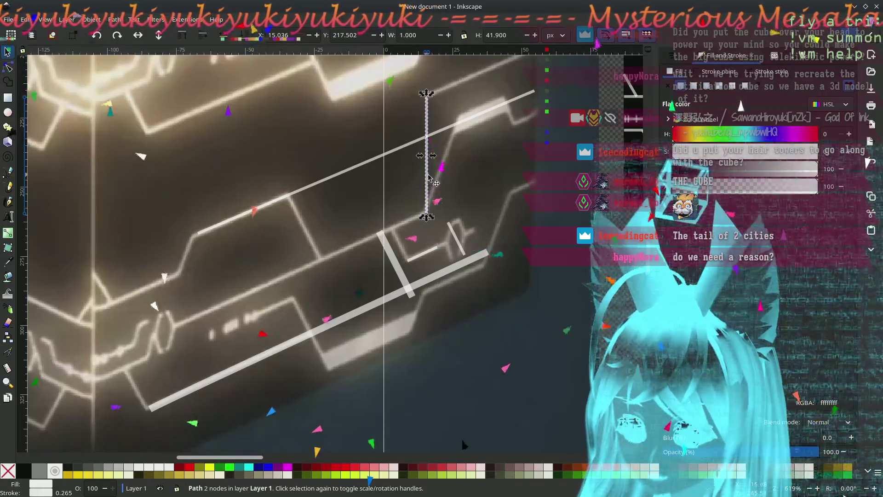
drag(428, 176, 197, 319)
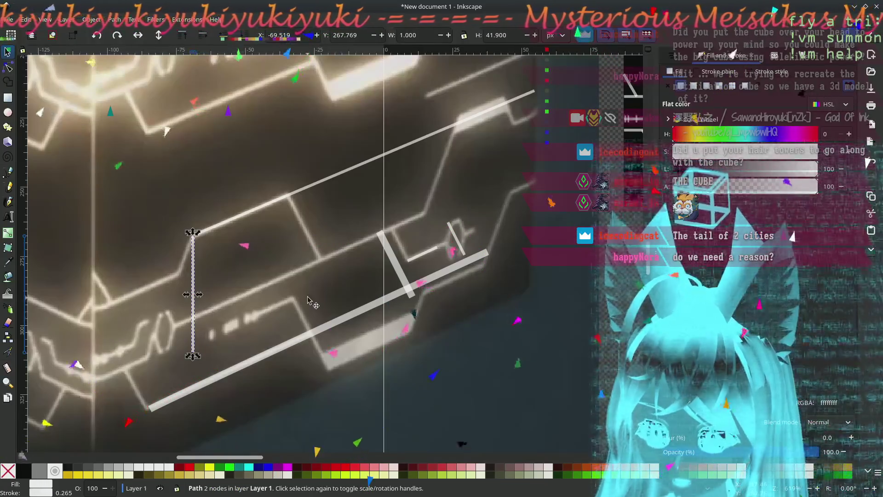
click(414, 276)
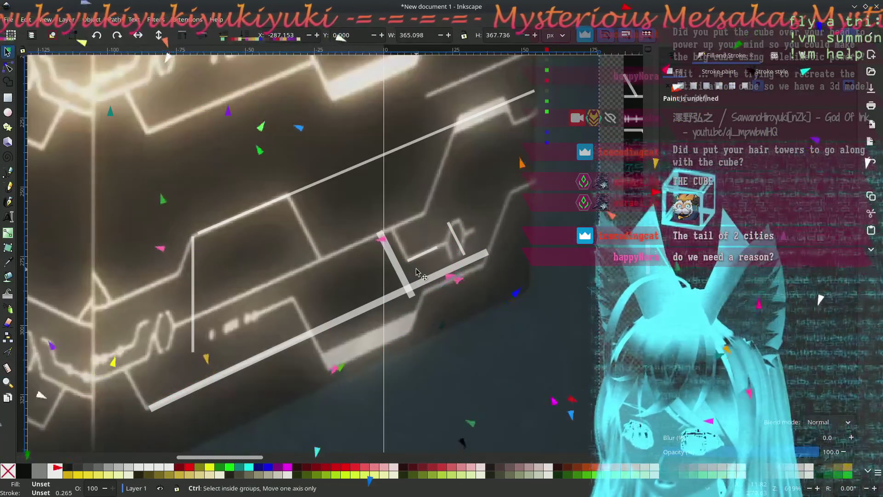
ctrl+scroll(417, 272, down, 2)
shift+scroll(406, 279, right, 5)
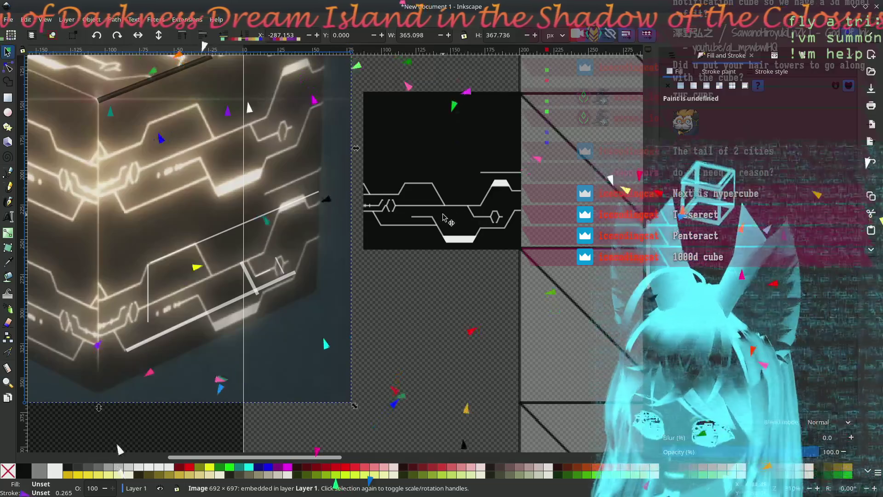
ctrl+scroll(422, 223, up, 2)
ctrl+scroll(325, 227, up, 1)
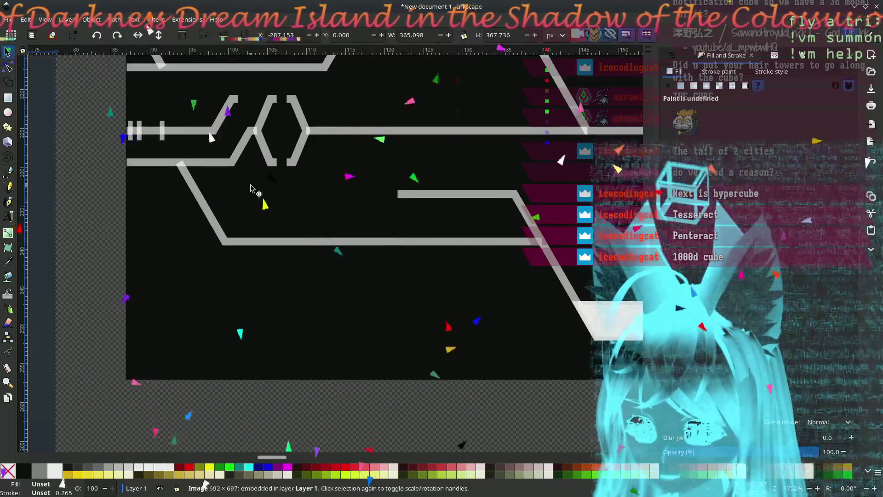
ctrl+scroll(276, 221, up, 1)
ctrl+scroll(296, 253, up, 1)
ctrl+scroll(324, 258, up, 1)
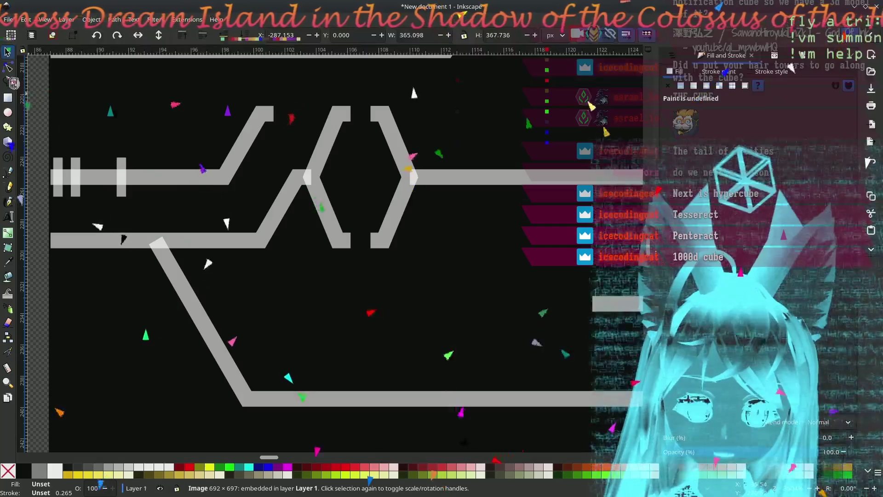
Step: Draw a new short straight line on the black track drawing with the Pen tool
click(7, 171)
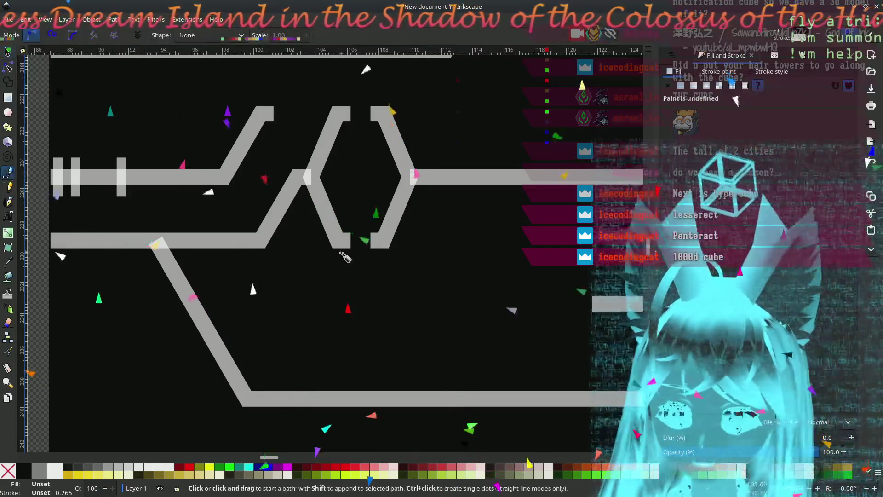
click(371, 240)
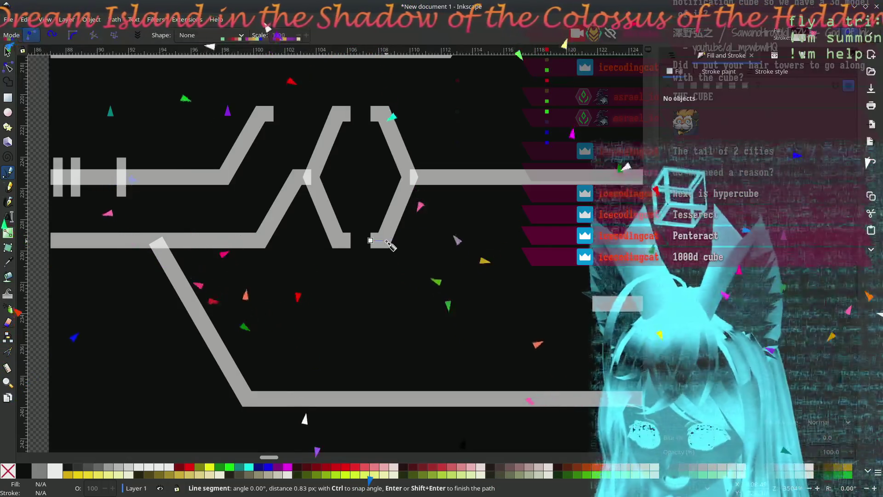
key(Return)
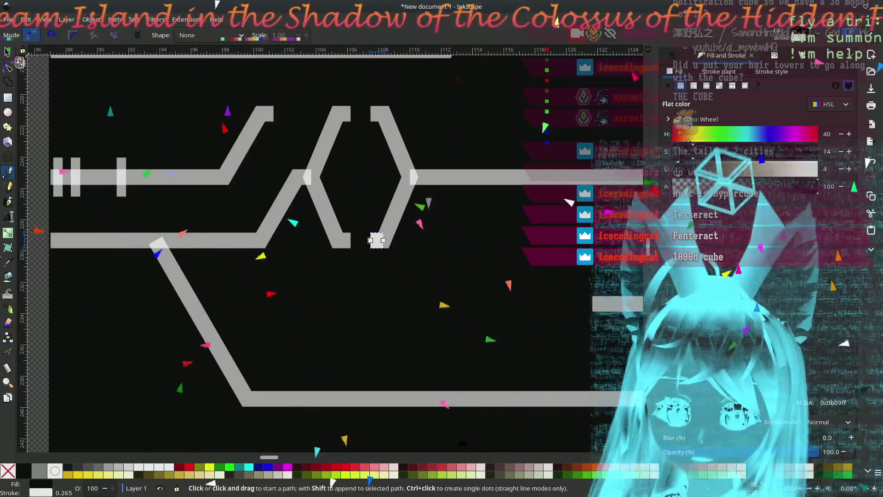
key(s)
Step: Place the new vertical bar just below the tick marks on the upper-left track
mouse_move(373, 243)
mouse_down()
mouse_move(129, 213)
mouse_move(146, 212)
mouse_up()
click(122, 195)
click(146, 201)
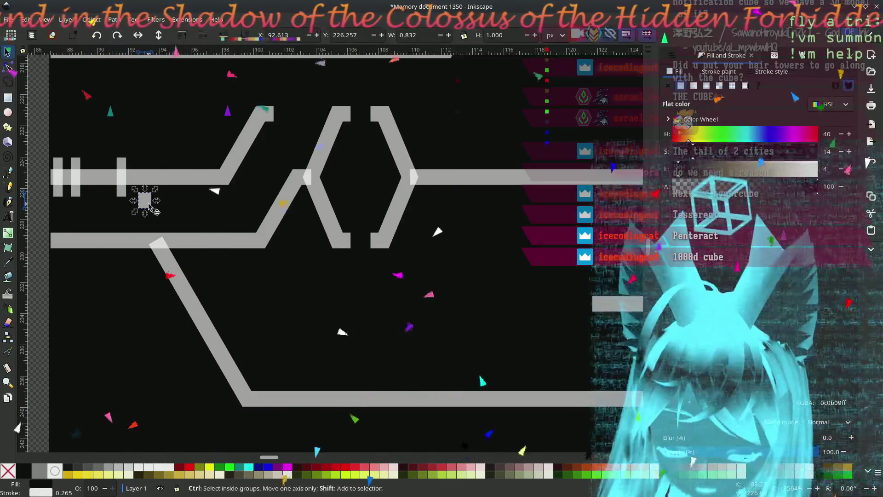
click(149, 207)
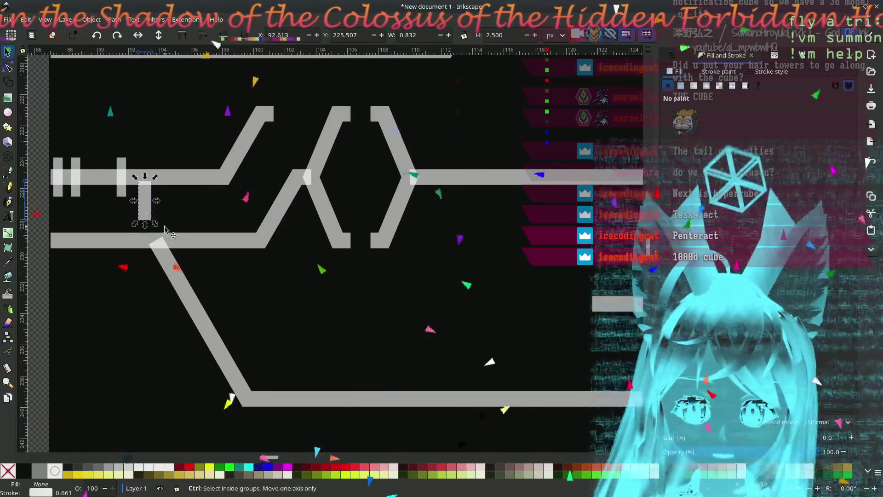
ctrl+scroll(145, 210, down, 6)
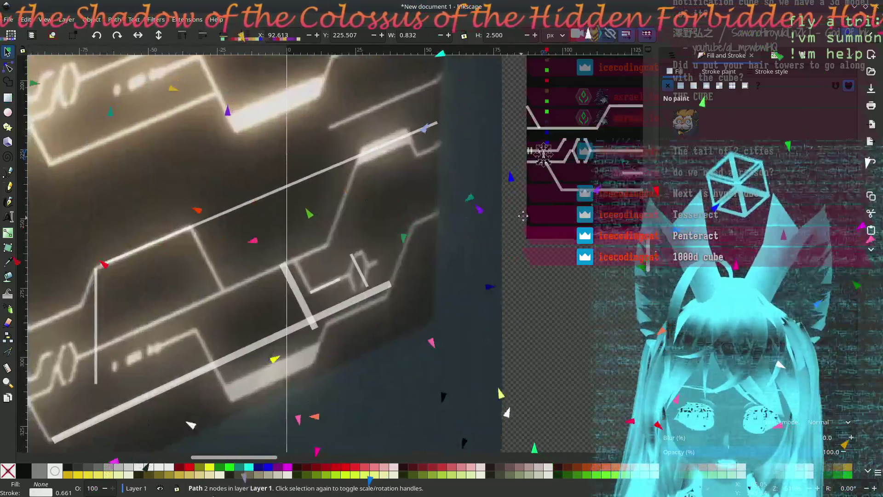
middle_drag(523, 215, 632, 185)
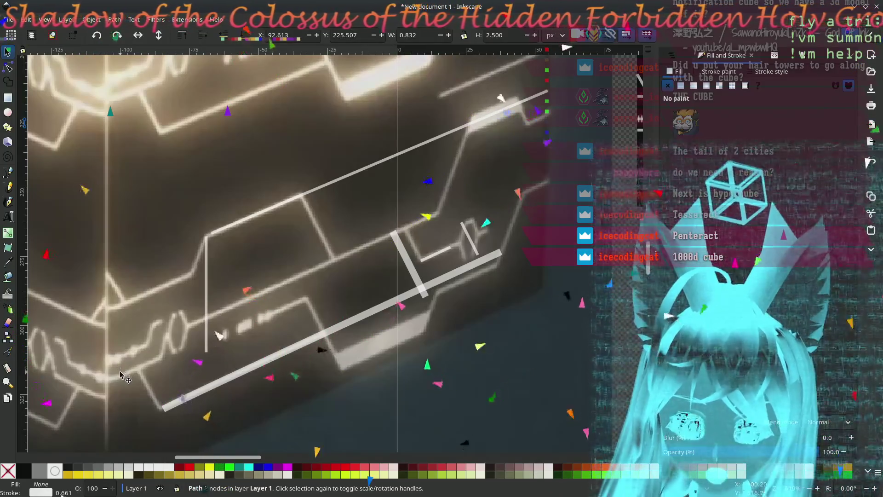
ctrl+scroll(123, 376, down, 1)
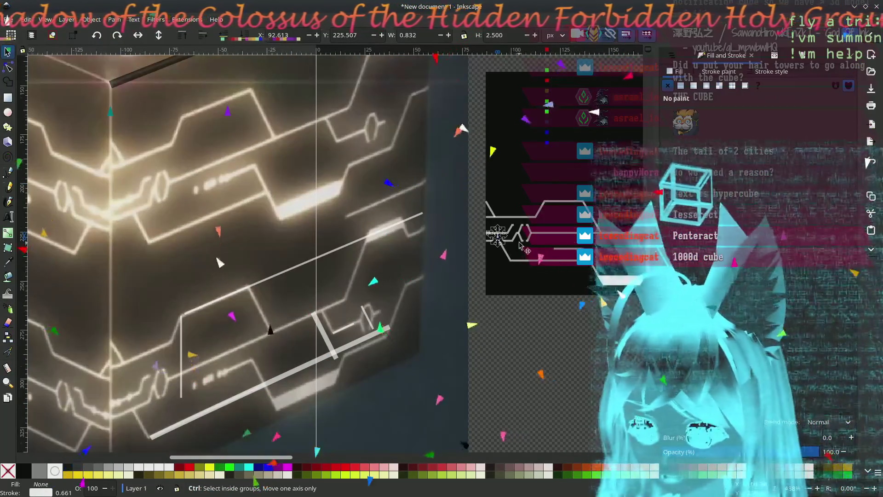
ctrl+scroll(520, 245, up, 3)
Step: Delete the second and leftmost tick marks from the upper track's left end
click(300, 280)
ctrl+scroll(218, 302, up, 1)
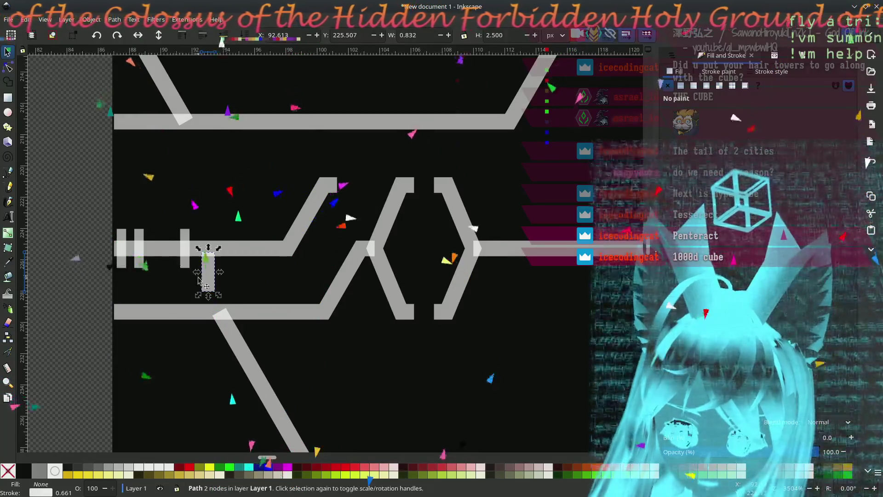
click(139, 255)
key(Delete)
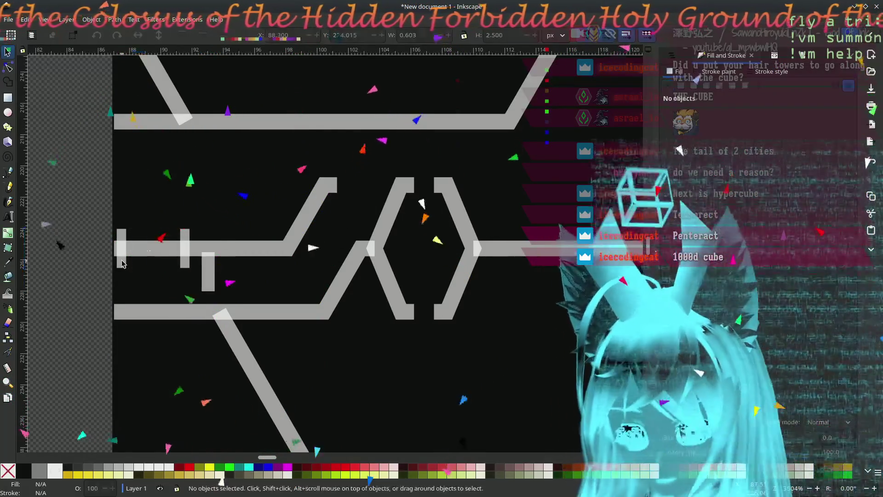
click(122, 263)
key(Delete)
Step: Move a tick mark along the upper track, stamp a copy and pull the right one closer
click(186, 266)
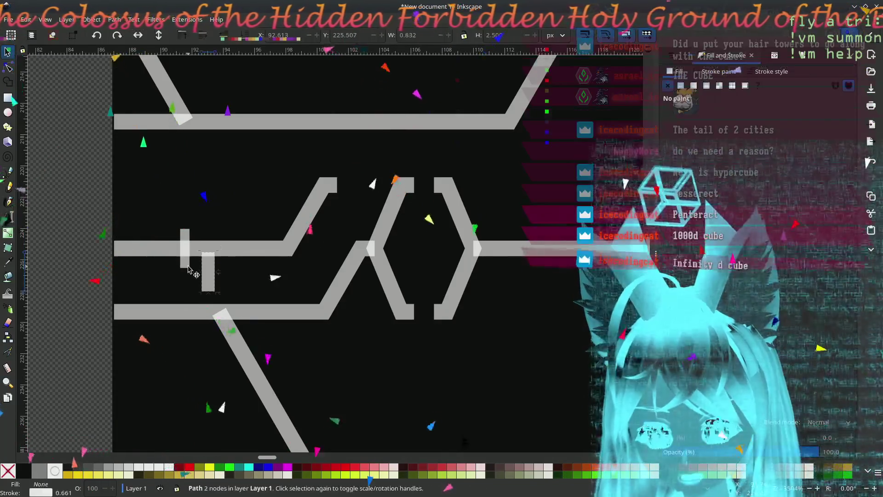
mouse_move(207, 277)
mouse_down()
mouse_move(143, 288)
mouse_move(128, 251)
mouse_move(214, 252)
mouse_up()
key(ctrl+d)
key(ctrl+d)
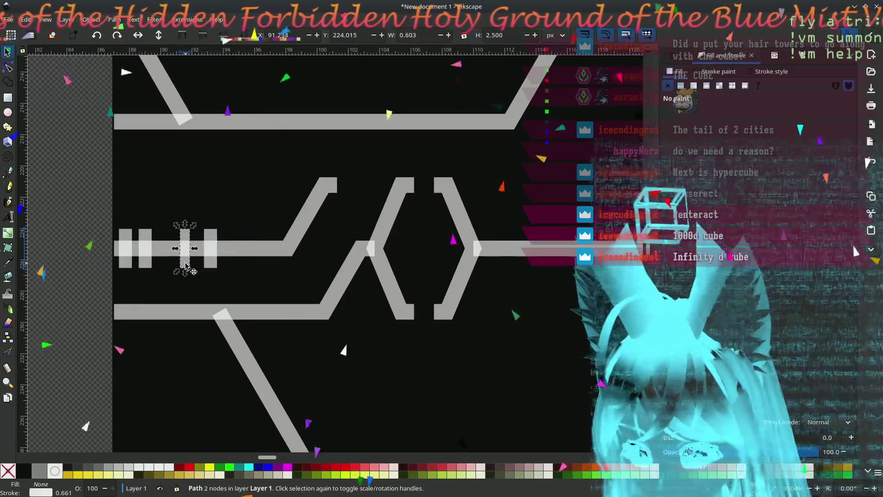
click(221, 259)
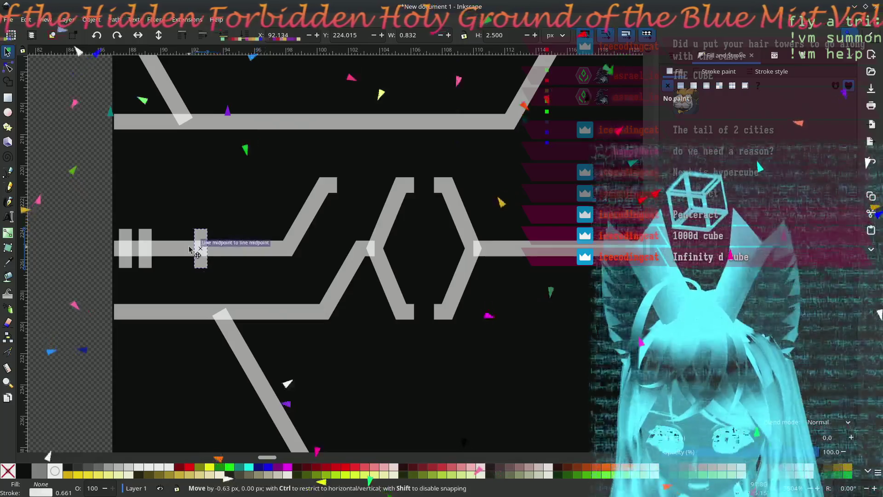
drag(212, 256, 189, 257)
key(5)
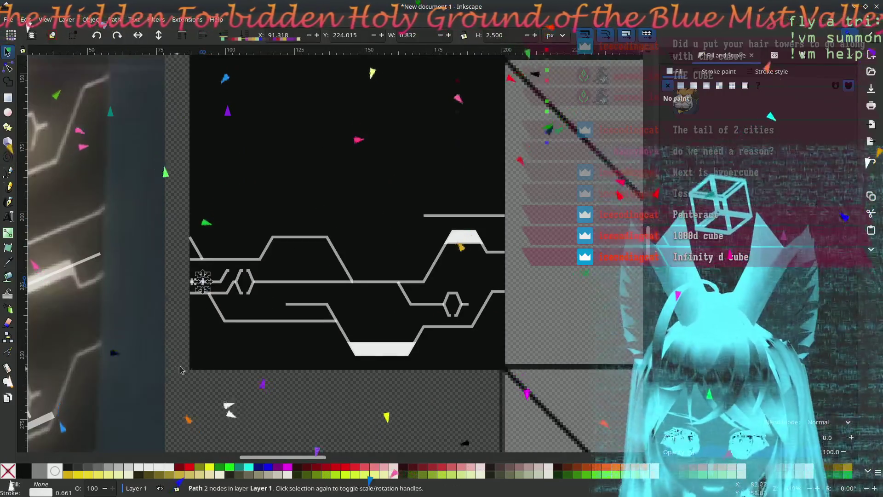
ctrl+scroll(359, 249, up, 3)
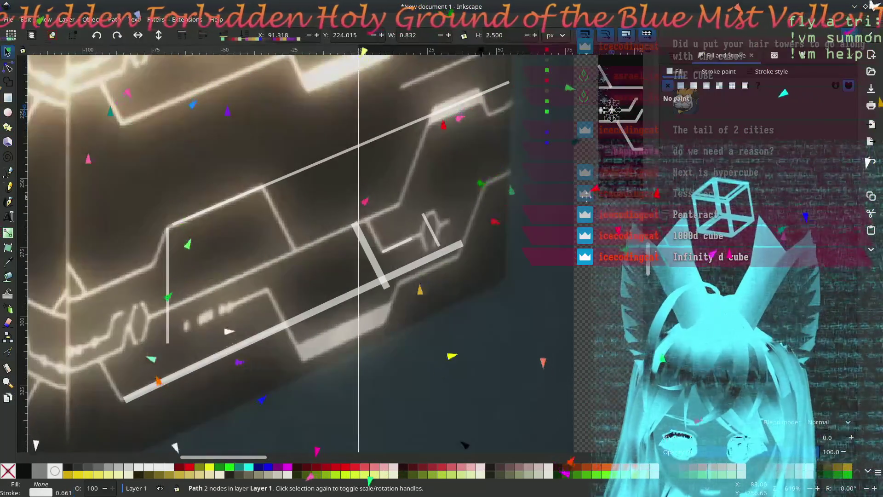
ctrl+scroll(345, 207, up, 2)
ctrl+scroll(345, 207, up, 2)
ctrl+scroll(344, 211, up, 1)
ctrl+scroll(343, 218, up, 2)
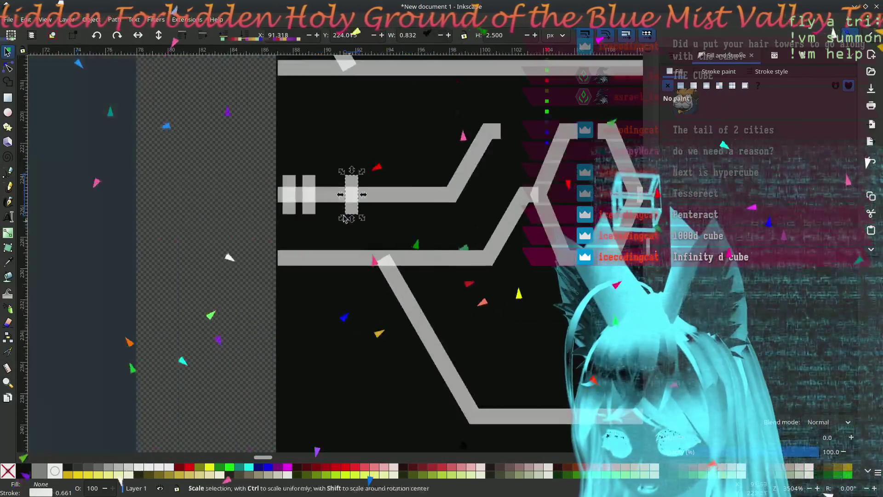
Step: Nudge the right and left tick marks slightly right to even their spacing
drag(350, 200, 362, 200)
click(310, 195)
drag(309, 195, 315, 195)
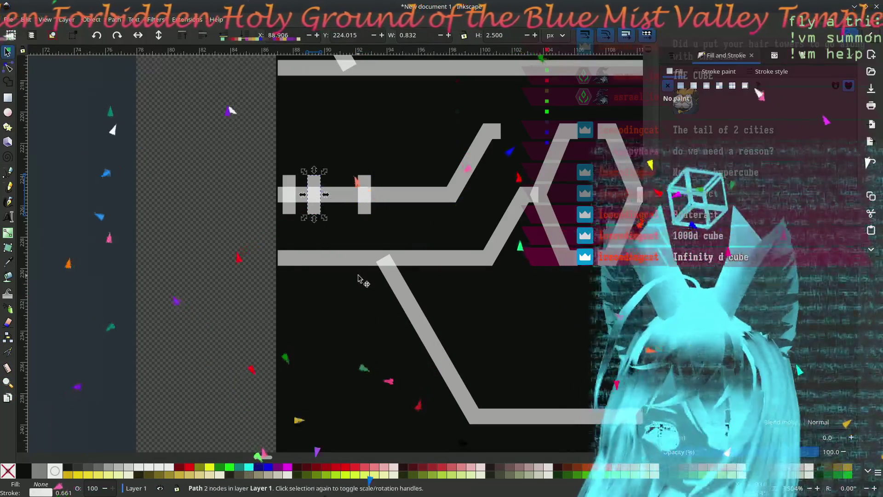
ctrl+scroll(363, 289, down, 1)
ctrl+scroll(255, 296, down, 2)
ctrl+scroll(266, 307, down, 1)
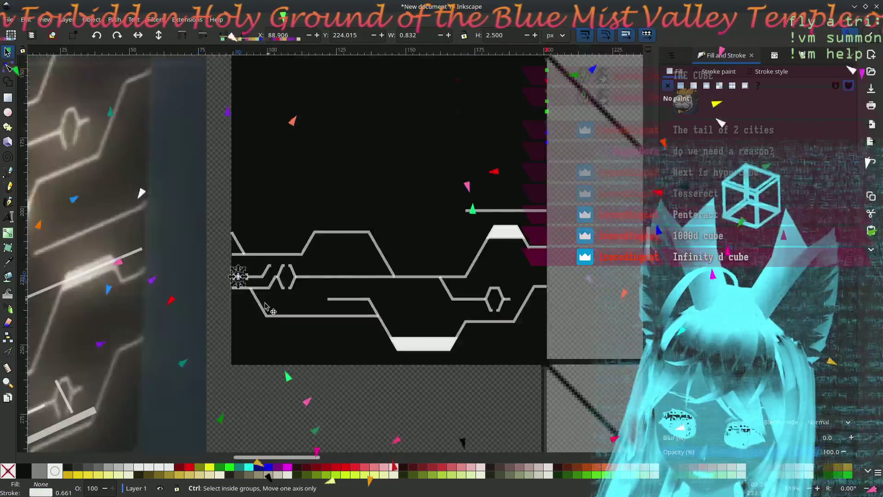
middle_drag(266, 307, 543, 230)
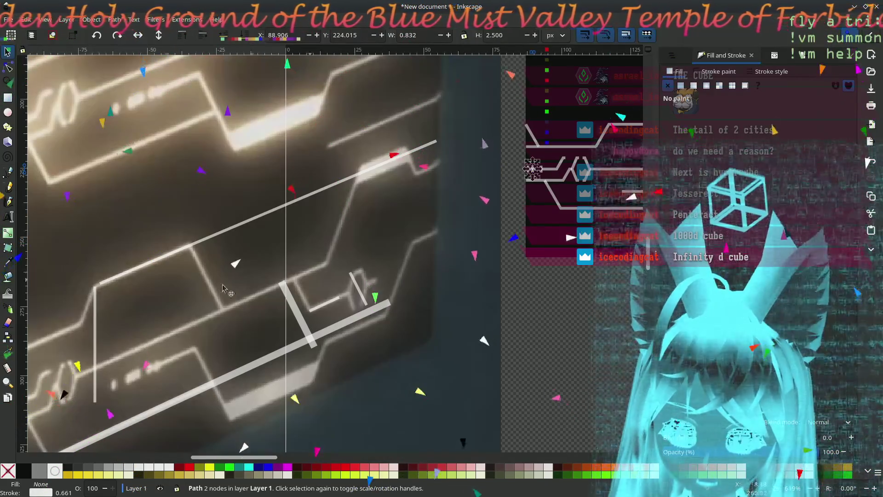
Step: Fine-tune the vertical traced line's position over the photo, ready for Pen drawing
drag(98, 305, 147, 287)
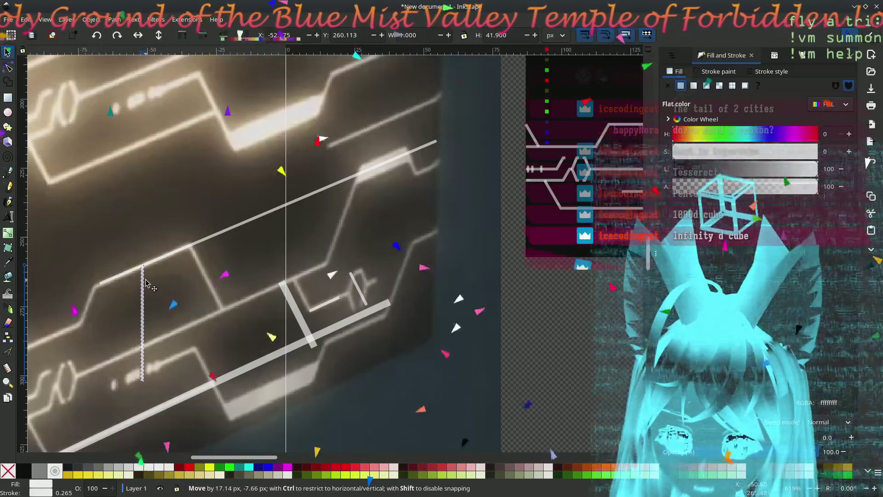
drag(147, 286, 149, 286)
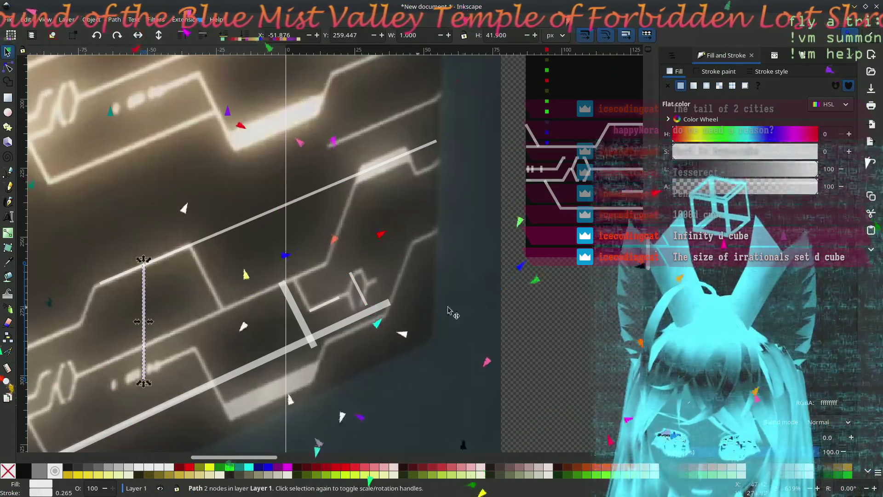
scroll(384, 330, right, 5)
scroll(383, 329, right, 2)
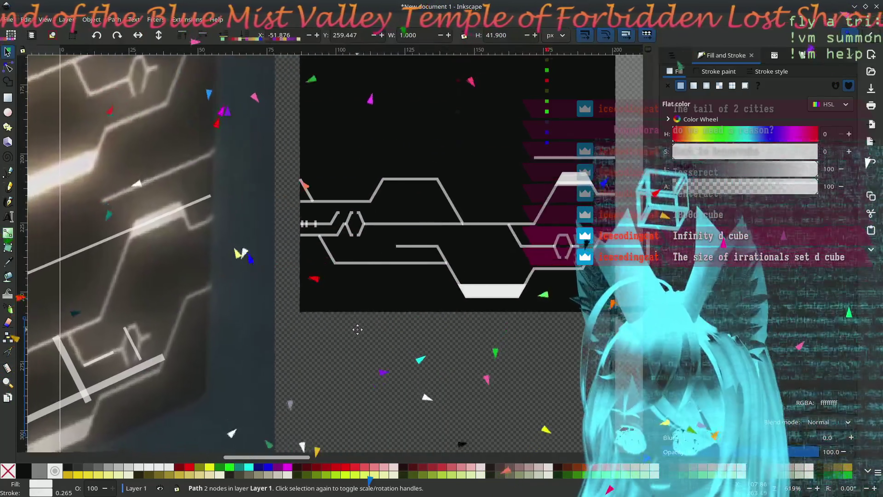
scroll(380, 304, up, 1)
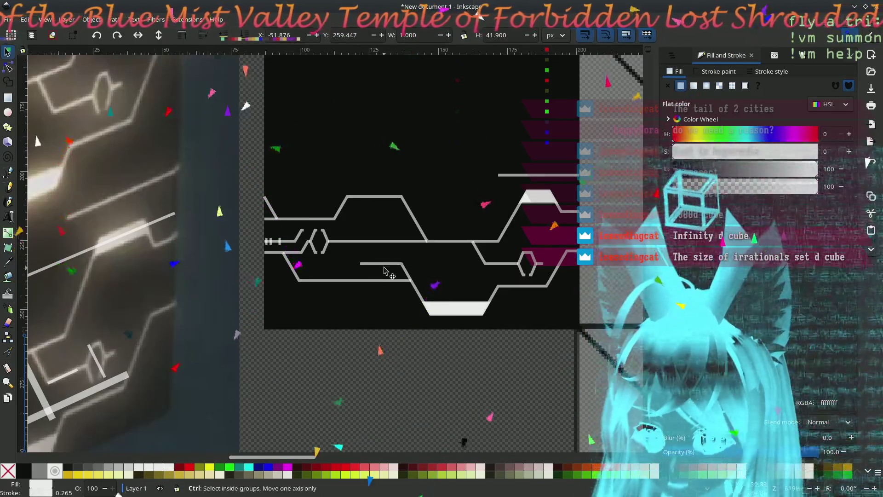
ctrl+scroll(387, 254, up, 2)
ctrl+scroll(376, 246, up, 1)
ctrl+scroll(366, 239, up, 1)
scroll(366, 239, up, 2)
scroll(366, 239, right, 1)
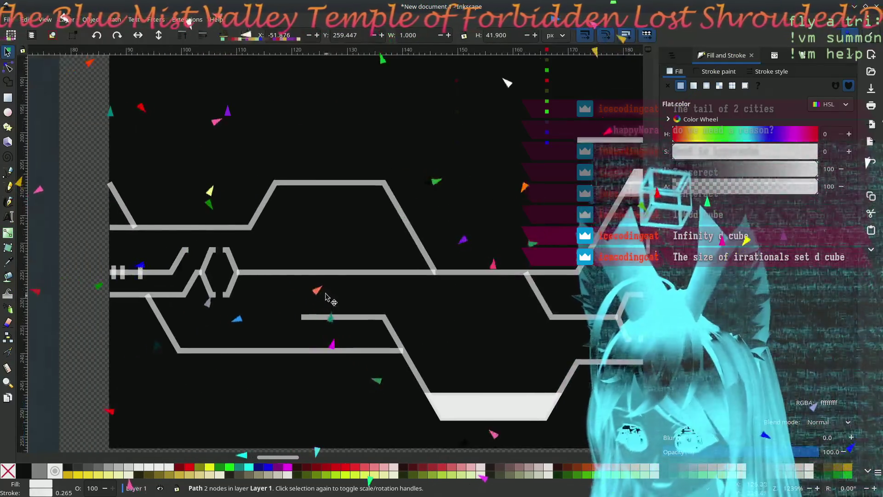
key(b)
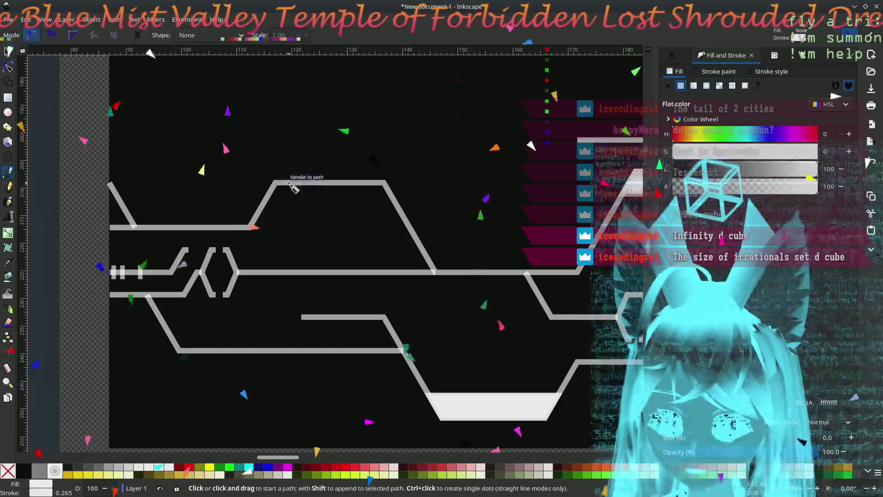
Step: Draw a thick vertical bar joining the upper and lower circuit lines
click(329, 182)
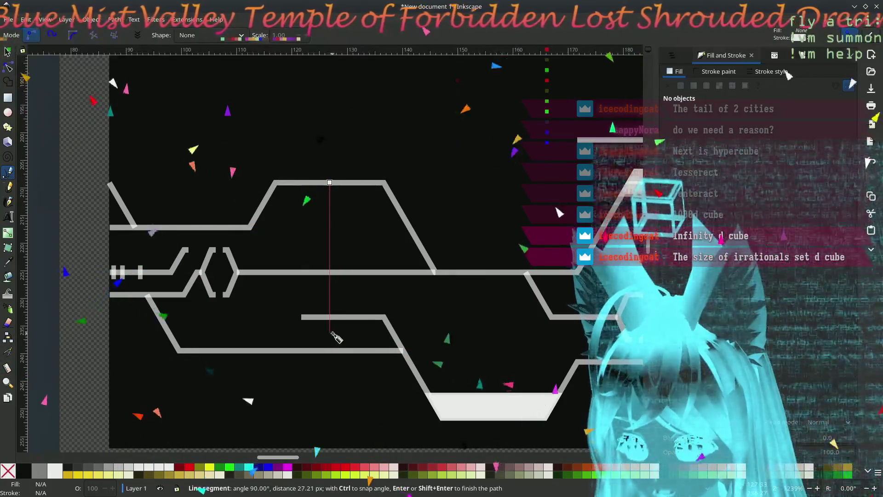
double_click(331, 334)
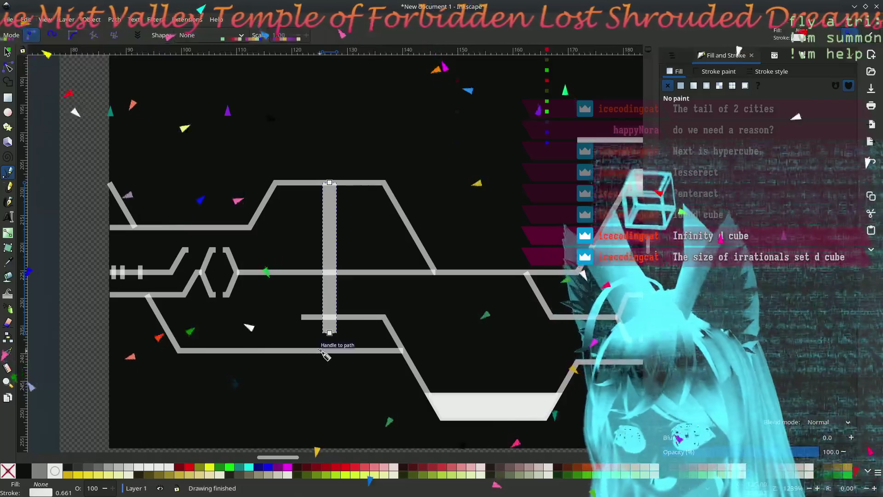
ctrl+scroll(331, 346, up, 2)
ctrl+scroll(331, 351, down, 3)
ctrl+scroll(331, 351, up, 3)
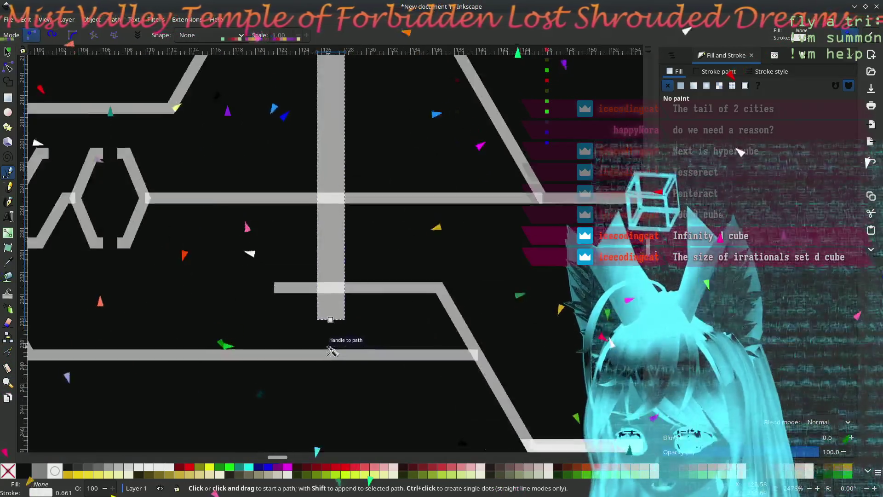
ctrl+scroll(252, 256, down, 1)
ctrl+scroll(475, 274, down, 1)
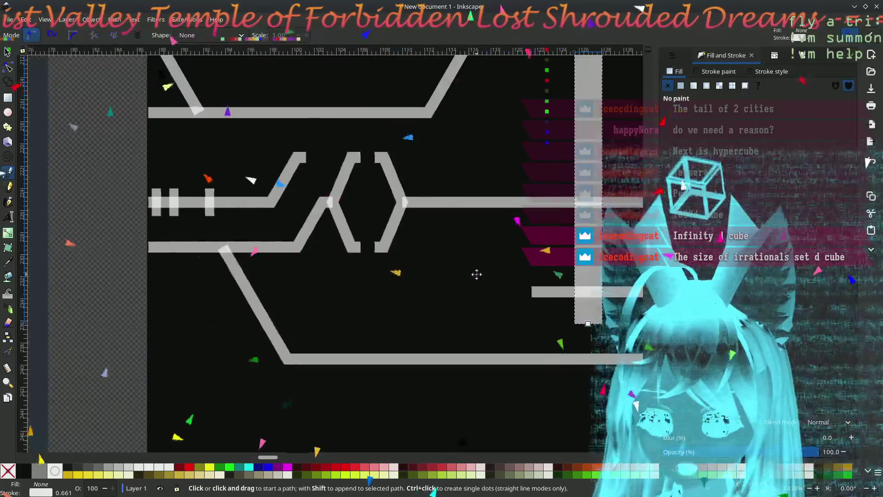
ctrl+scroll(464, 284, down, 2)
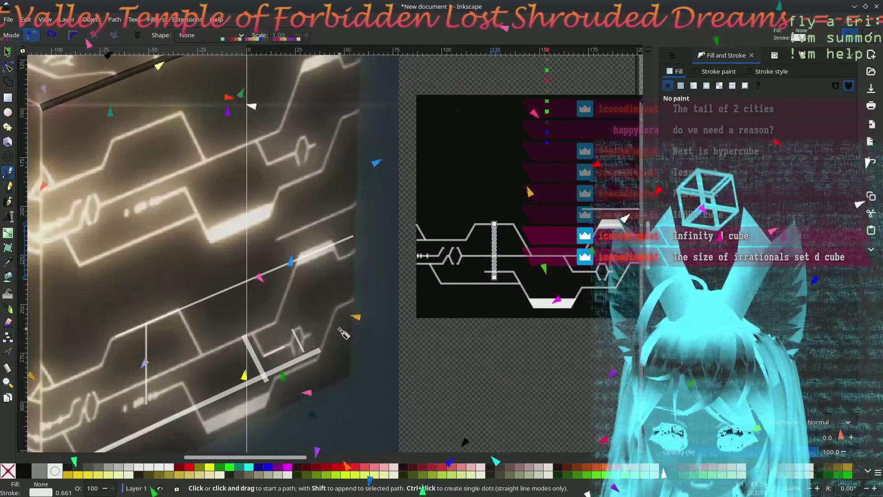
ctrl+scroll(526, 308, up, 1)
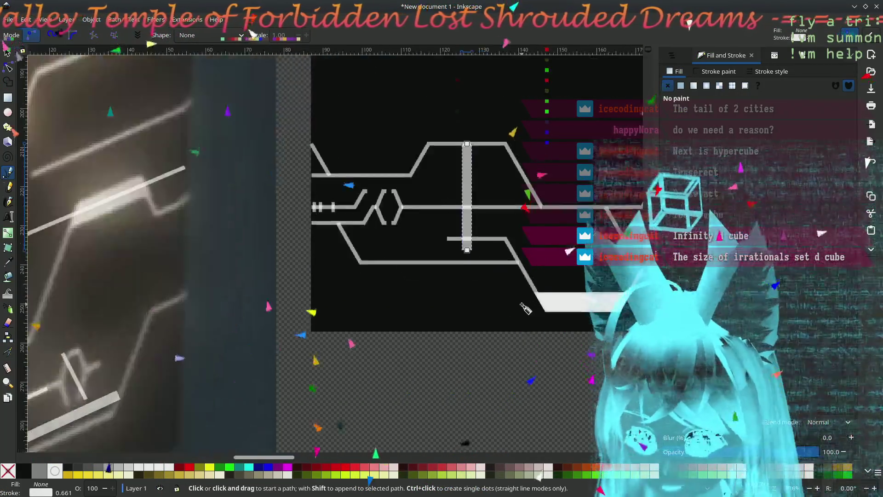
ctrl+scroll(414, 318, up, 1)
ctrl+scroll(296, 325, down, 1)
ctrl+scroll(351, 327, down, 1)
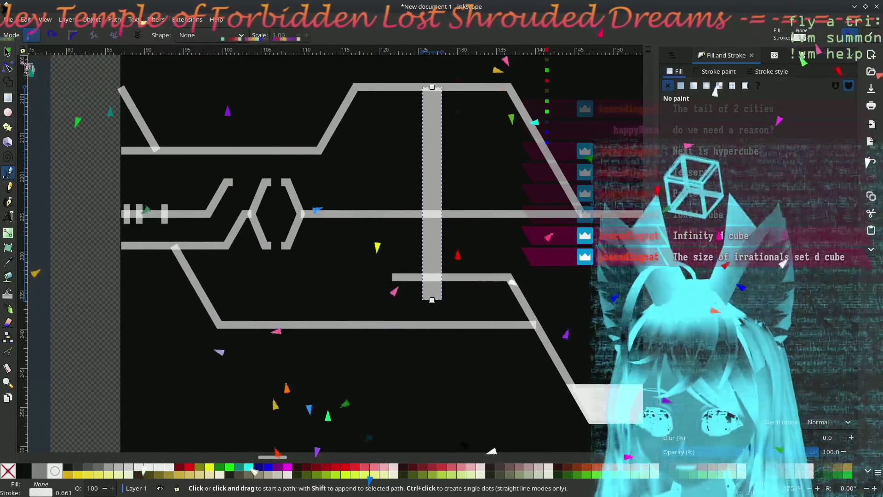
click(9, 53)
Step: Move a tick mark onto the short lower line and place a duplicate beside it
click(165, 216)
mouse_move(165, 218)
mouse_down()
mouse_move(339, 300)
mouse_move(428, 283)
mouse_move(420, 278)
mouse_up()
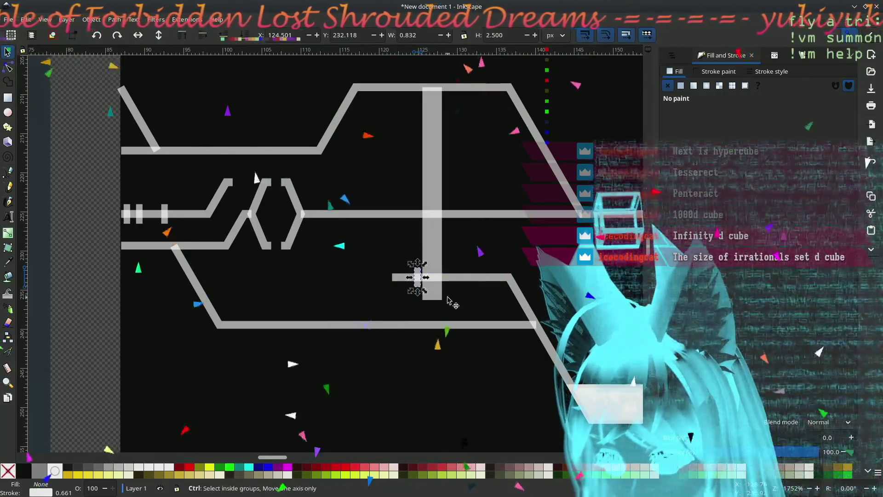
ctrl+scroll(361, 258, up, 3)
mouse_move(373, 246)
mouse_down()
mouse_move(308, 250)
mouse_move(448, 246)
mouse_up()
key(ctrl+d)
key(ctrl+d)
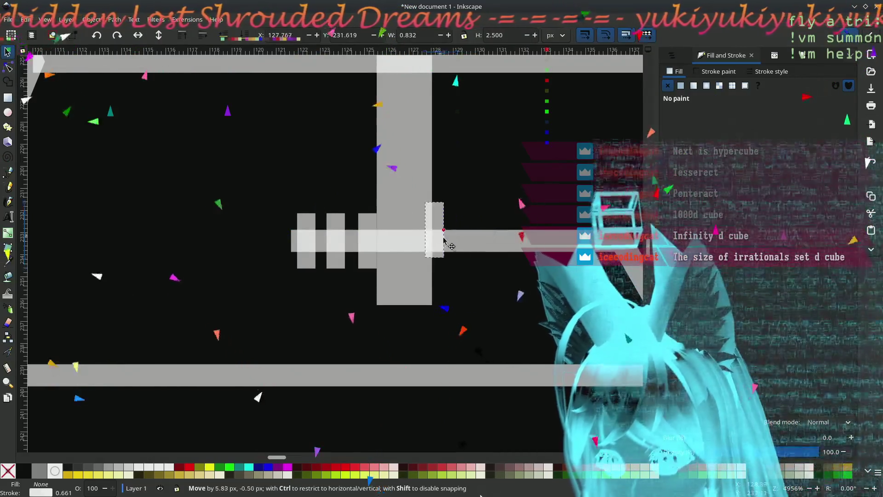
mouse_move(448, 246)
mouse_down()
mouse_move(435, 246)
mouse_move(475, 242)
mouse_up()
ctrl+scroll(474, 242, down, 3)
ctrl+scroll(414, 289, down, 2)
scroll(393, 322, left, 3)
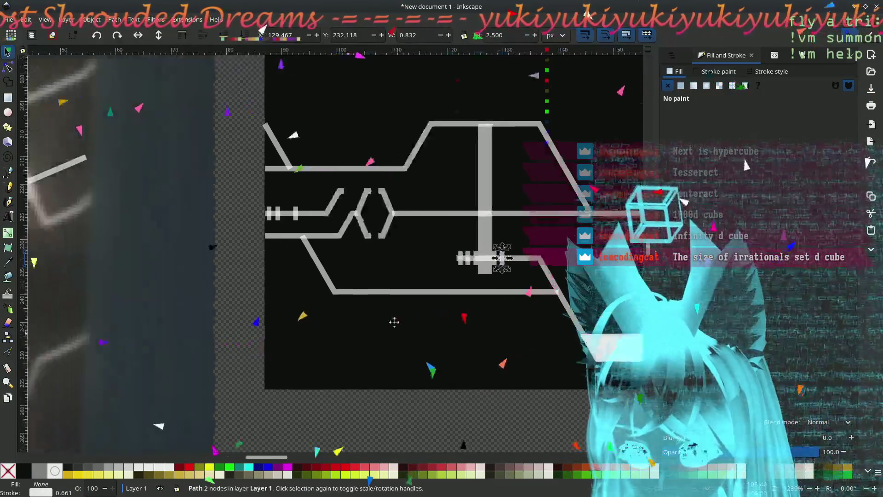
ctrl+shift+scroll(394, 322, up, 5)
ctrl+shift+scroll(415, 290, up, 3)
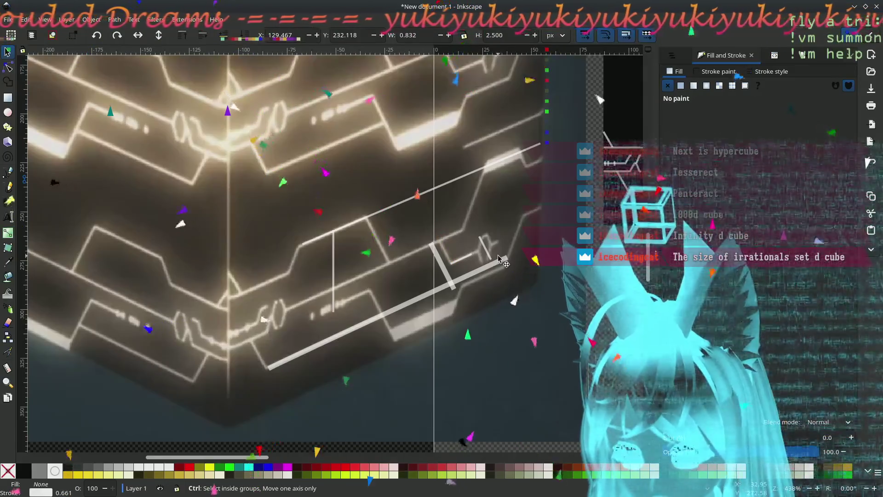
ctrl+shift+scroll(502, 260, down, 5)
ctrl+scroll(345, 256, up, 3)
ctrl+scroll(249, 250, up, 3)
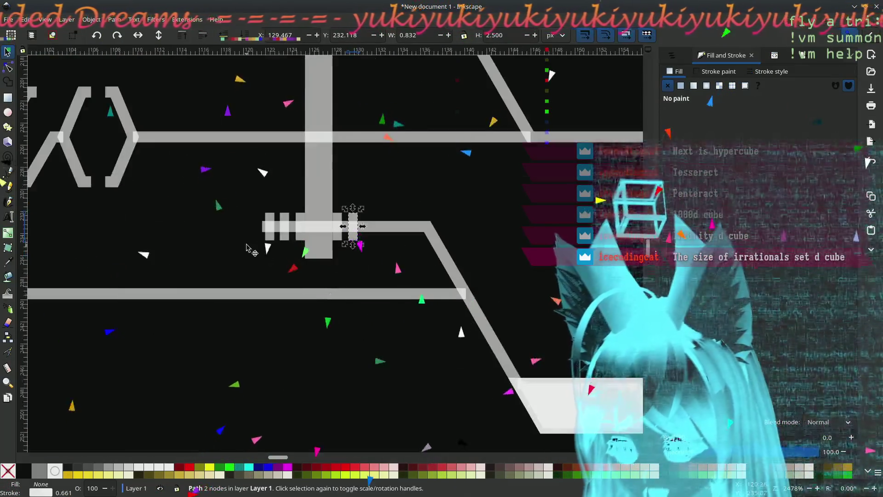
Step: Extend the short line's end left with node editing and slide a tick mark along it
middle_drag(253, 269, 327, 291)
click(464, 276)
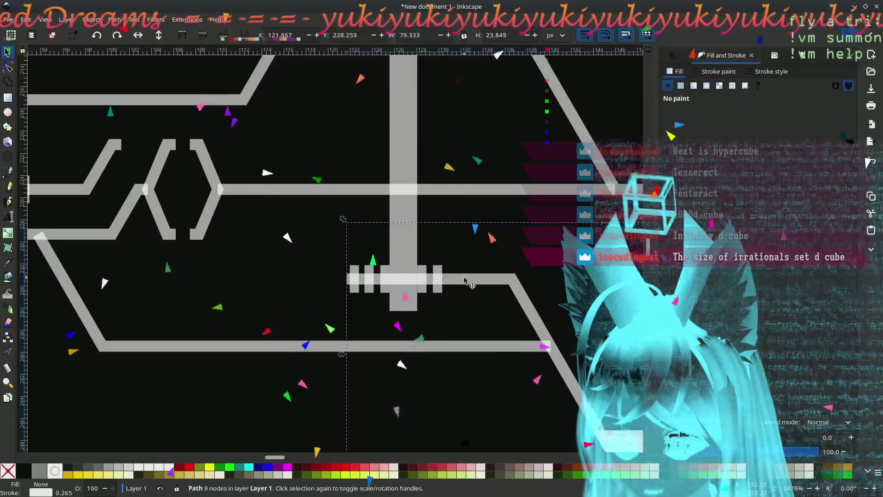
key(n)
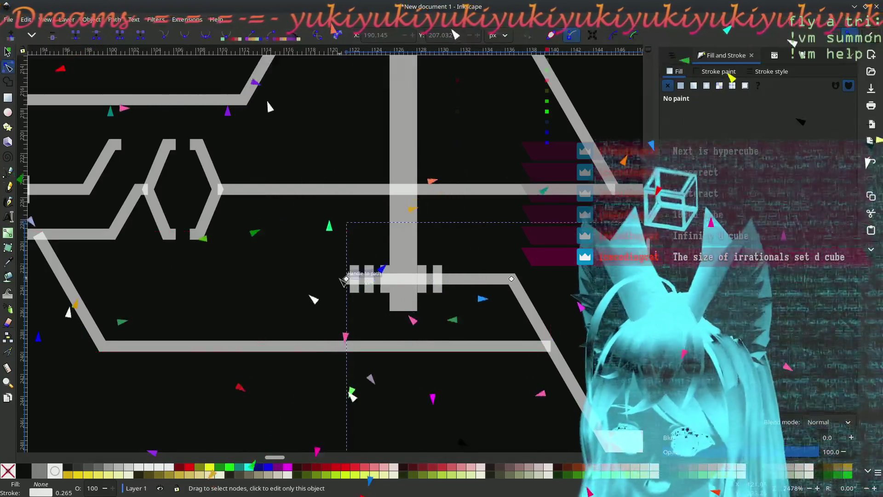
drag(346, 279, 289, 279)
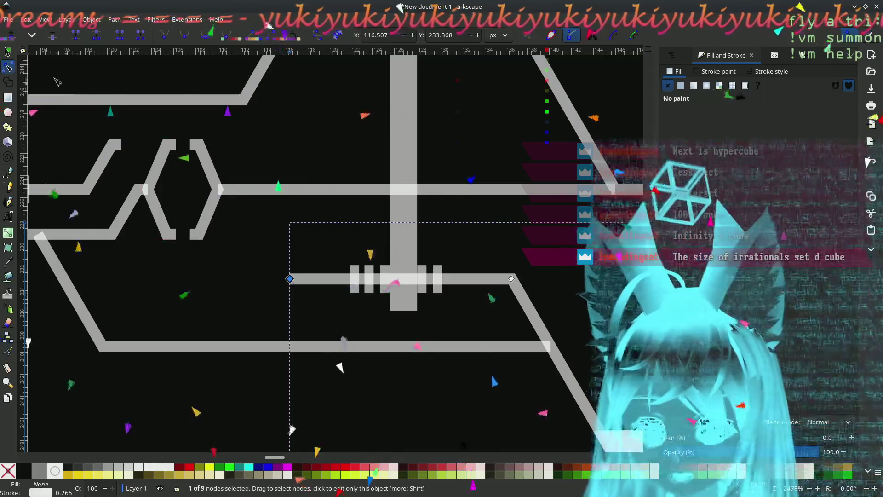
key(s)
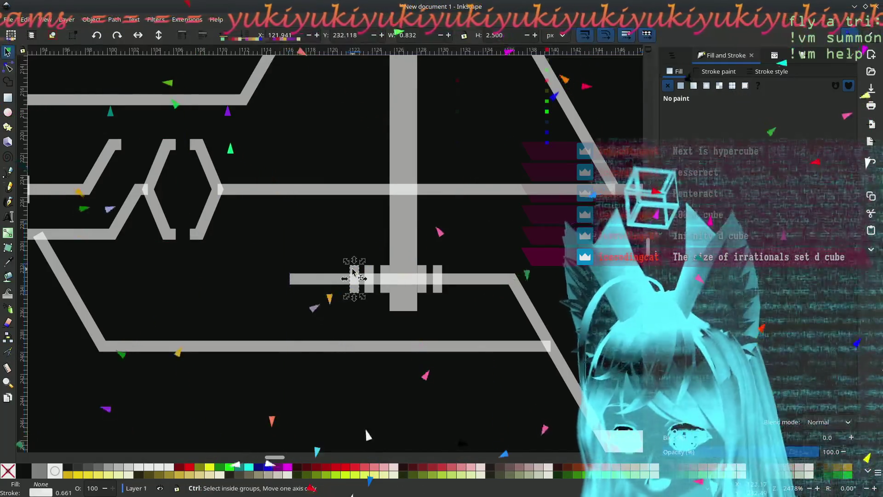
drag(351, 269, 308, 276)
ctrl+scroll(196, 338, down, 4)
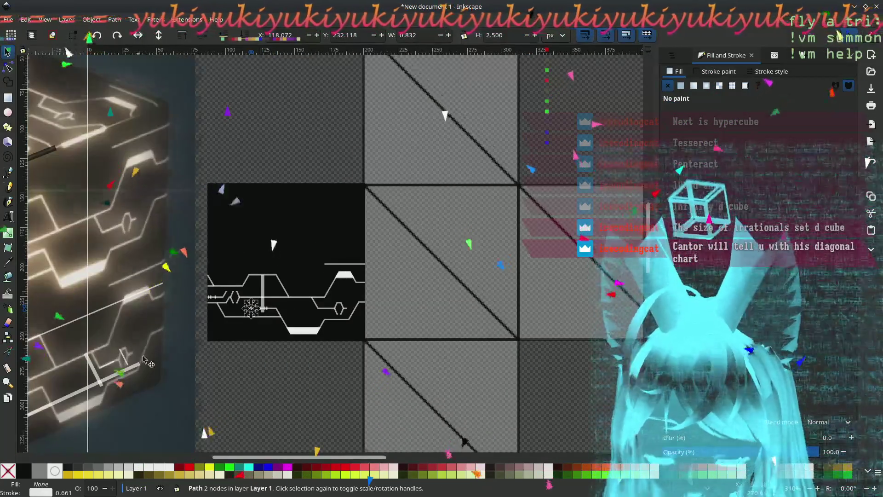
ctrl+scroll(149, 364, up, 2)
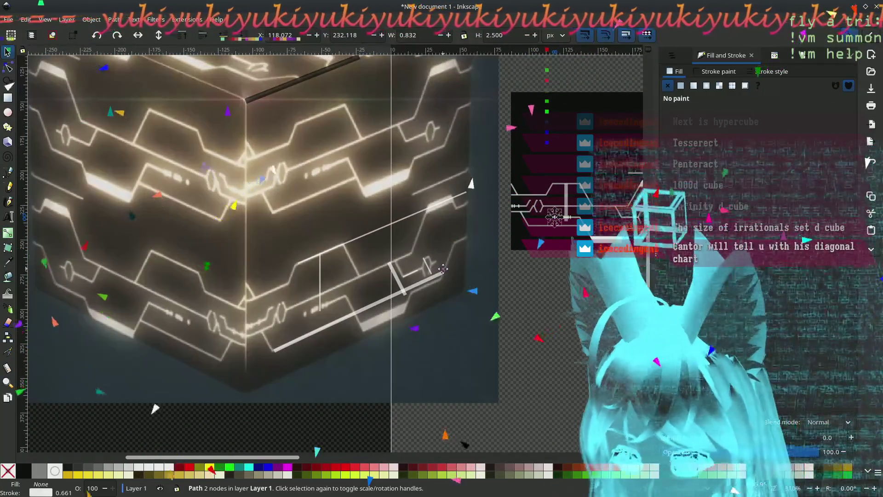
ctrl+scroll(442, 268, up, 2)
ctrl+scroll(422, 257, up, 2)
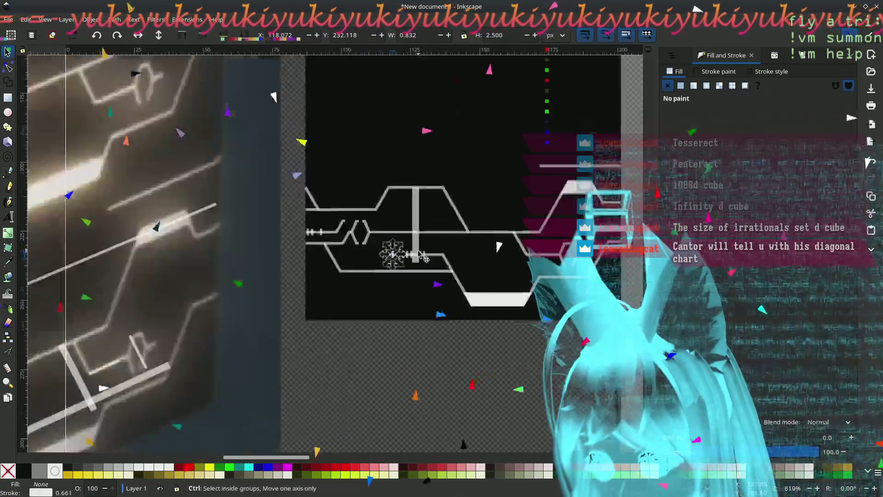
ctrl+scroll(422, 257, up, 3)
ctrl+scroll(298, 253, up, 2)
drag(298, 252, 304, 253)
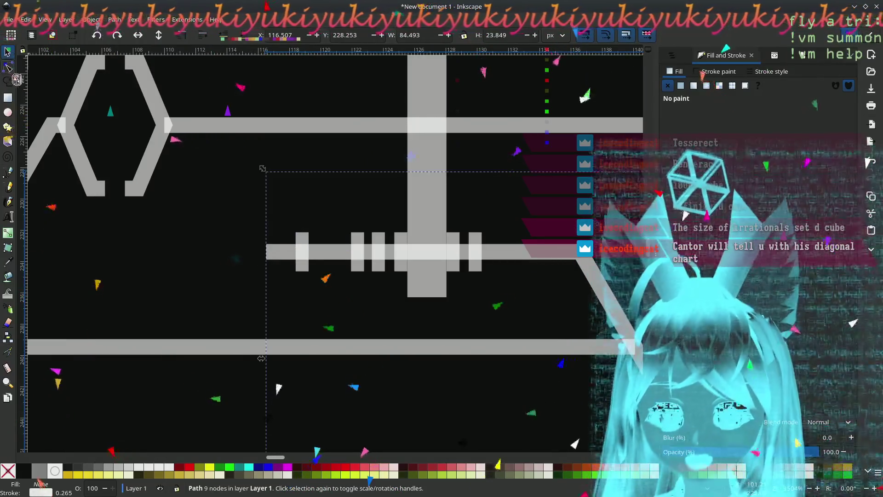
Step: Pull the short line's end back past the tick marks and delete the vertical connector bar
key(n)
mouse_move(267, 253)
mouse_down()
mouse_move(478, 254)
mouse_move(407, 271)
mouse_up()
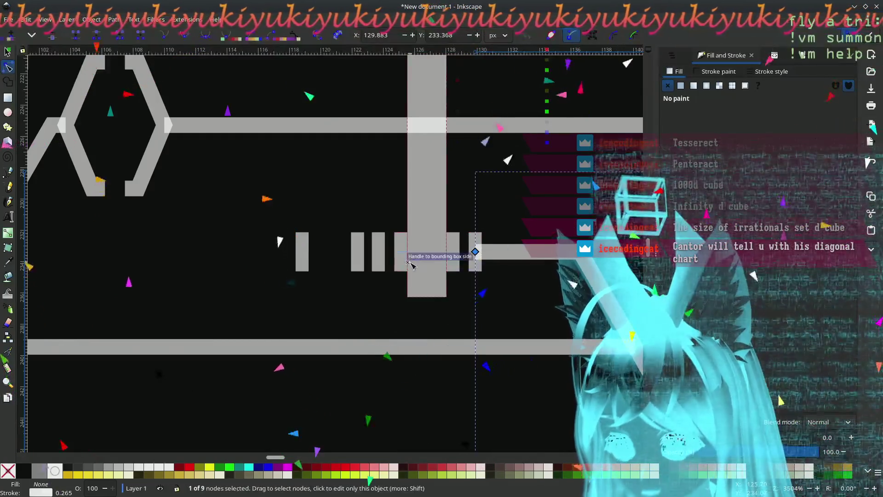
click(8, 52)
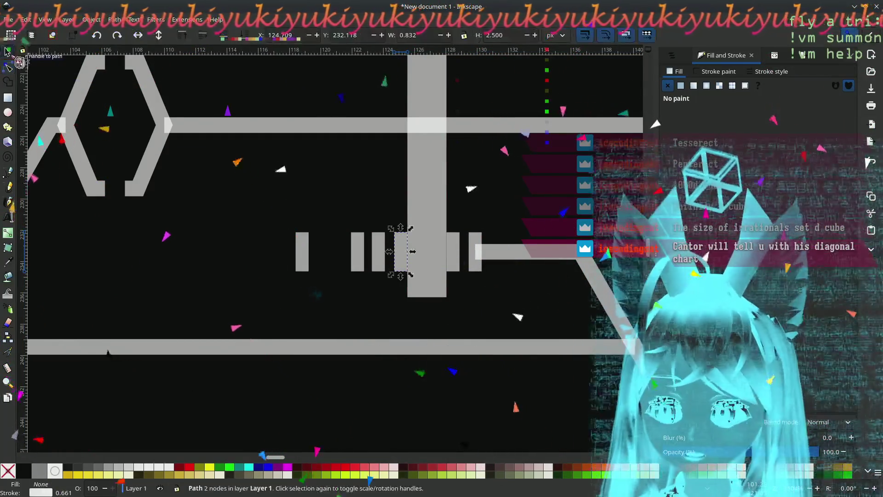
key(Delete)
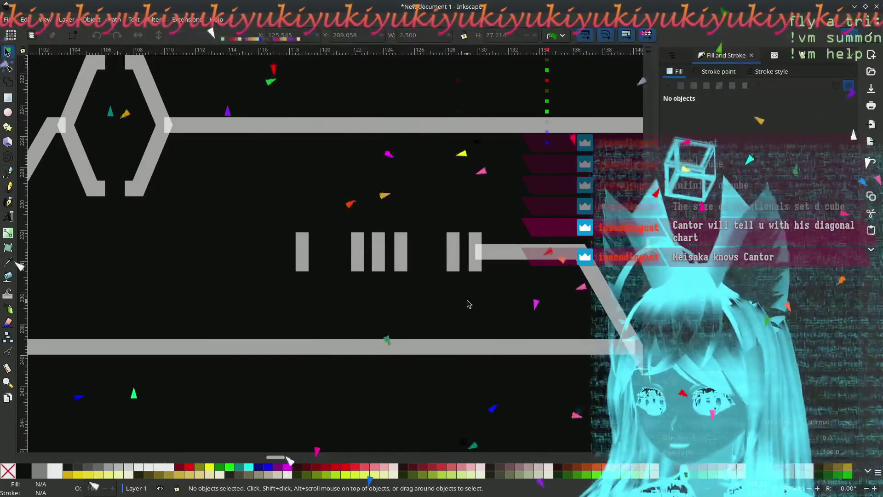
ctrl+scroll(466, 303, down, 3)
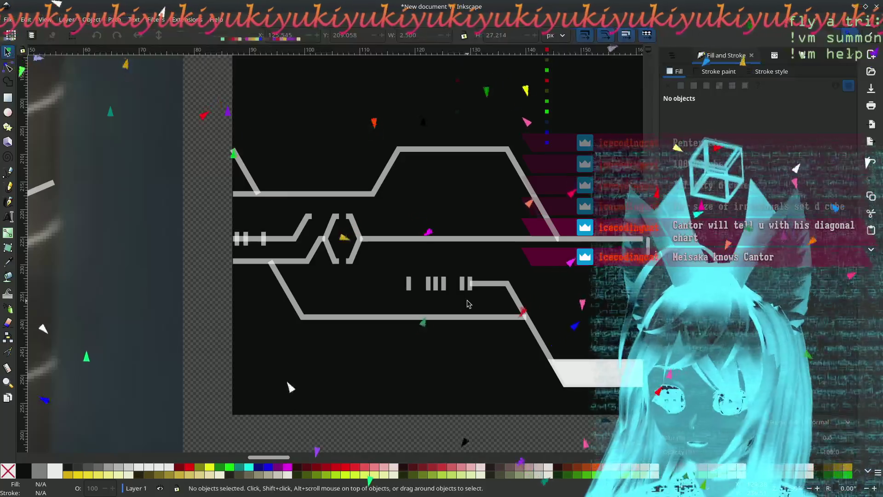
Step: Pan across the circuit image to its left edge and select the upper track line
middle_drag(483, 295, 279, 262)
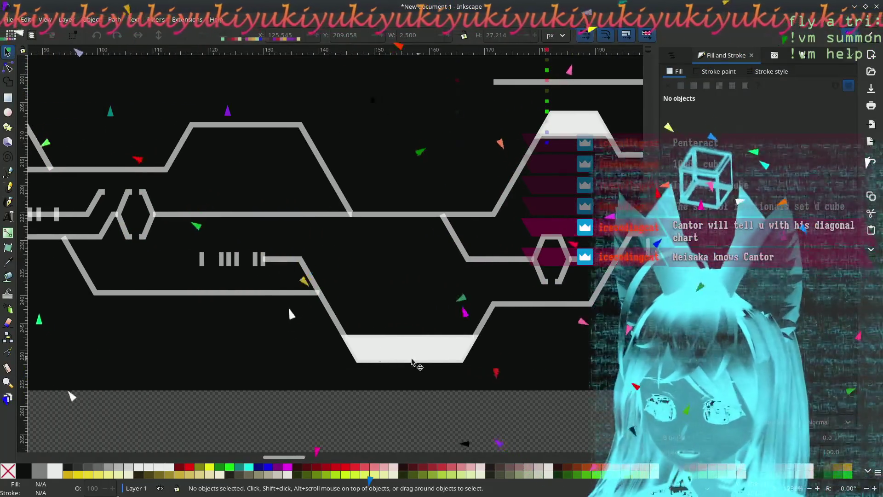
middle_drag(412, 362, 328, 353)
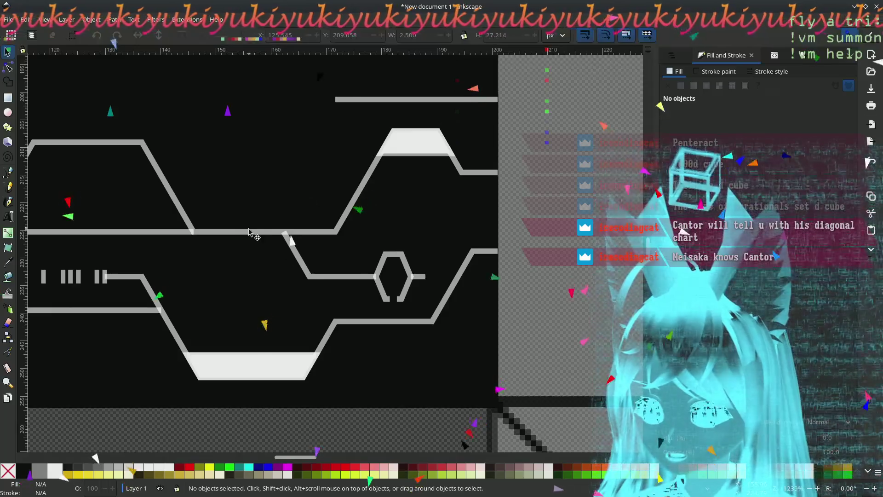
ctrl+scroll(276, 228, down, 1)
ctrl+scroll(291, 200, down, 1)
ctrl+scroll(398, 278, down, 2)
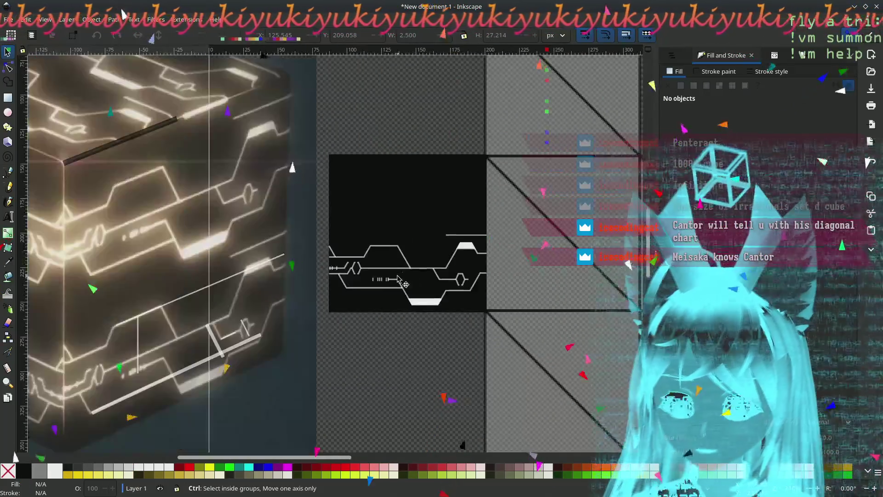
ctrl+scroll(399, 278, down, 1)
ctrl+scroll(398, 278, down, 1)
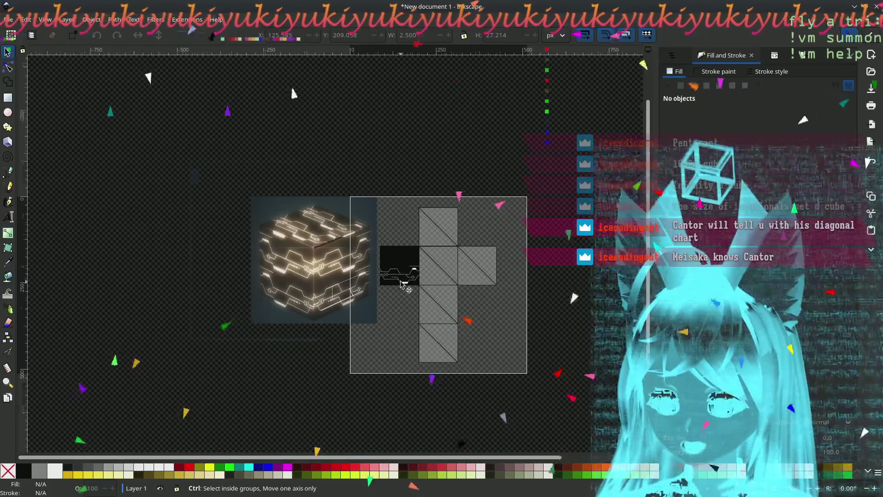
ctrl+scroll(398, 279, up, 3)
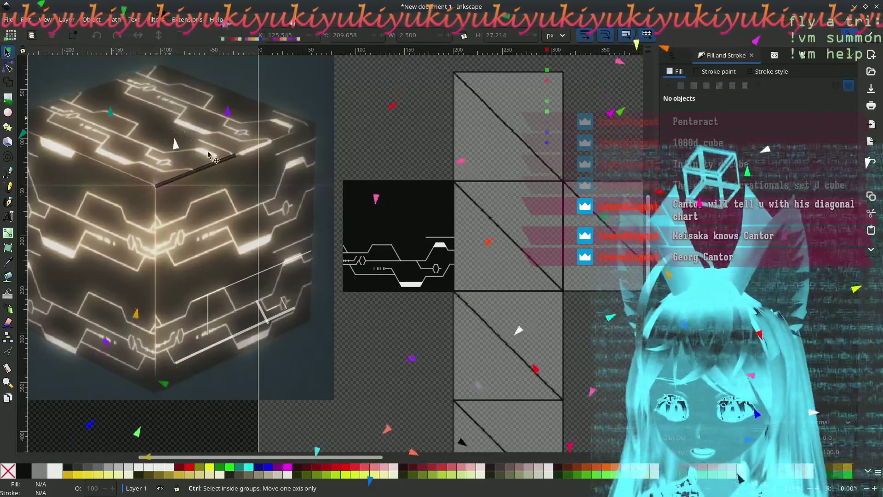
ctrl+scroll(407, 254, up, 1)
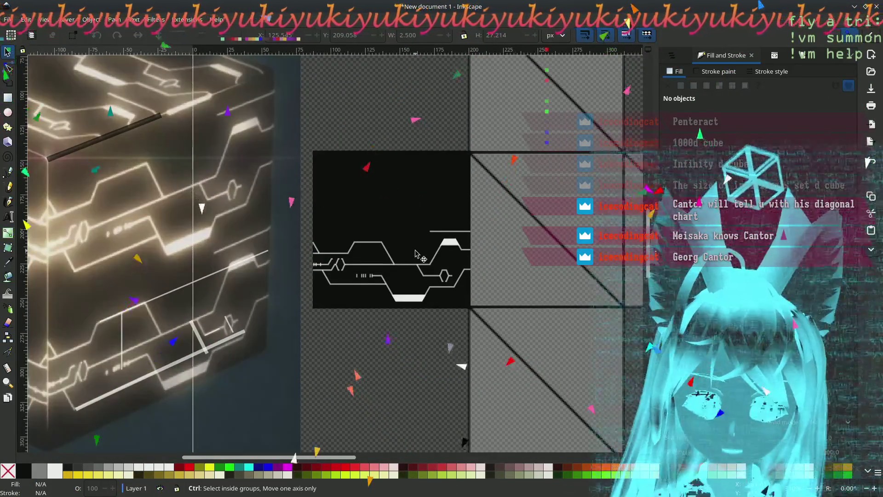
ctrl+scroll(414, 255, up, 1)
ctrl+scroll(414, 256, up, 1)
ctrl+scroll(410, 262, up, 1)
ctrl+scroll(393, 276, up, 1)
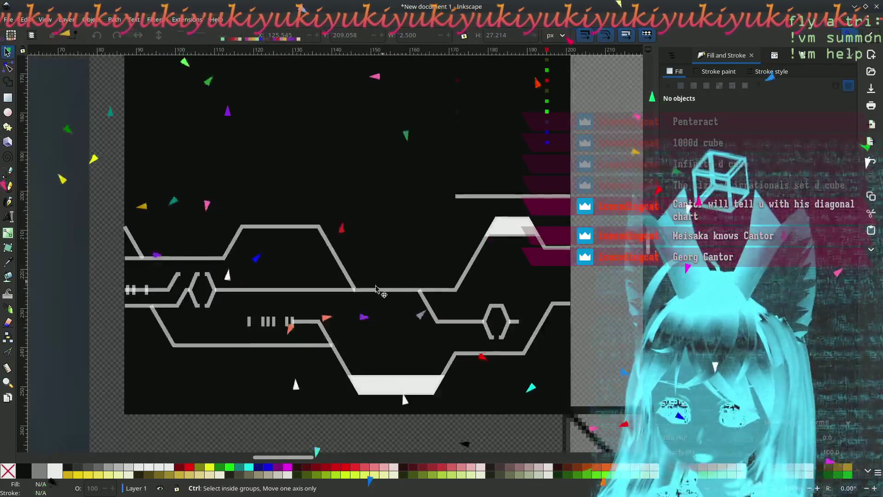
ctrl+scroll(376, 288, up, 1)
ctrl+scroll(384, 237, up, 1)
ctrl+scroll(331, 276, up, 1)
ctrl+scroll(296, 310, up, 1)
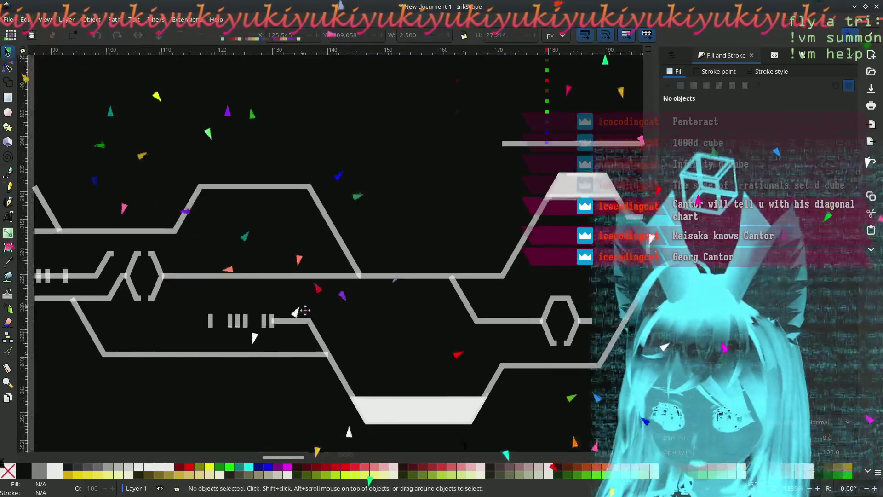
middle_drag(295, 310, 323, 293)
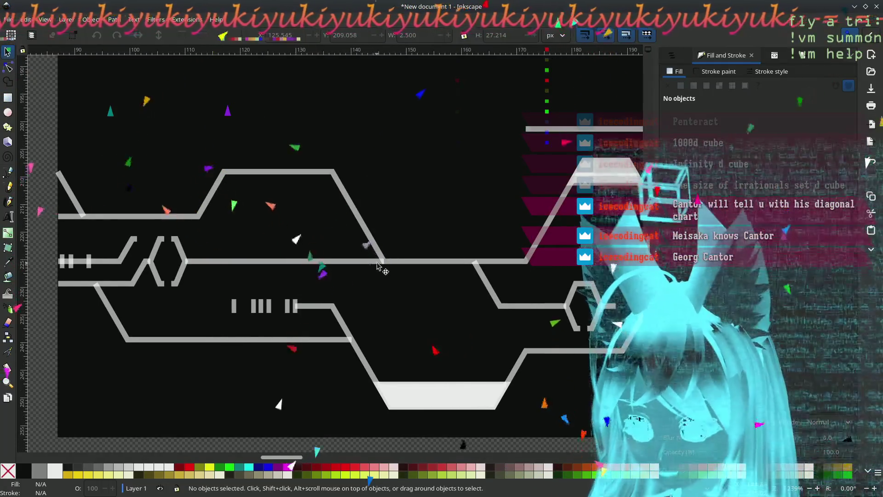
click(407, 263)
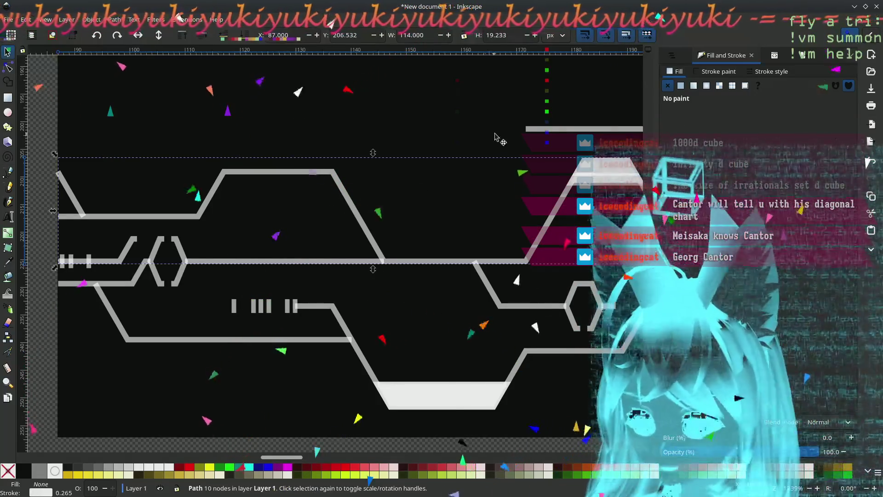
Step: Set the upper track line's stroke alpha to 100 for opaque white, discarding a stray paste
click(724, 72)
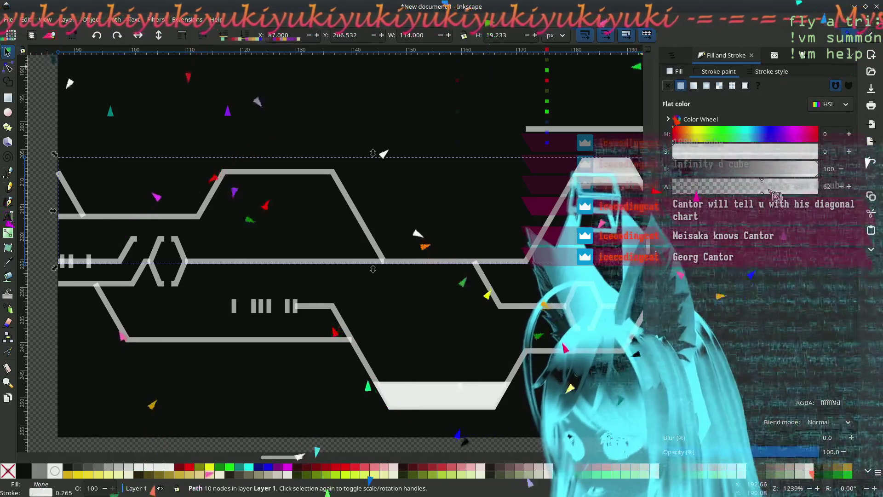
drag(774, 187, 818, 186)
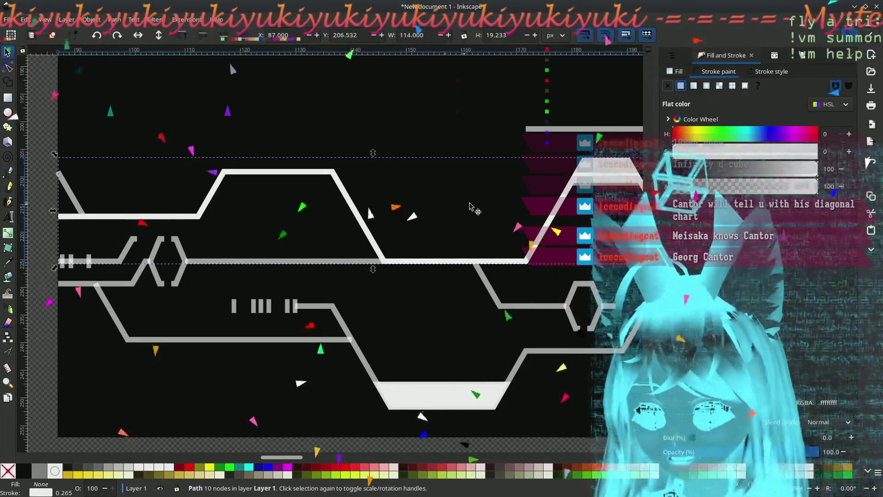
middle_drag(556, 235, 424, 241)
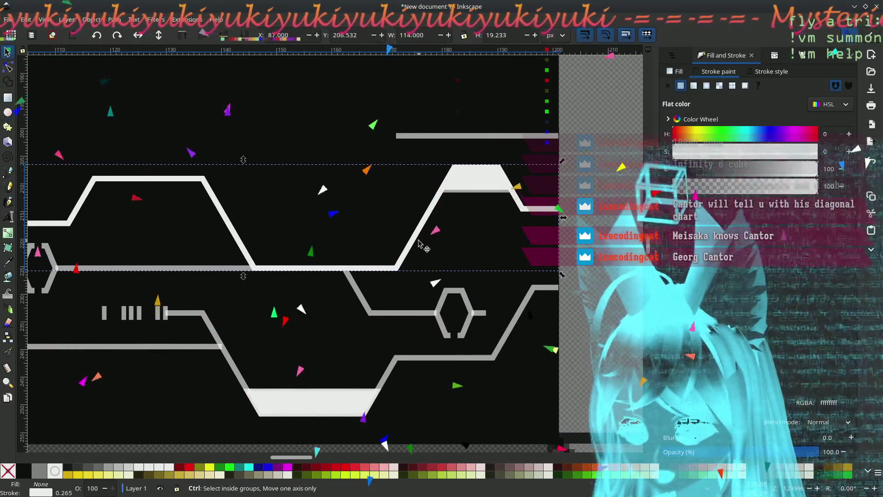
click(394, 314)
key(ctrl+v)
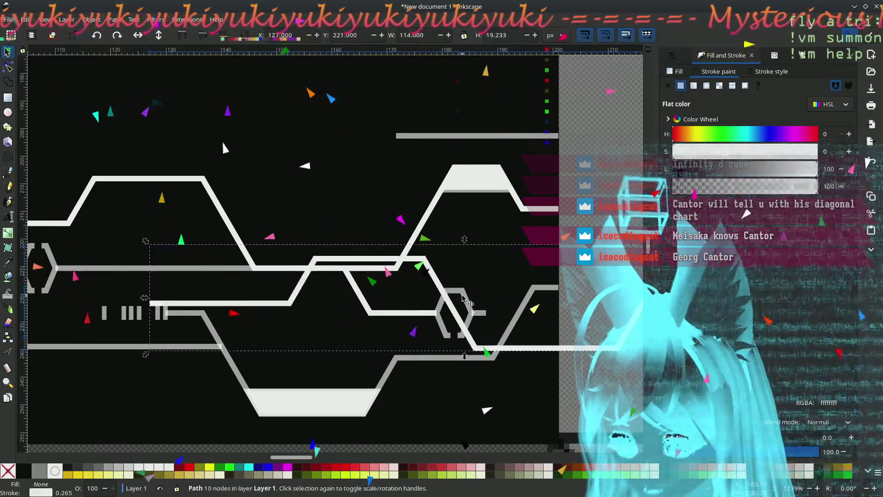
key(Delete)
Step: Inspect the hexagon, nearby short lines and the lower track line by selecting each
click(456, 299)
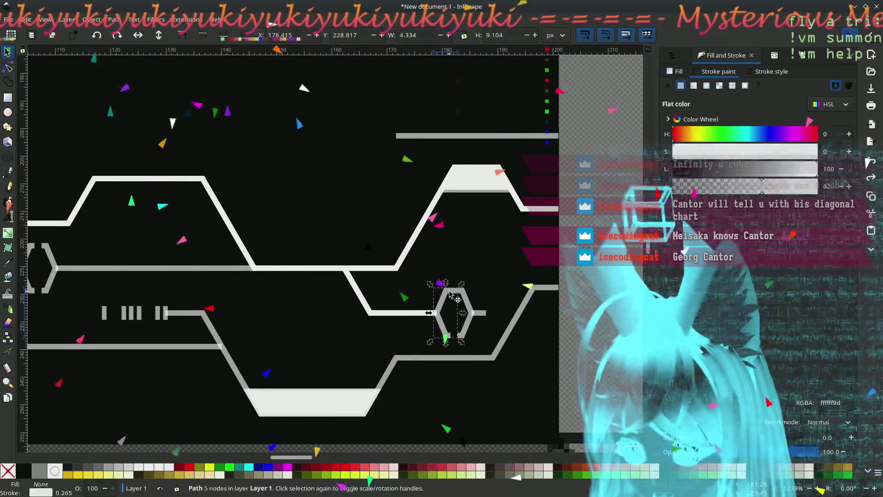
click(480, 314)
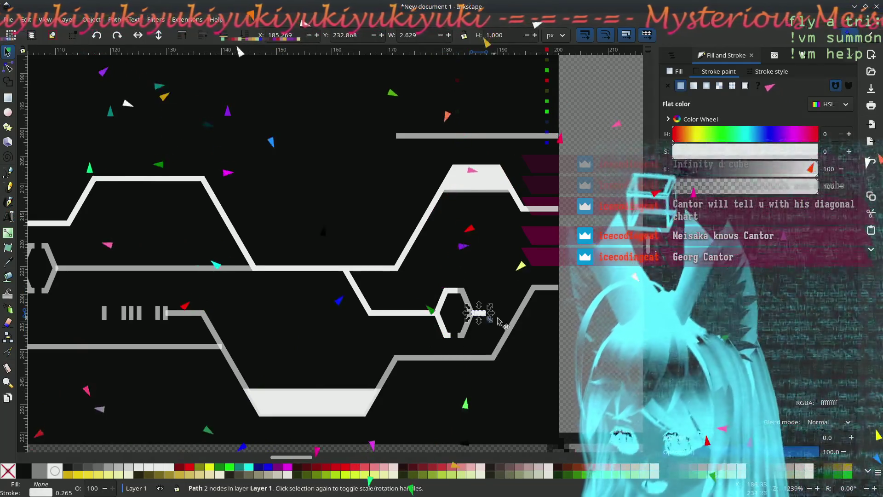
click(518, 318)
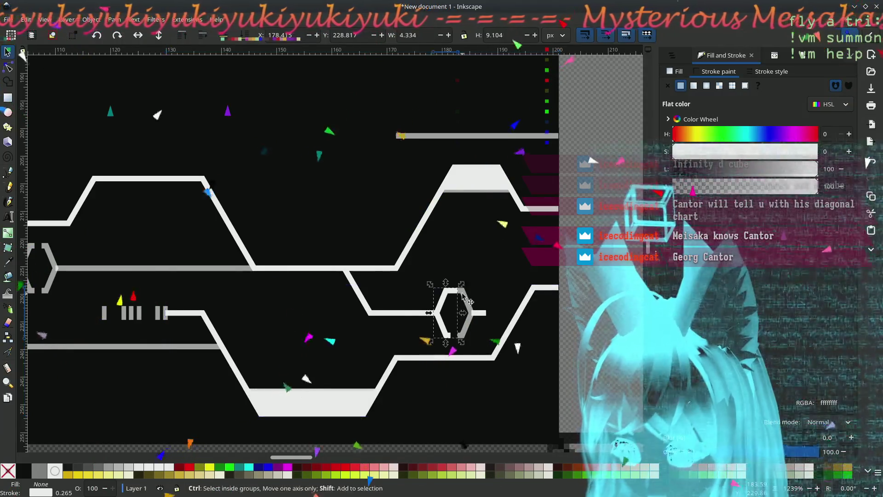
click(466, 303)
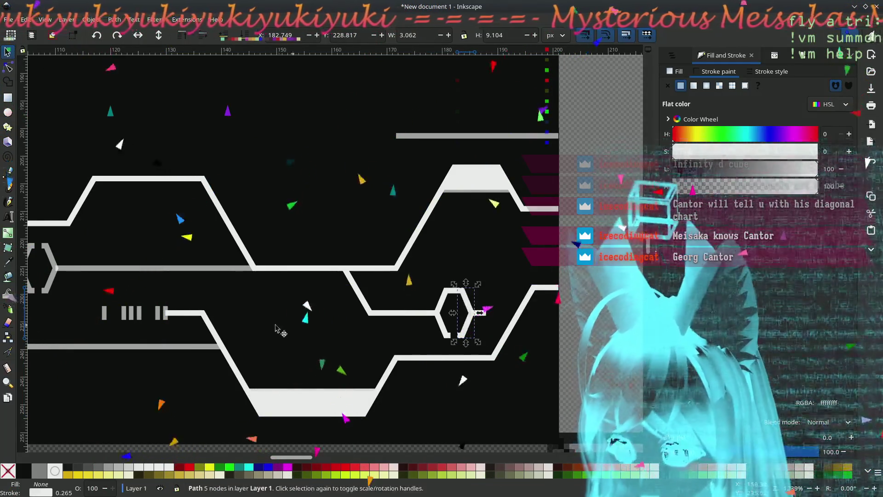
middle_drag(468, 304, 691, 249)
click(431, 288)
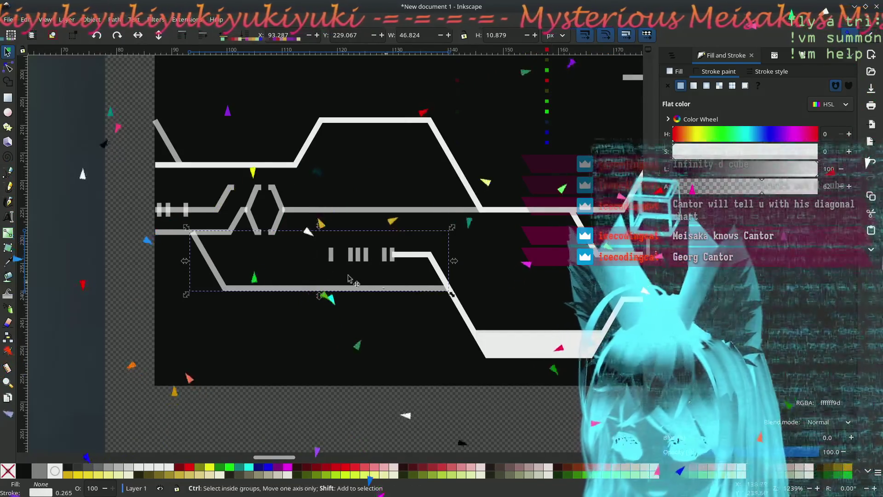
Step: Paste the opaque white stroke style onto all fourteen circuit line paths
click(280, 205)
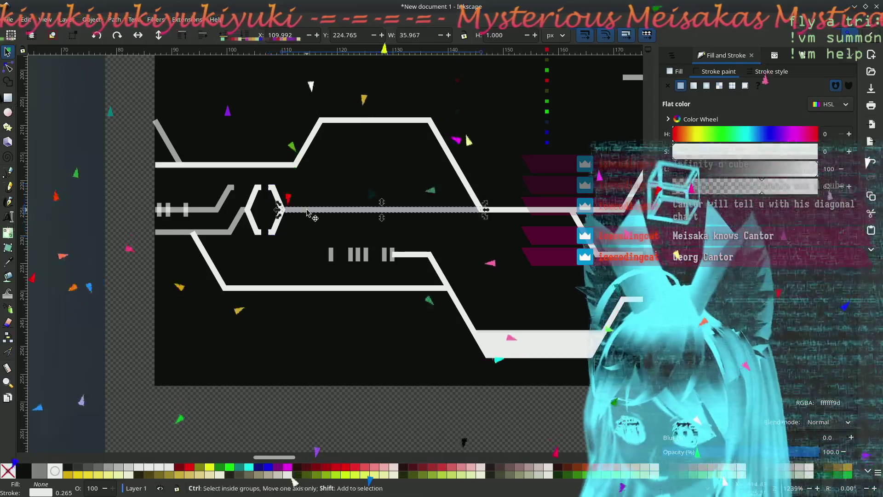
click(284, 209)
click(227, 218)
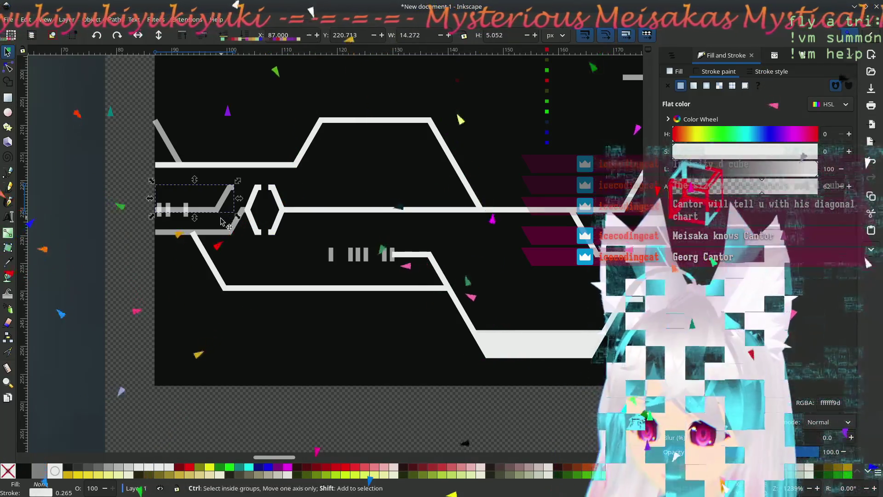
click(222, 237)
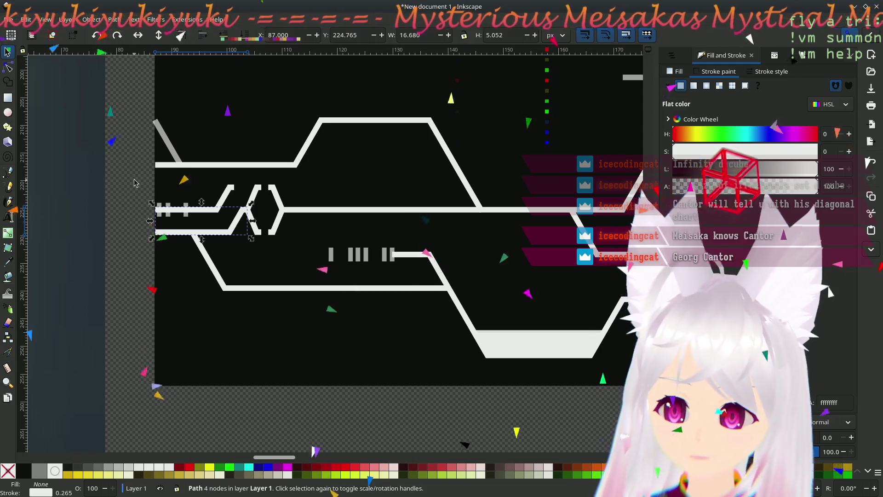
click(135, 163)
drag(124, 102, 418, 308)
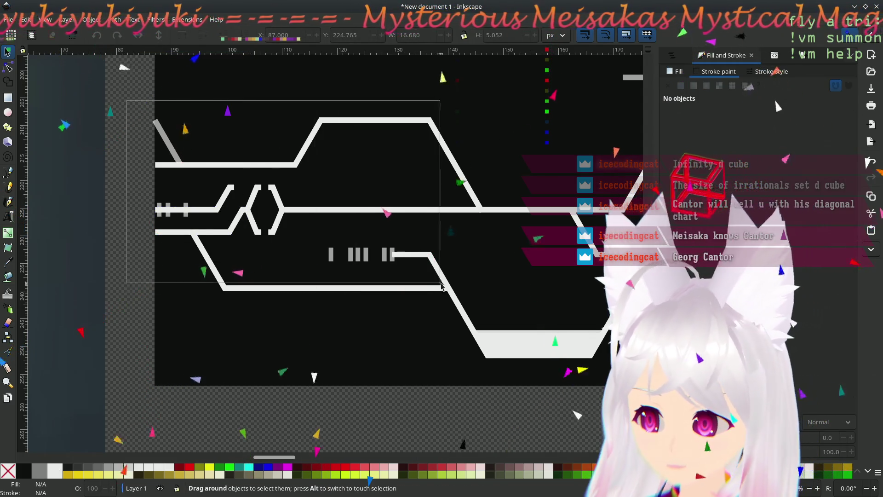
key(ctrl+a)
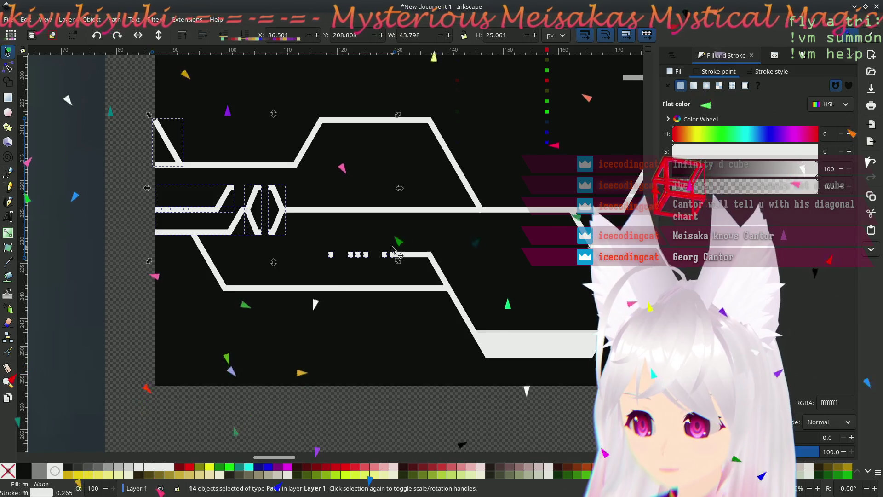
key(ctrl+shift+v)
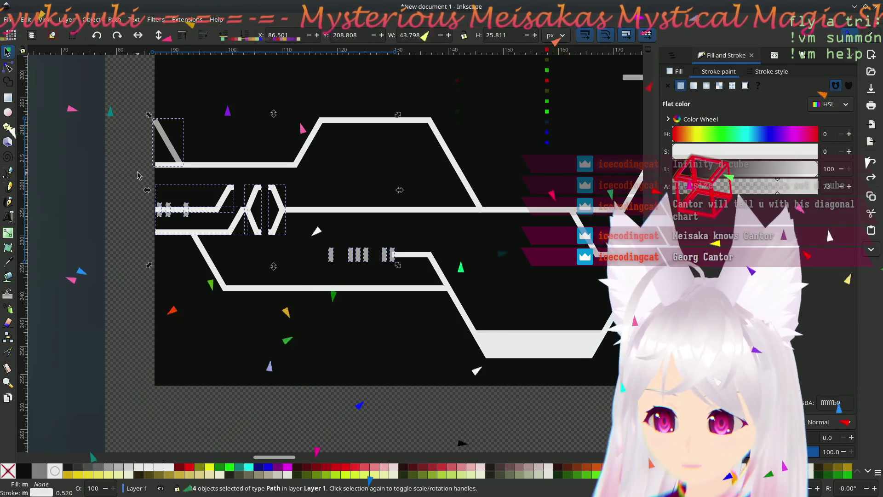
click(142, 164)
click(173, 155)
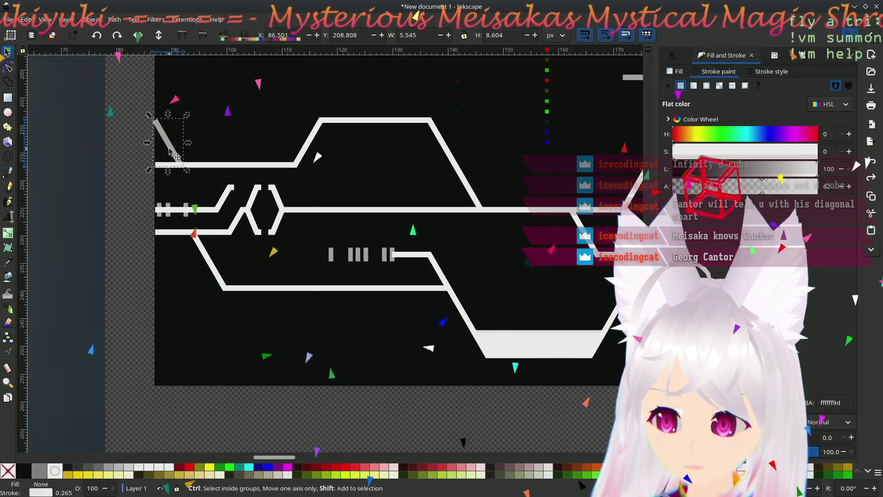
Step: Paste the style onto both trapezoids and the top horizontal line, removing their fills
middle_drag(435, 217, 183, 283)
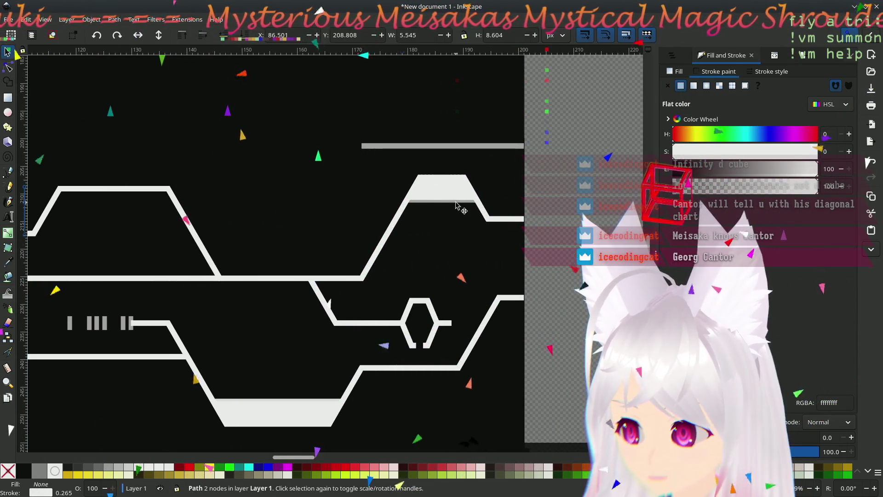
key(ctrl+shift+v)
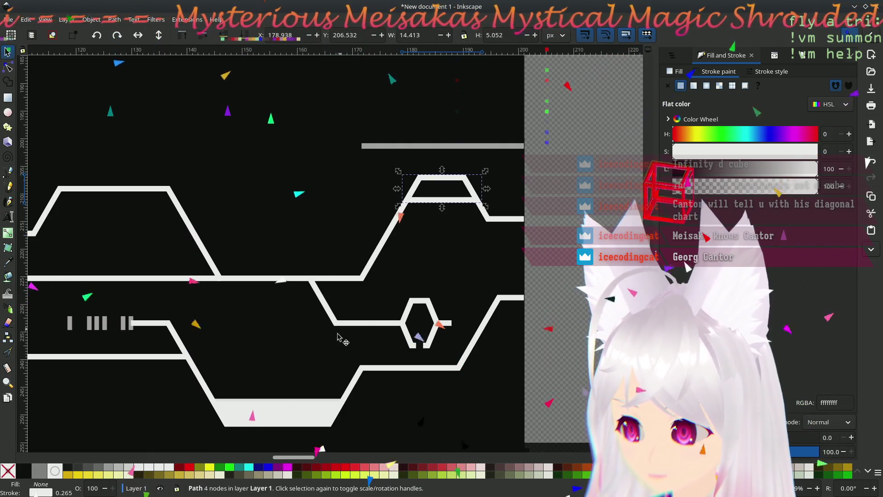
click(293, 412)
key(ctrl+shift+v)
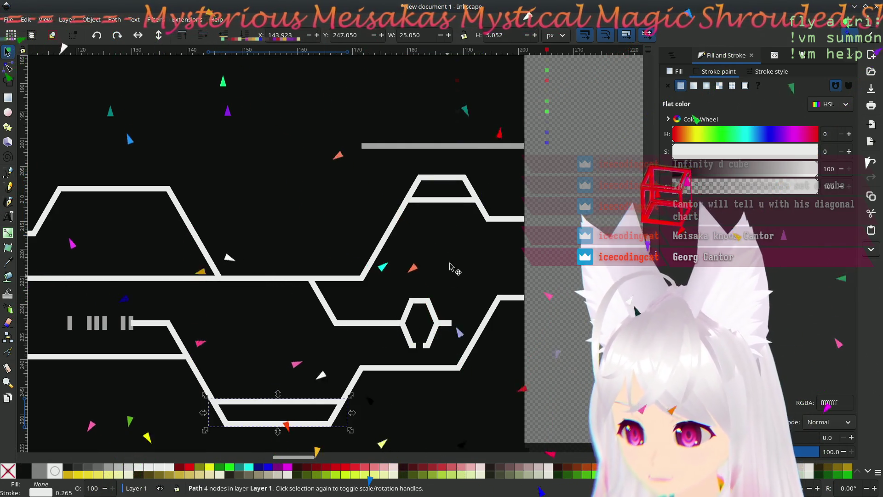
click(447, 147)
key(ctrl+shift+v)
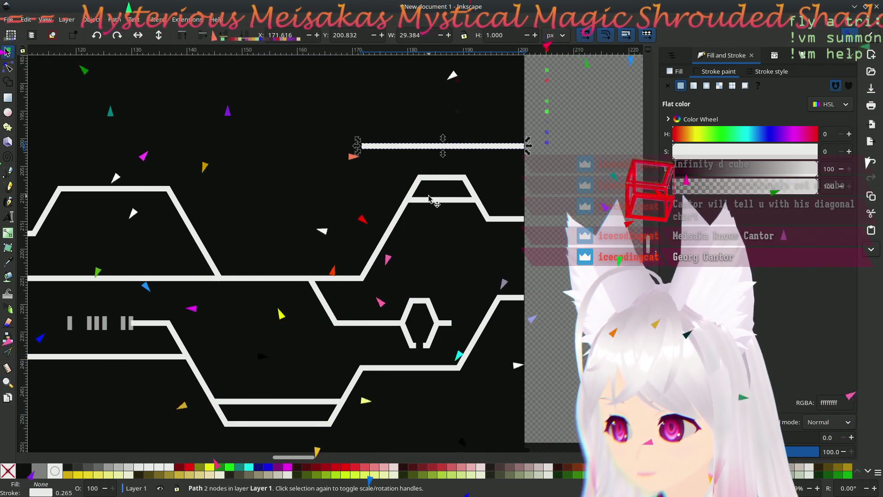
Step: Refill the upper and lower trapezoids with flat white via the Fill settings
click(678, 70)
click(300, 403)
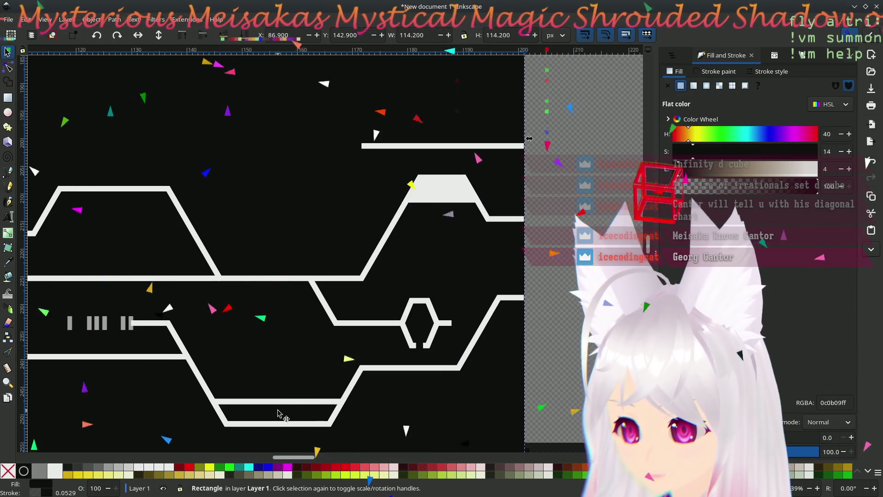
click(307, 407)
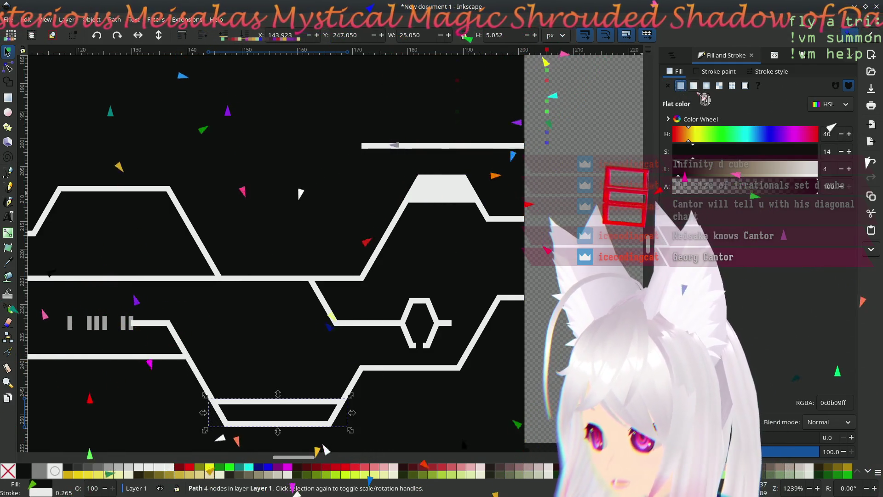
click(433, 197)
click(307, 407)
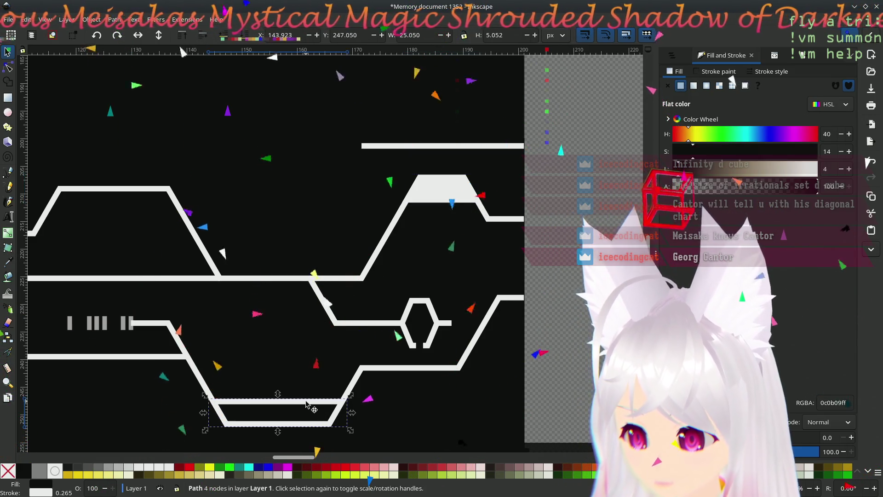
key(ctrl+shift+v)
ctrl+scroll(307, 408, down, 2)
ctrl+scroll(190, 237, up, 2)
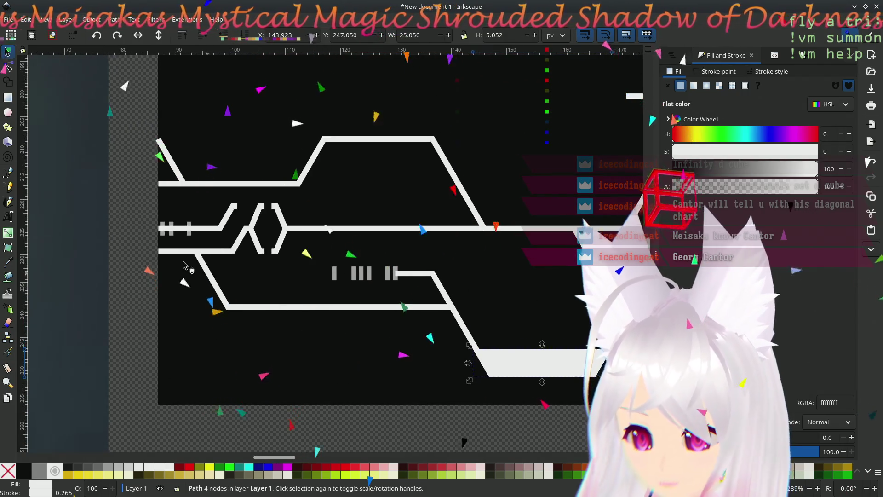
Step: Select the dash marks at the track's left end and the lower row of dashes
click(189, 229)
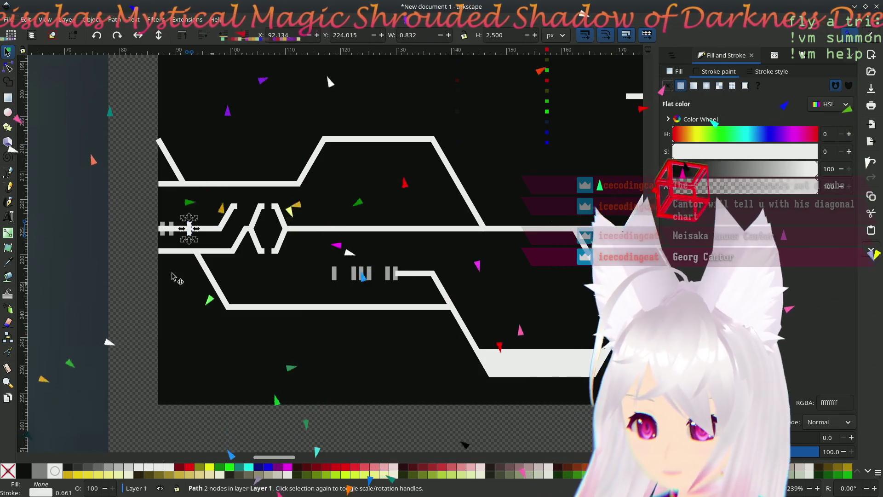
ctrl+scroll(186, 257, up, 2)
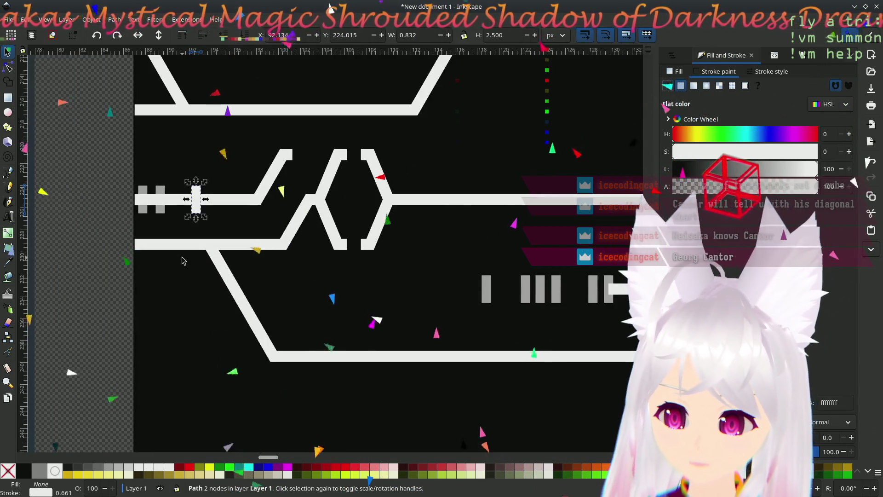
drag(114, 167, 185, 243)
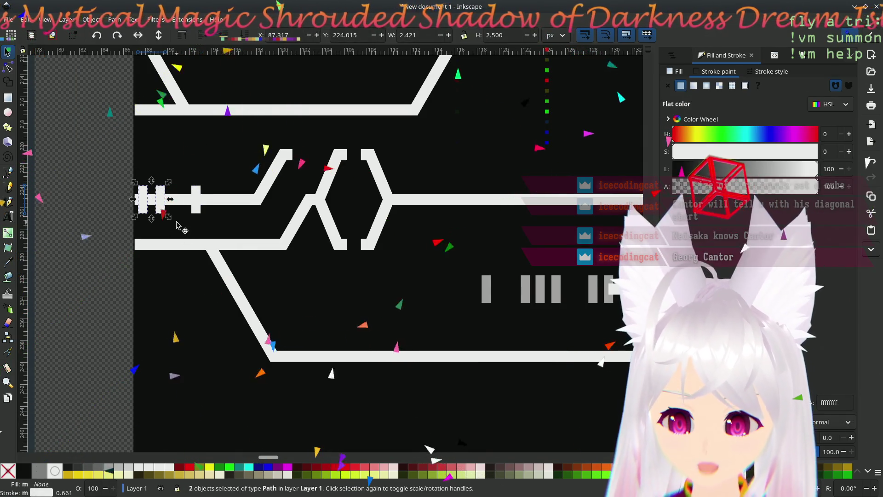
click(116, 268)
drag(527, 337, 527, 337)
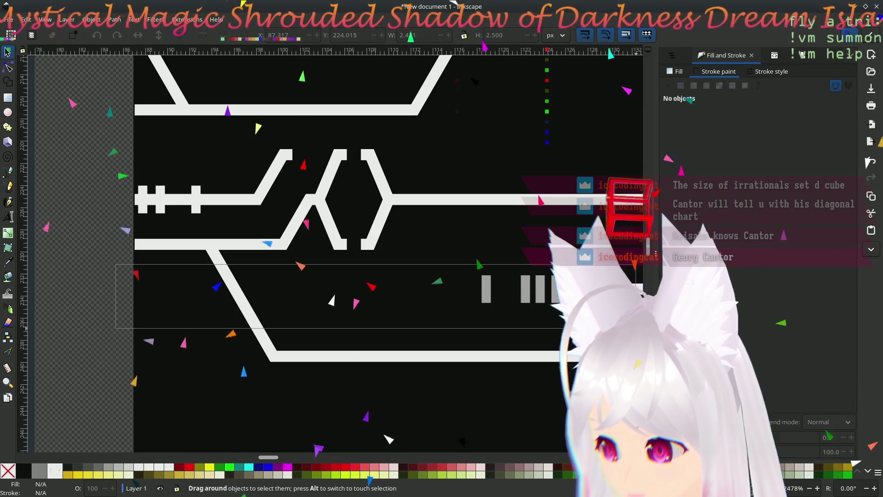
ctrl+scroll(388, 306, down, 5)
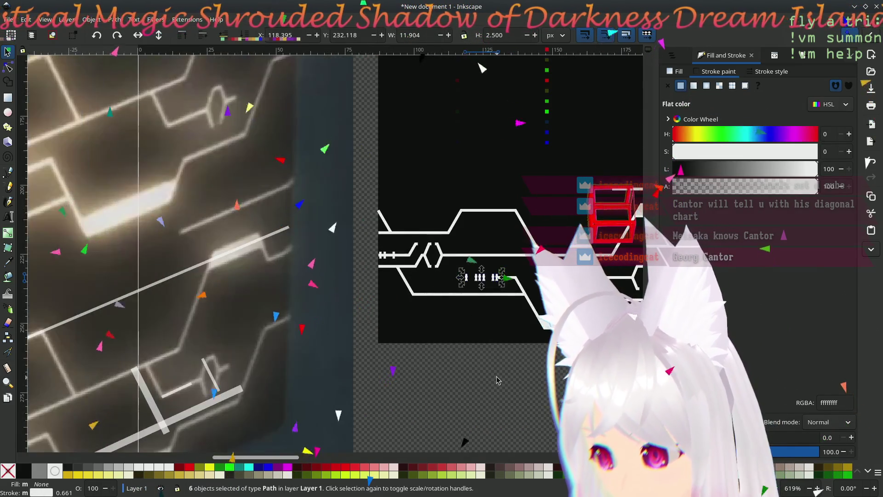
Step: Rubber-band select every circuit-line path of the drawing together
click(332, 401)
ctrl+scroll(333, 401, up, 1)
middle_drag(336, 403, 368, 410)
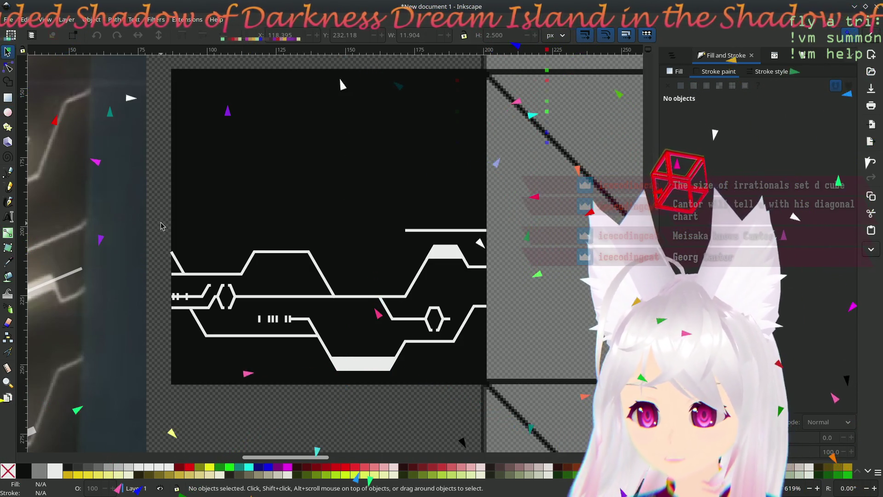
drag(161, 209, 506, 381)
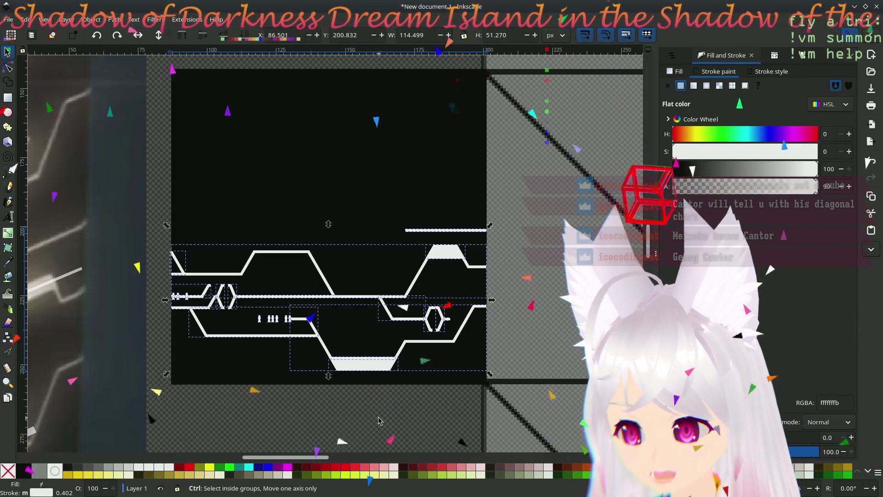
Step: Group the circuit-line paths and place a copy flush above the original inside the black square
key(ctrl+g)
drag(324, 341, 640, 330)
mouse_move(544, 285)
mouse_down()
mouse_move(550, 297)
mouse_move(235, 143)
mouse_up()
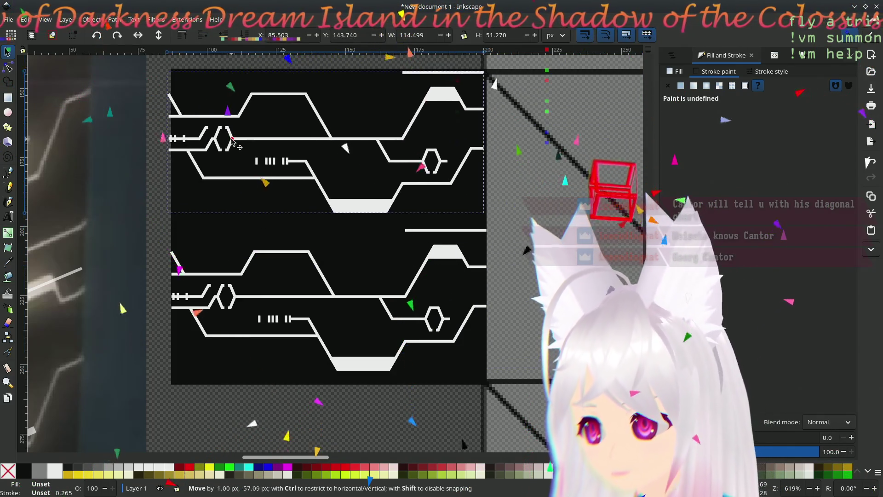
drag(235, 143, 243, 159)
drag(174, 140, 174, 136)
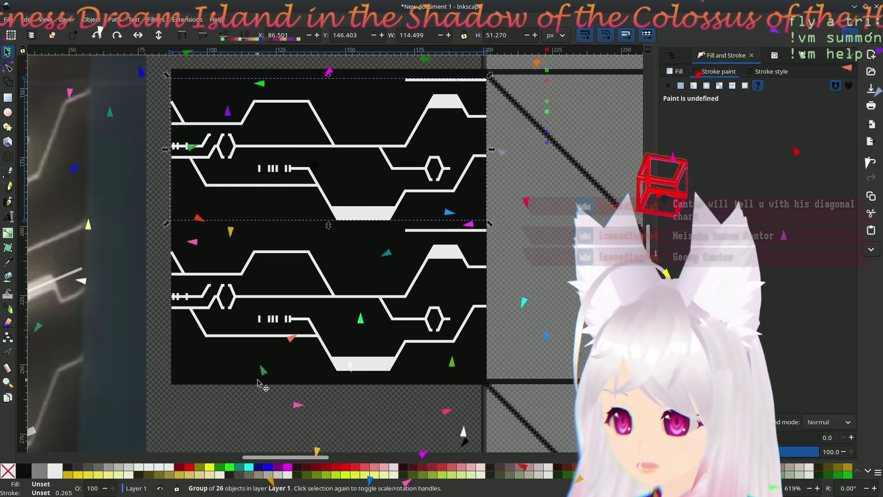
key(Escape)
ctrl+scroll(384, 368, down, 2)
ctrl+scroll(383, 367, down, 2)
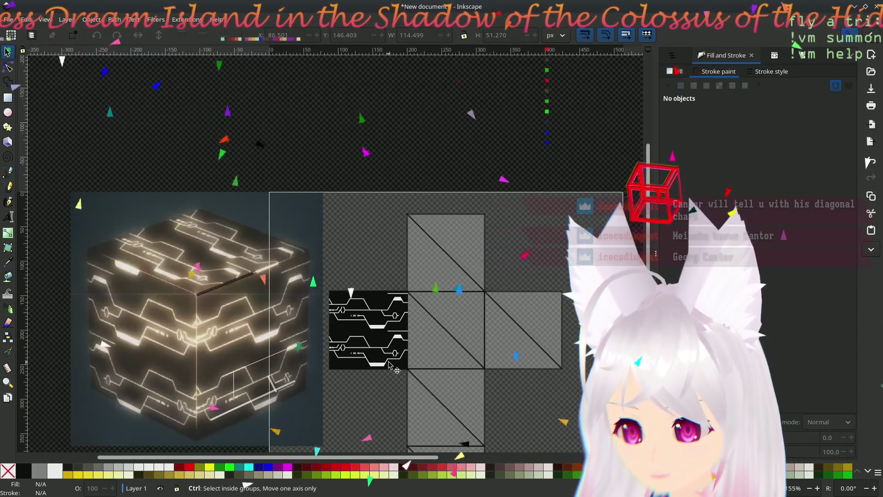
ctrl+scroll(364, 384, up, 1)
ctrl+scroll(364, 384, up, 1)
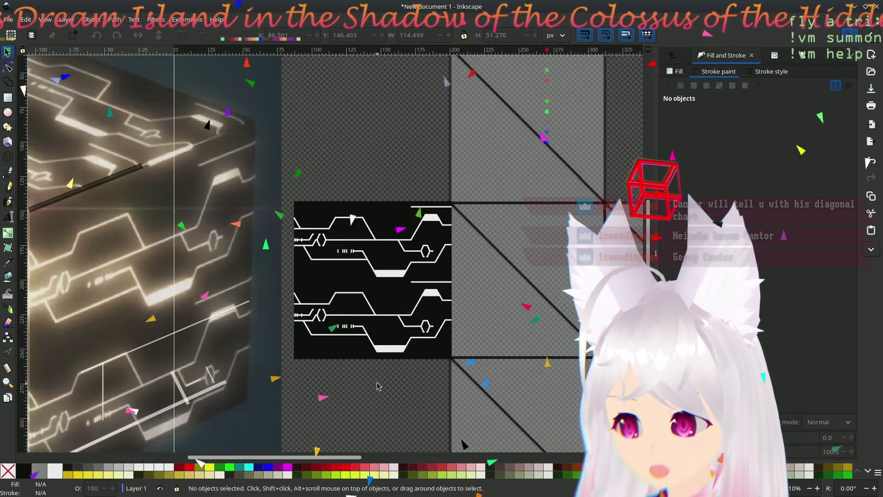
ctrl+scroll(378, 386, down, 1)
ctrl+scroll(377, 386, up, 1)
Step: Select the black background with both stacked circuit copies and group them into one tile
mouse_move(334, 338)
middle_down()
mouse_move(299, 344)
mouse_move(293, 336)
middle_up()
click(187, 200)
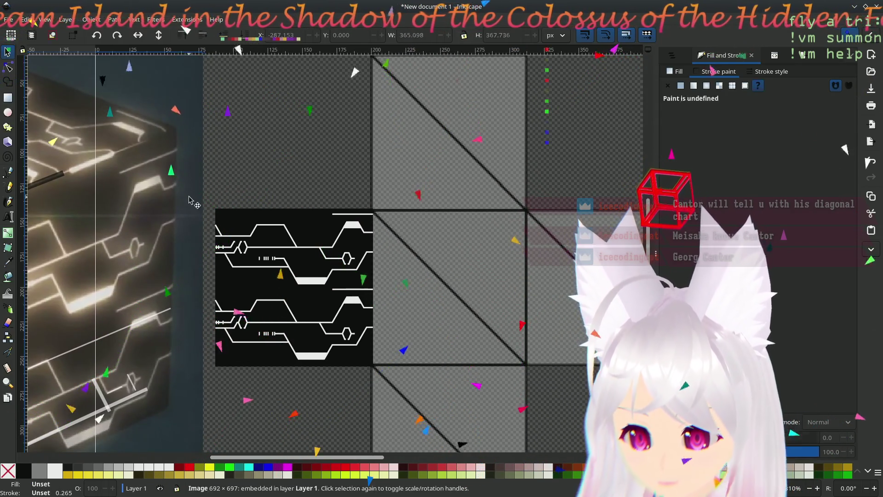
key(Escape)
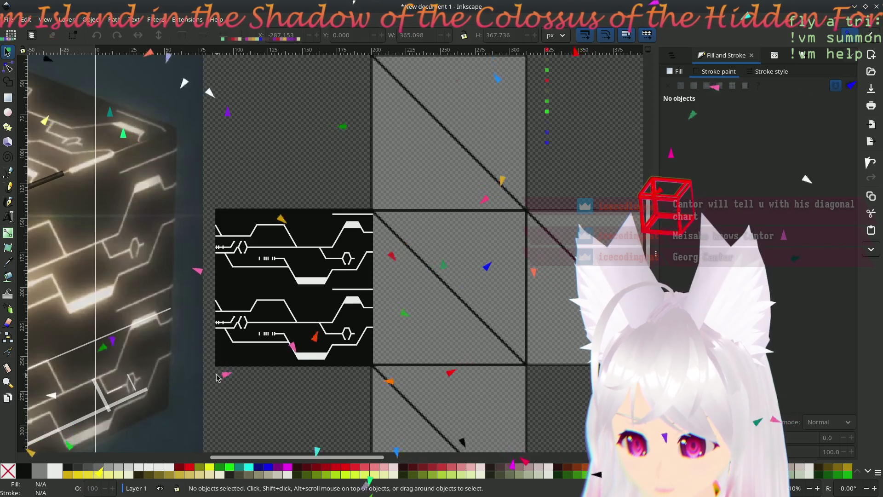
click(304, 331)
shift+click(338, 279)
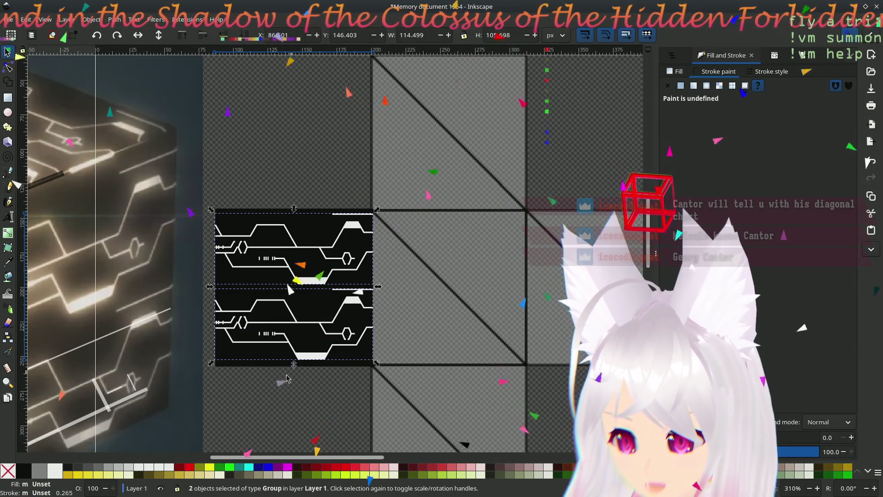
ctrl+click(327, 366)
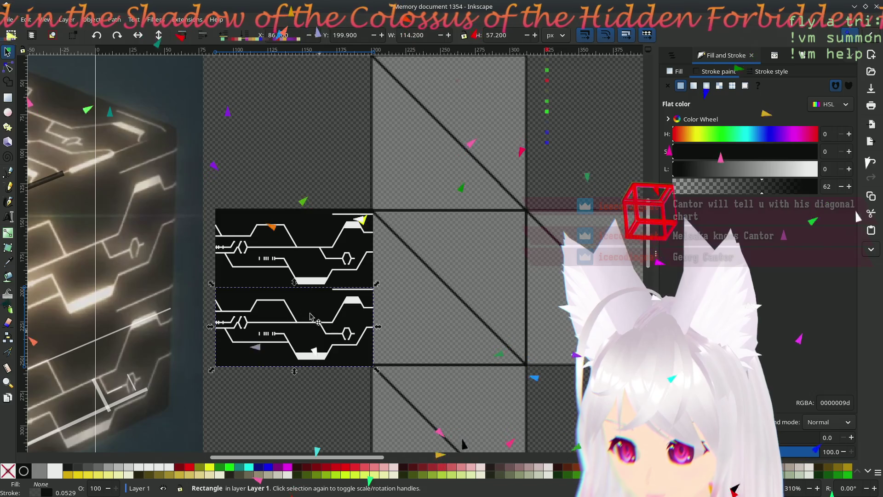
shift+click(306, 283)
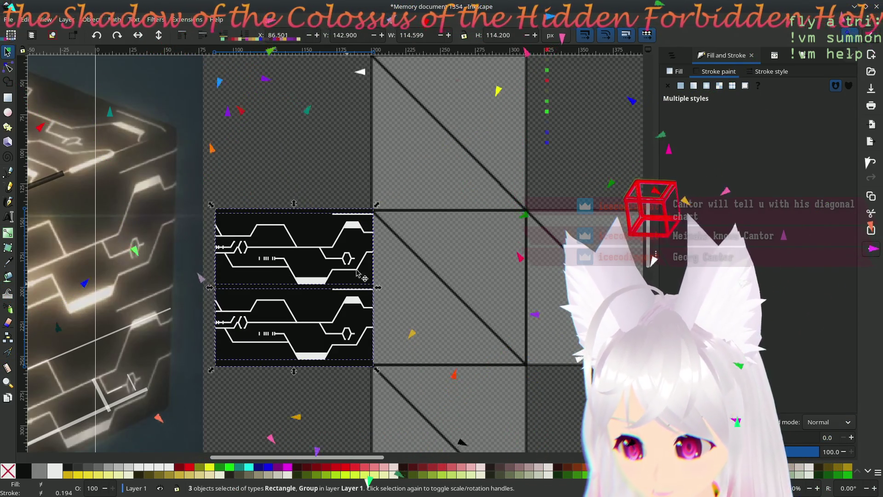
key(ctrl+g)
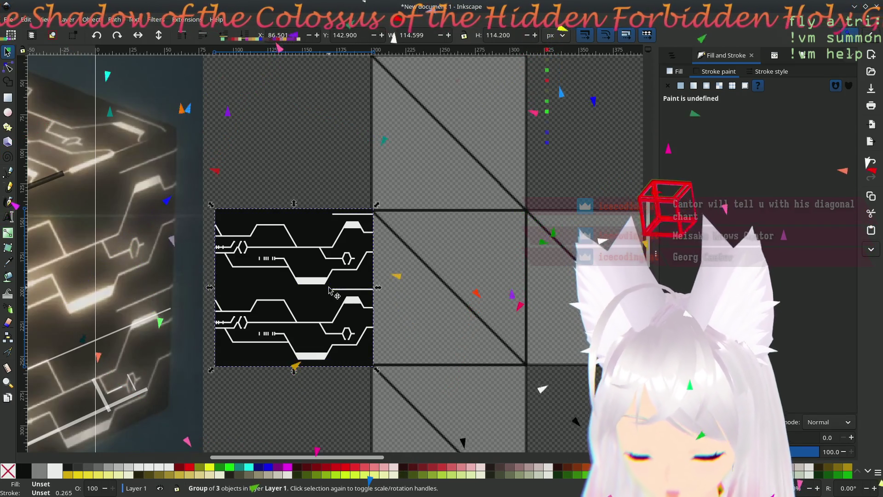
Step: Duplicate the combined tile and move the copy onto the net square above
key(ctrl+d)
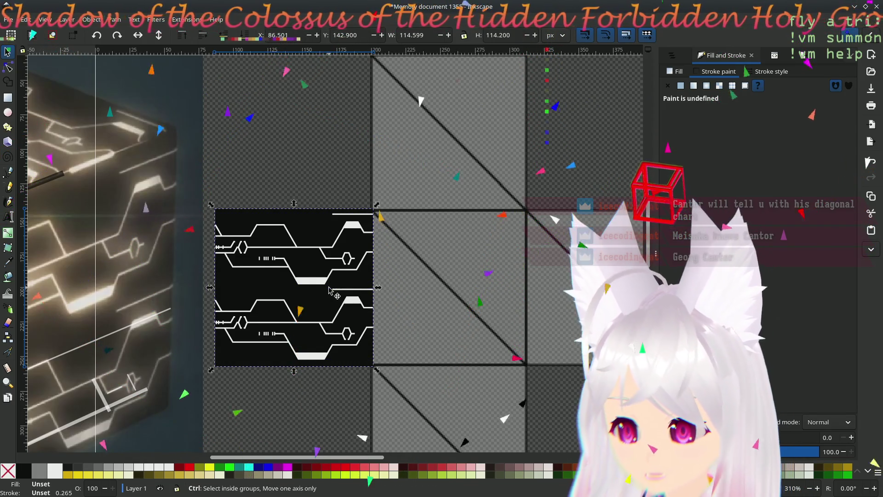
mouse_move(328, 290)
mouse_down()
mouse_move(408, 266)
mouse_move(404, 116)
mouse_up()
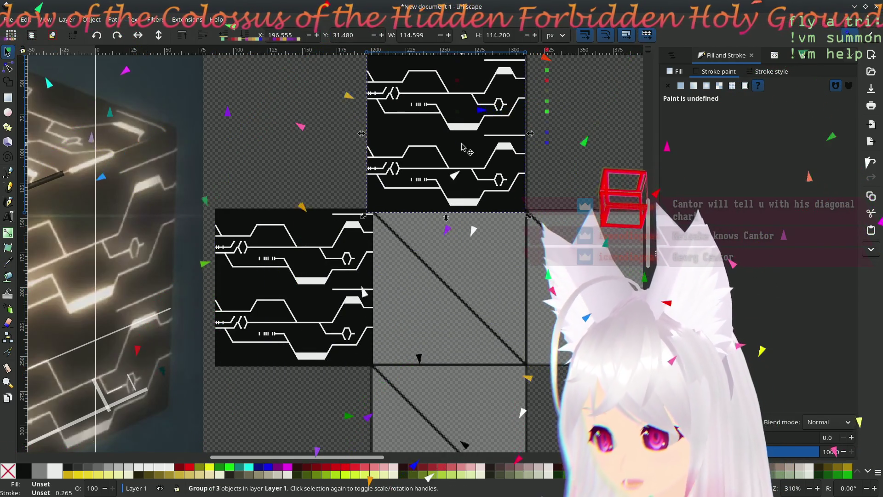
middle_drag(403, 116, 310, 161)
drag(296, 145, 310, 147)
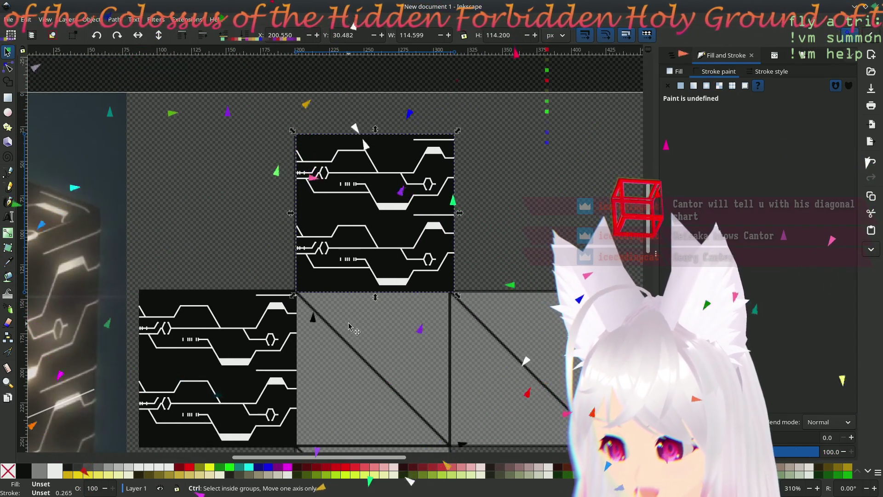
ctrl+scroll(348, 329, up, 2)
drag(250, 254, 243, 249)
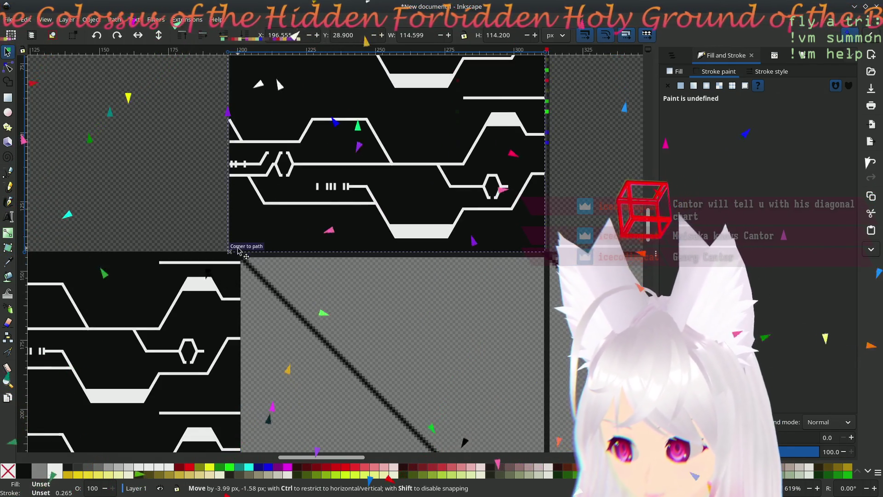
mouse_move(243, 249)
mouse_down()
mouse_move(300, 393)
mouse_move(291, 399)
mouse_up()
scroll(297, 386, down, 3)
scroll(308, 339, down, 4)
mouse_move(338, 155)
mouse_down()
mouse_move(244, 370)
mouse_move(249, 359)
mouse_up()
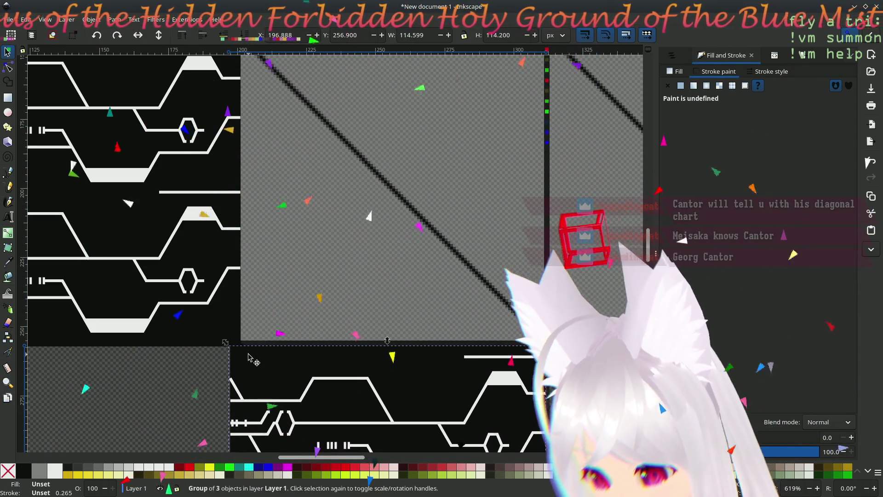
key(Escape)
scroll(284, 290, up, 2)
middle_drag(284, 289, 355, 306)
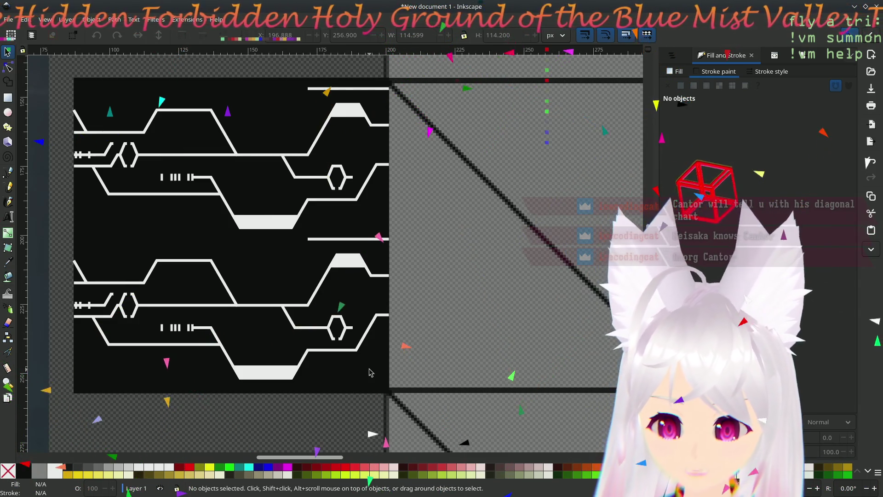
scroll(244, 407, down, 3)
ctrl+scroll(249, 381, down, 3)
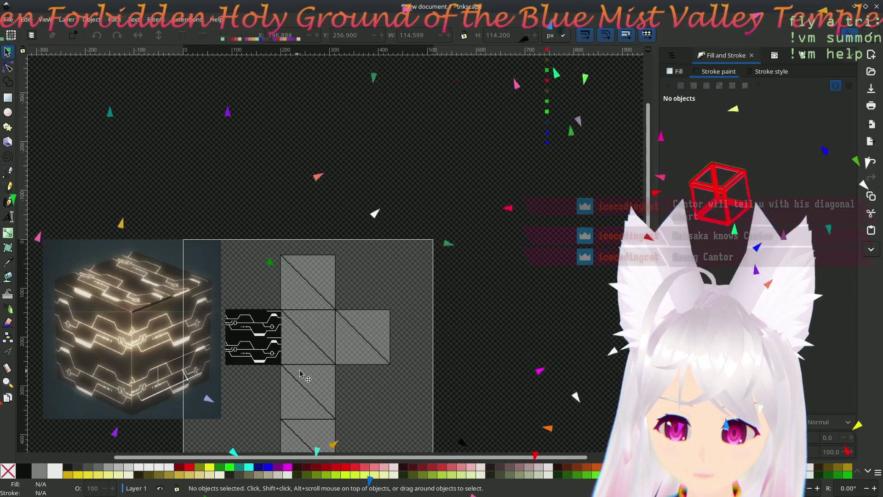
scroll(303, 381, up, 1)
scroll(297, 338, down, 2)
ctrl+scroll(292, 337, up, 4)
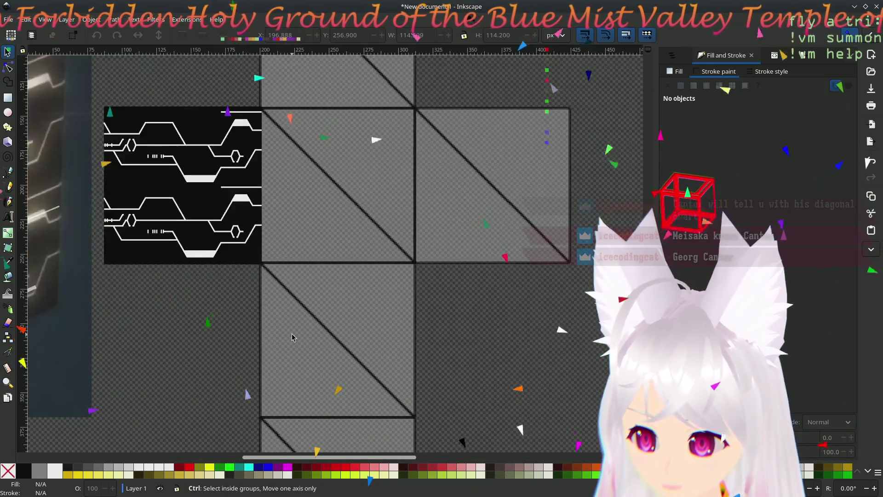
middle_drag(202, 288, 225, 399)
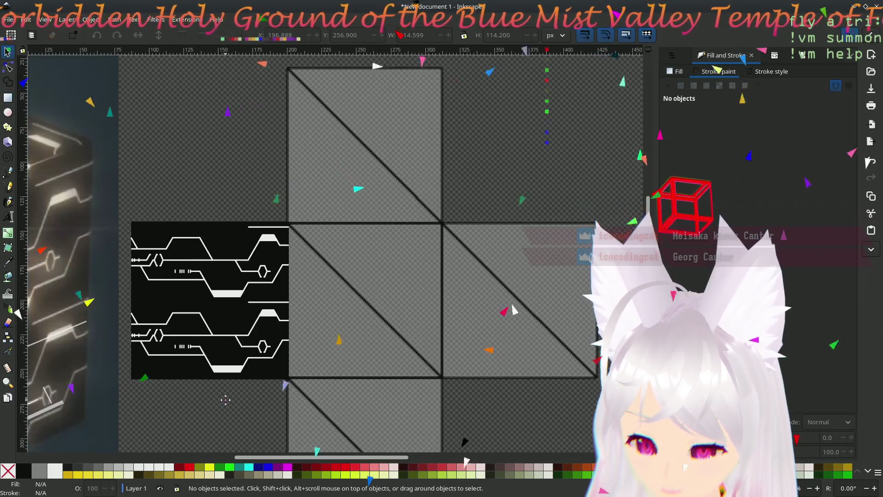
scroll(281, 378, down, 4)
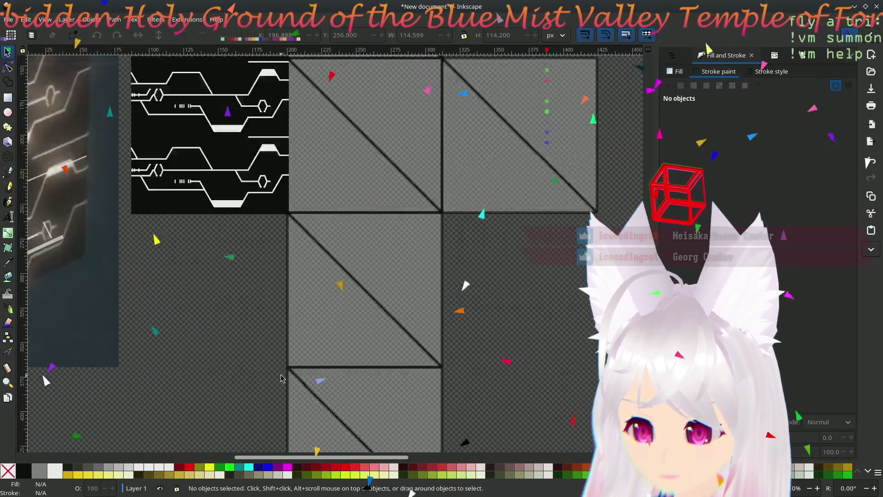
scroll(281, 378, down, 5)
scroll(286, 371, up, 2)
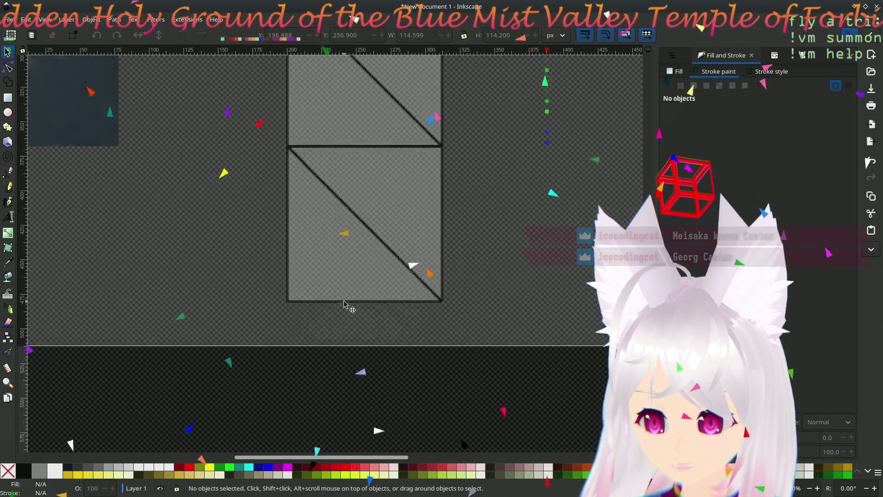
scroll(345, 304, up, 4)
scroll(345, 304, up, 1)
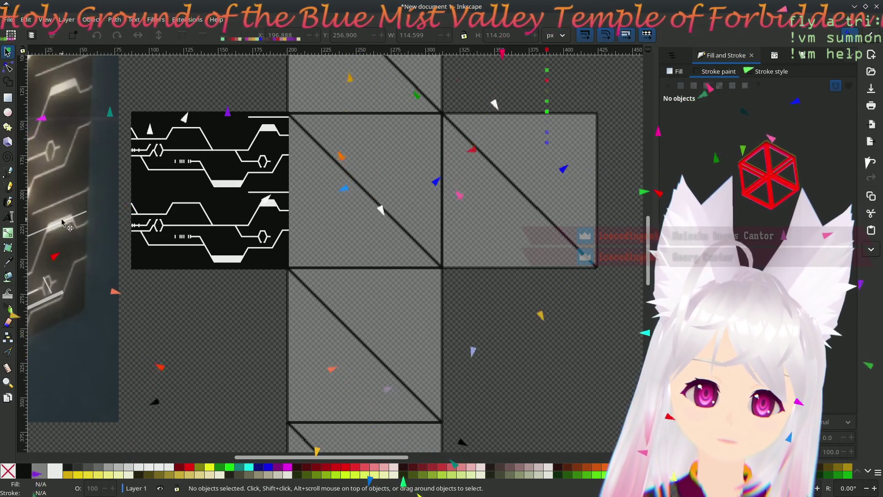
click(157, 119)
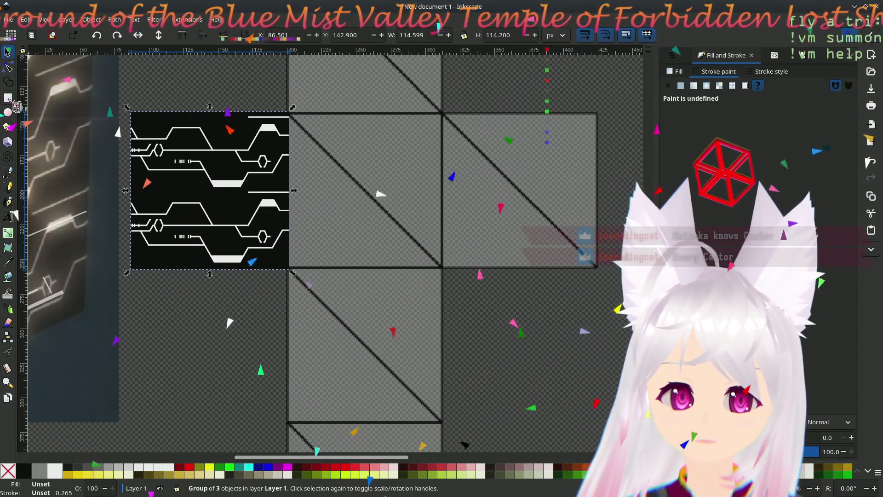
drag(131, 111, 288, 269)
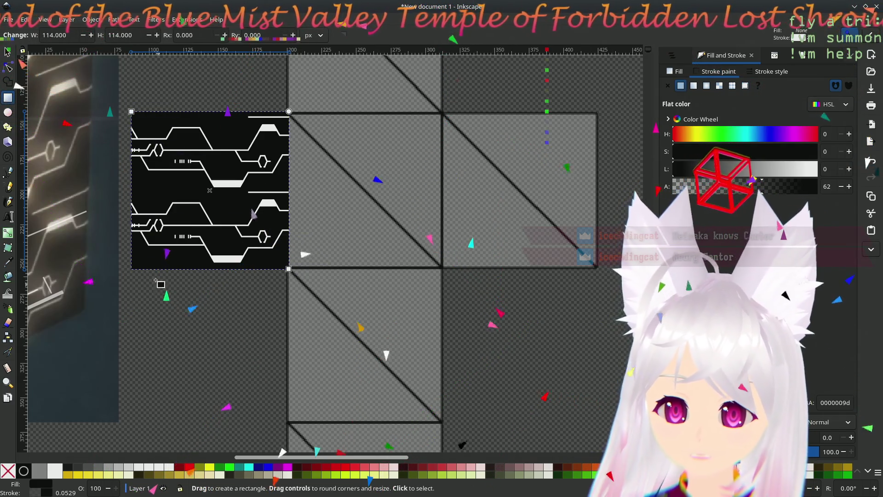
Step: Draw a white-outlined square the size of the circuit tile and move it one cell down-right
click(178, 307)
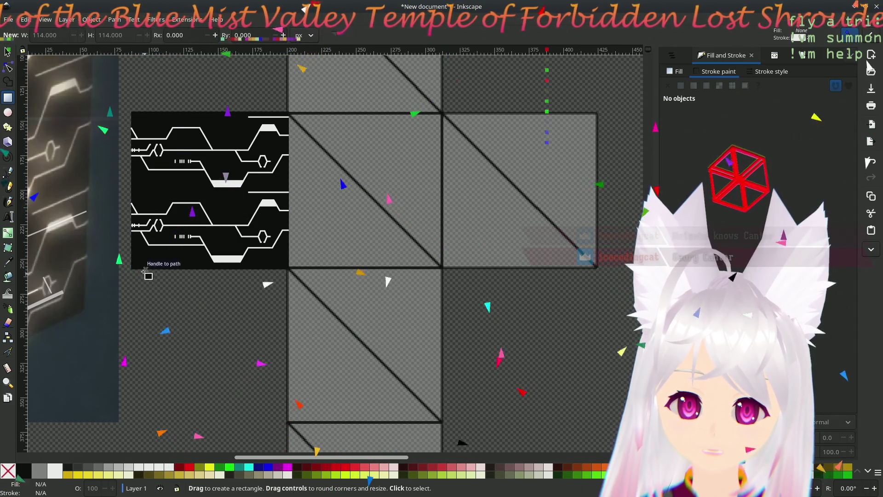
drag(131, 268, 289, 111)
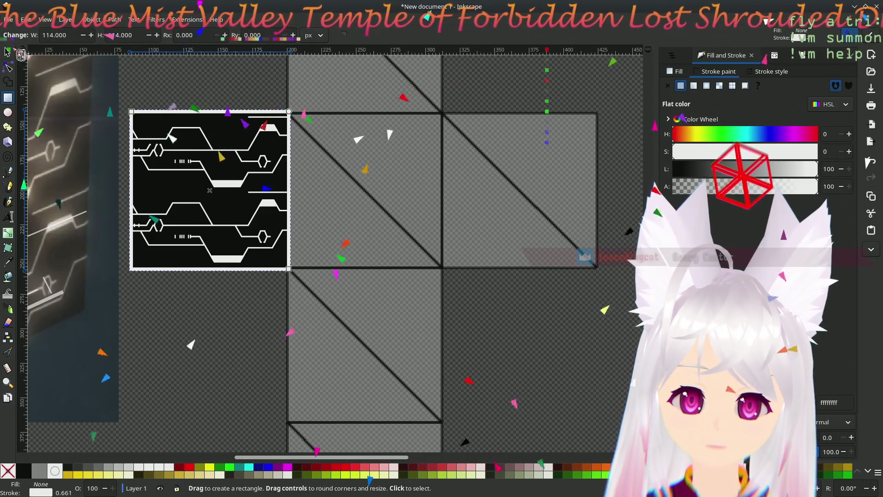
key(s)
drag(153, 119, 310, 274)
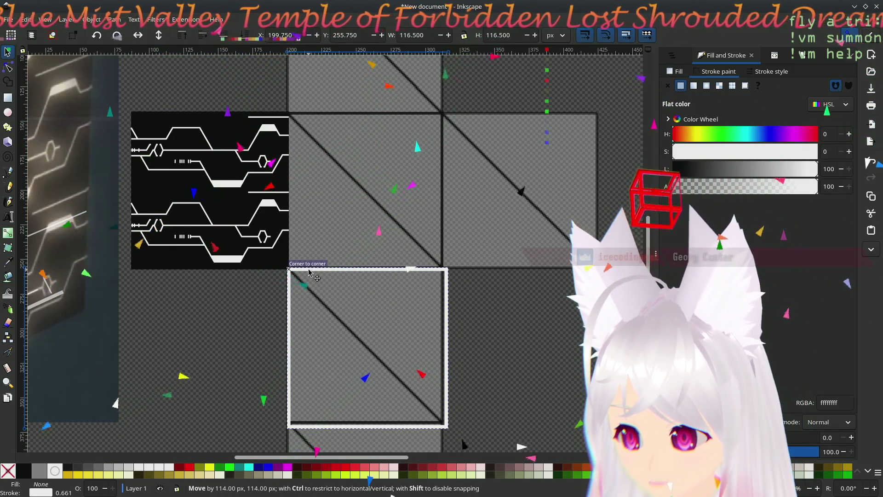
drag(310, 274, 310, 274)
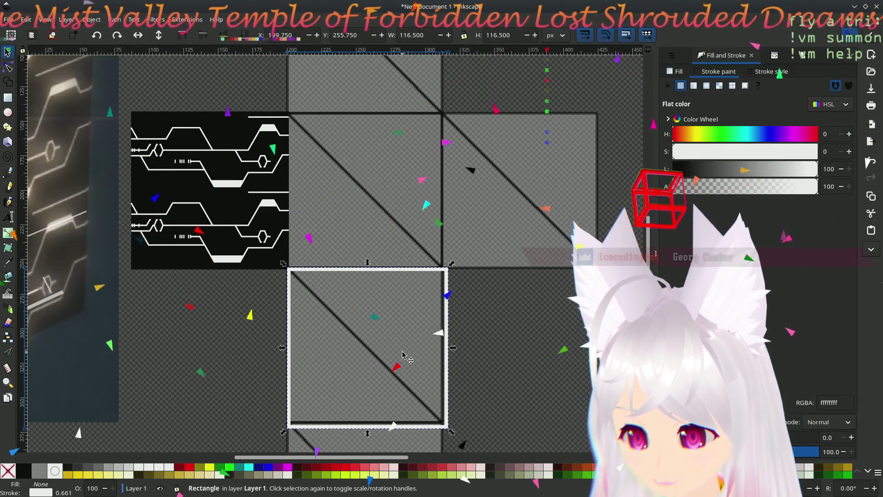
middle_drag(503, 371, 477, 312)
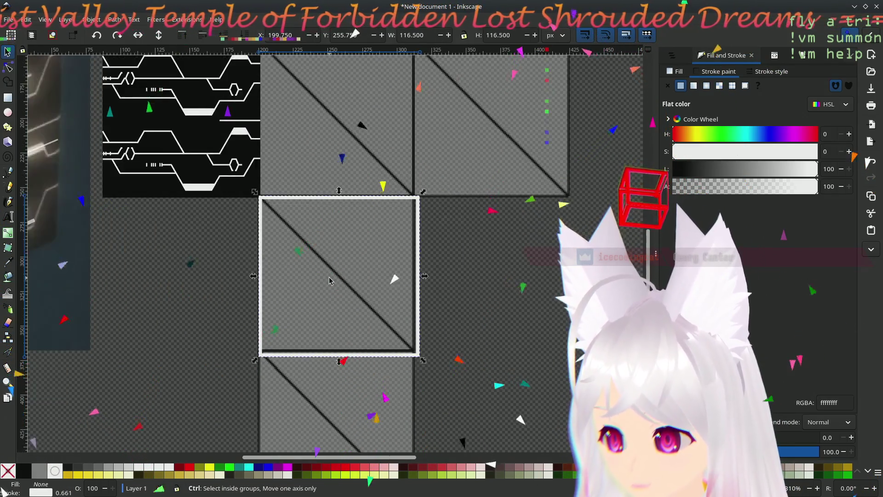
ctrl+scroll(329, 280, up, 2)
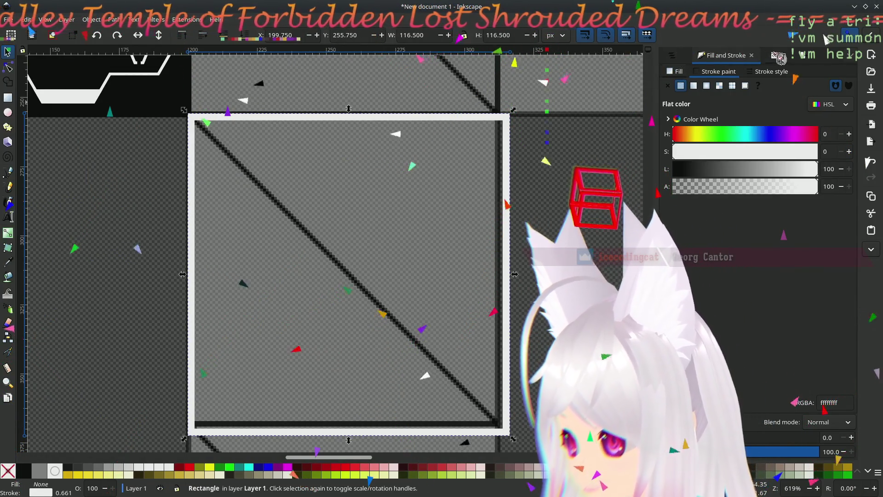
Step: Show the new square's attributes in the XML Editor and select its x value
click(775, 55)
click(730, 334)
click(744, 290)
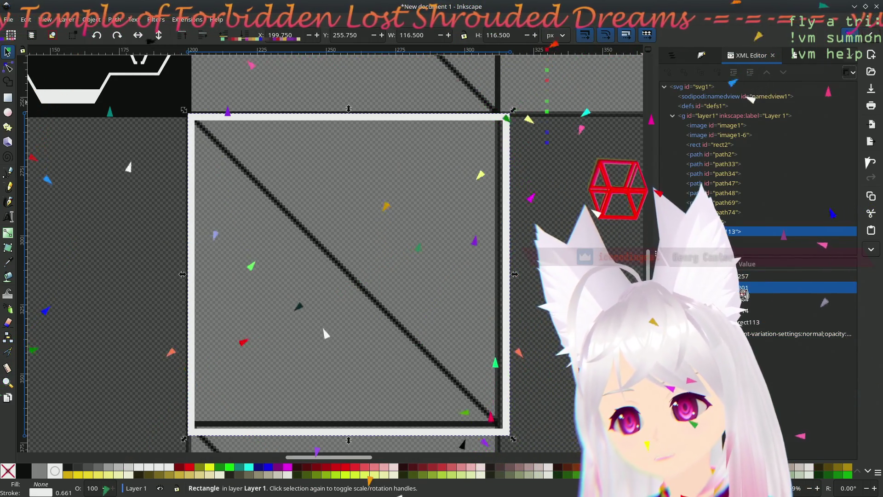
key(Return)
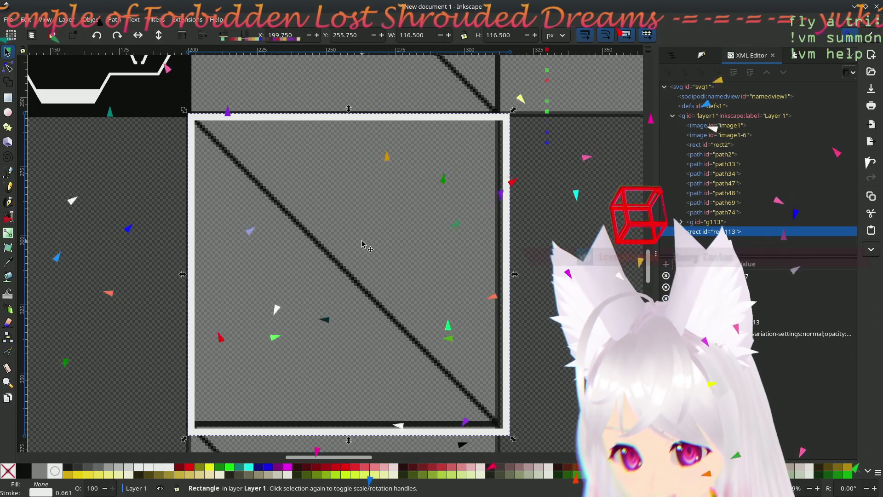
mouse_move(205, 270)
middle_down()
mouse_move(313, 338)
mouse_move(167, 238)
middle_up()
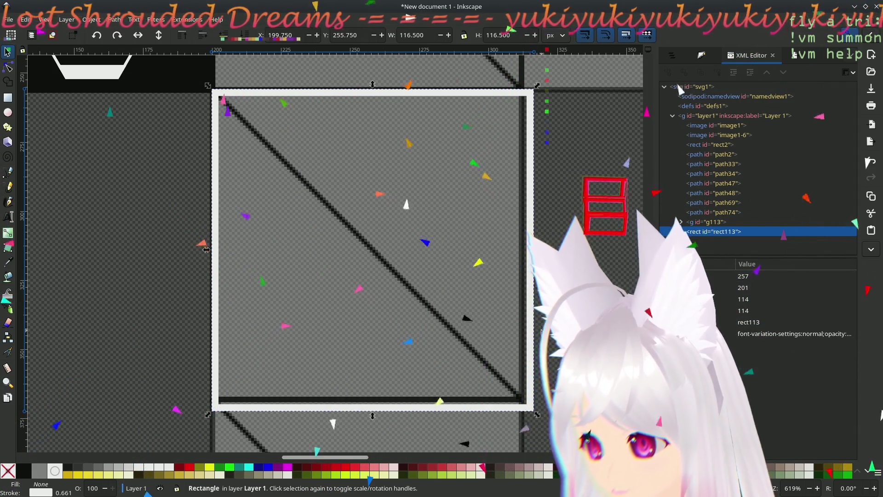
scroll(376, 302, left, 5)
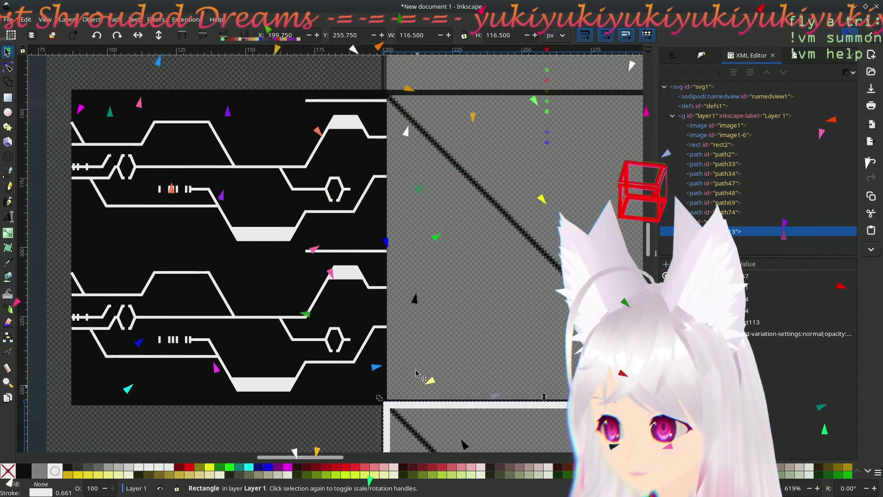
scroll(436, 348, up, 2)
scroll(436, 349, right, 1)
scroll(435, 348, up, 2)
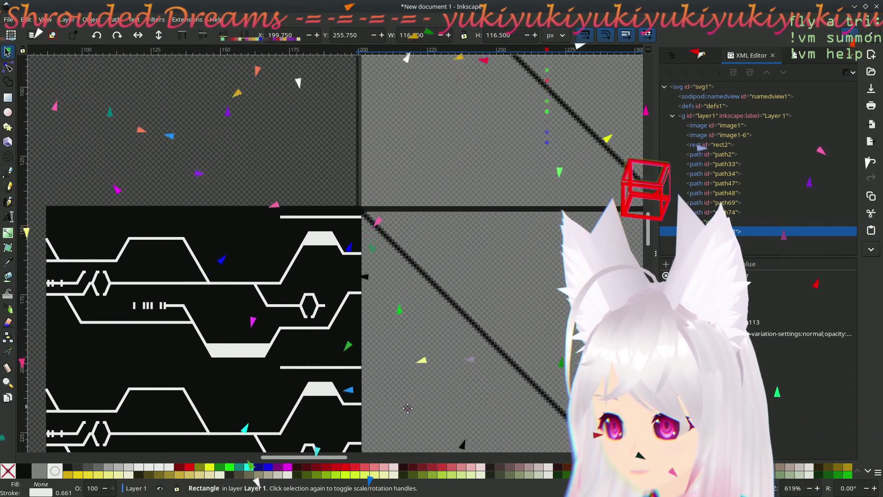
scroll(456, 286, up, 1)
scroll(457, 286, down, 6)
scroll(414, 269, up, 2)
scroll(373, 241, right, 4)
scroll(373, 242, down, 1)
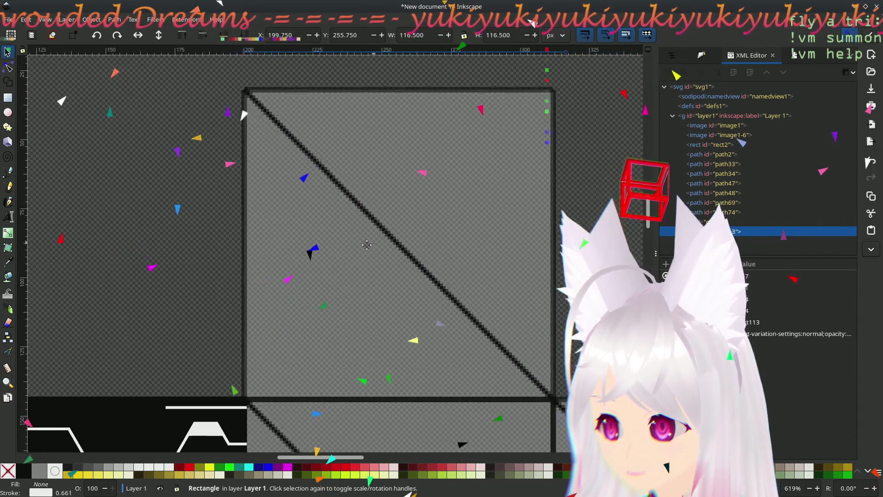
scroll(346, 232, right, 1)
scroll(346, 233, down, 6)
scroll(358, 221, down, 5)
scroll(359, 221, left, 1)
scroll(401, 193, down, 3)
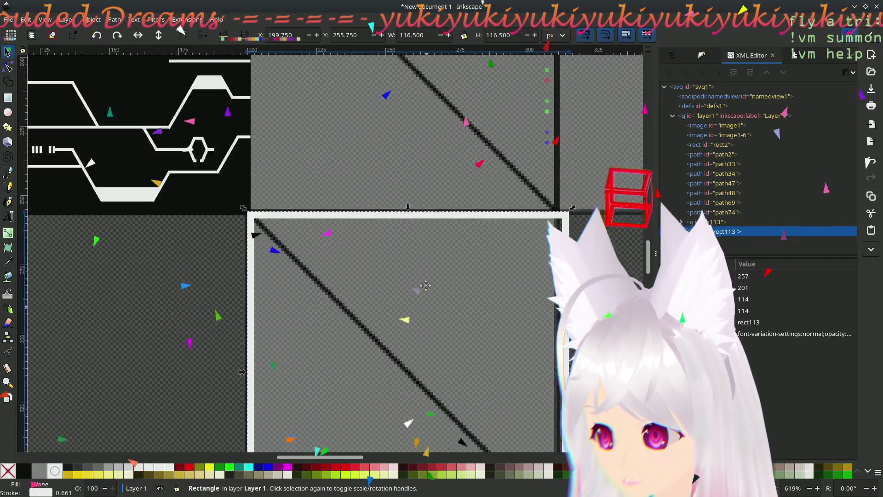
scroll(436, 166, down, 6)
Step: Set the white-outlined square's width and height attributes to 112 in the XML Editor
click(743, 299)
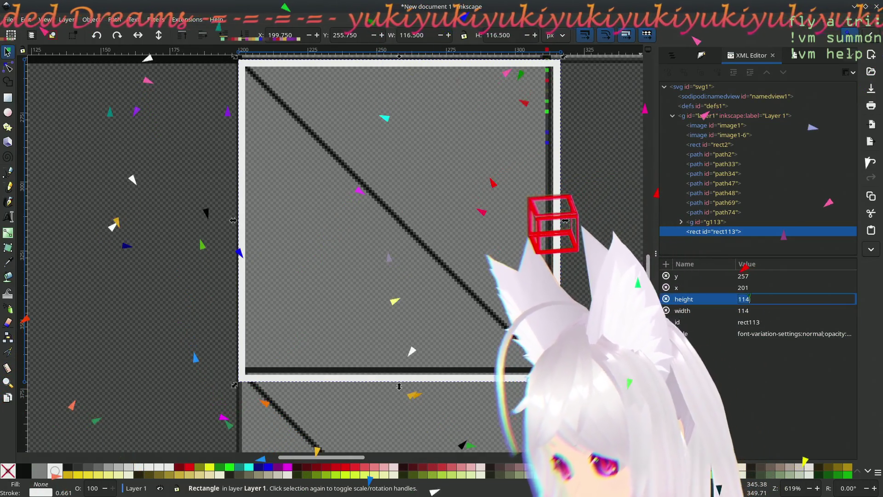
key(BackSpace)
text(3)
key(Return)
click(752, 310)
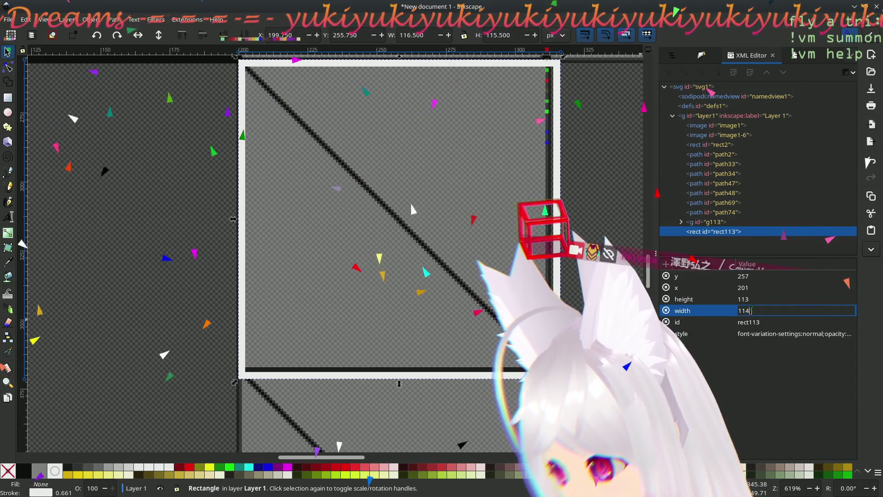
key(Left)
key(Return)
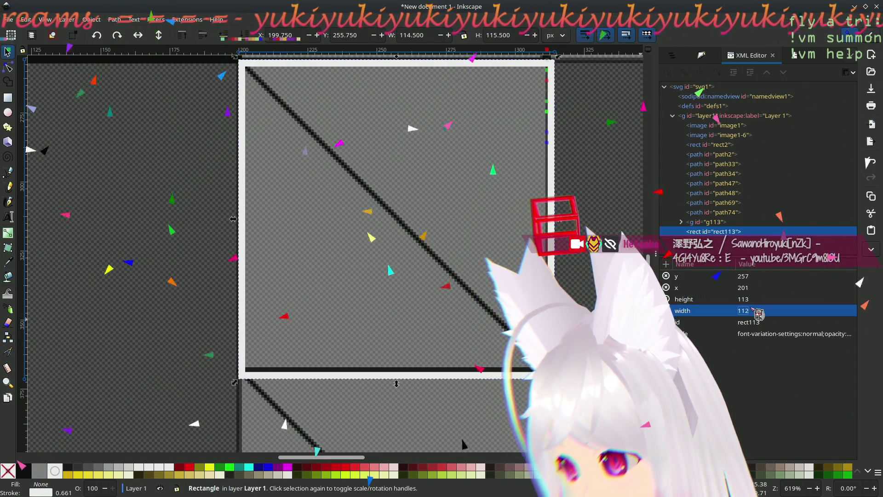
click(845, 296)
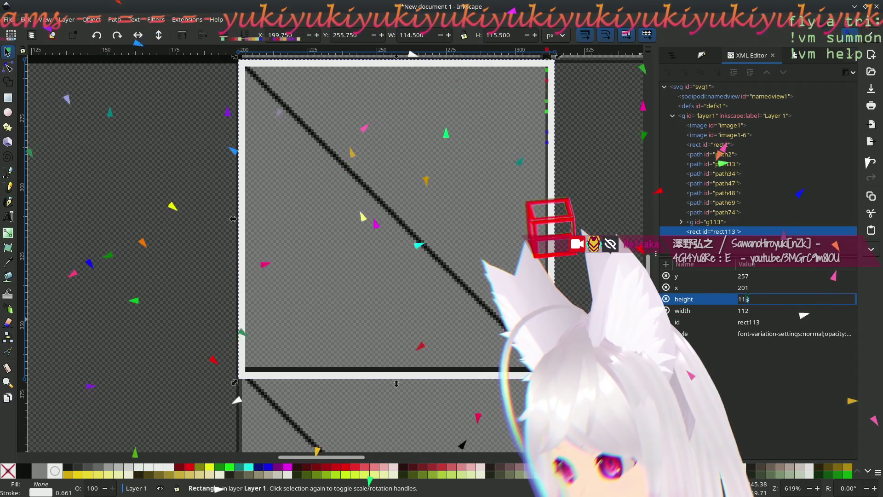
text(112)
key(Return)
scroll(396, 383, down, 10)
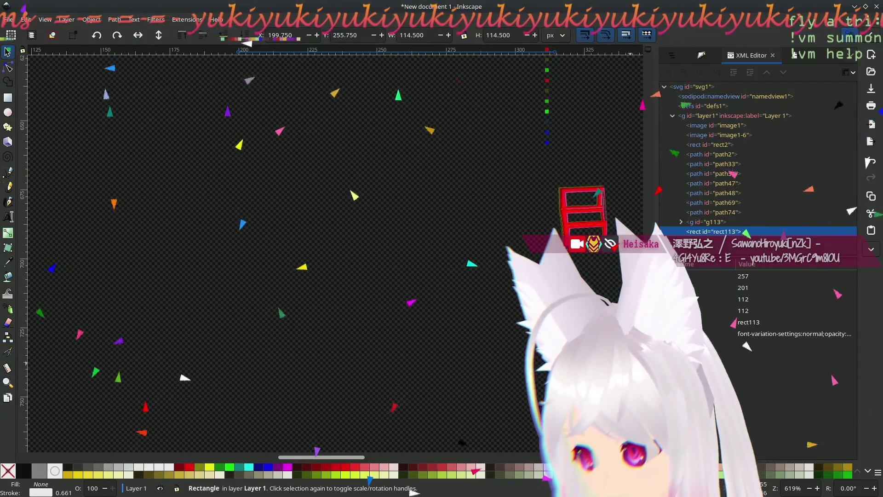
scroll(254, 61, up, 10)
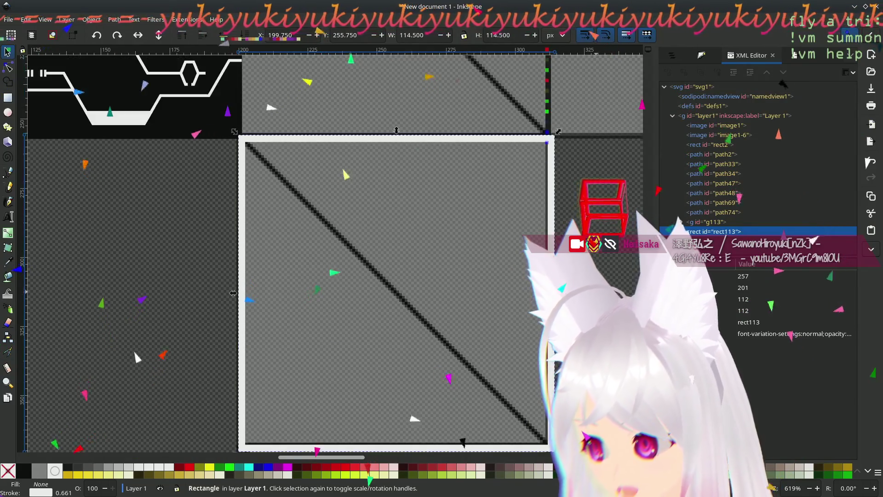
Step: Nudge the square so its corner snaps exactly to the circuit tile's corner
key(Escape)
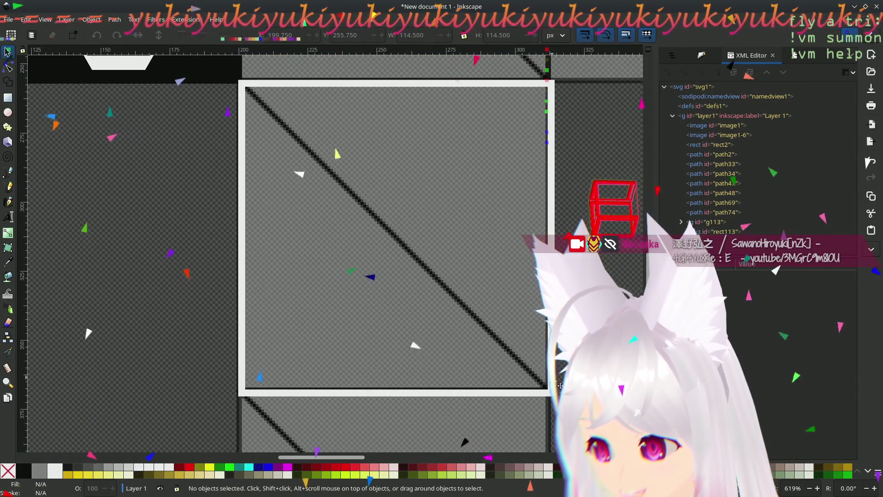
click(551, 376)
drag(551, 376, 550, 375)
drag(548, 374, 547, 370)
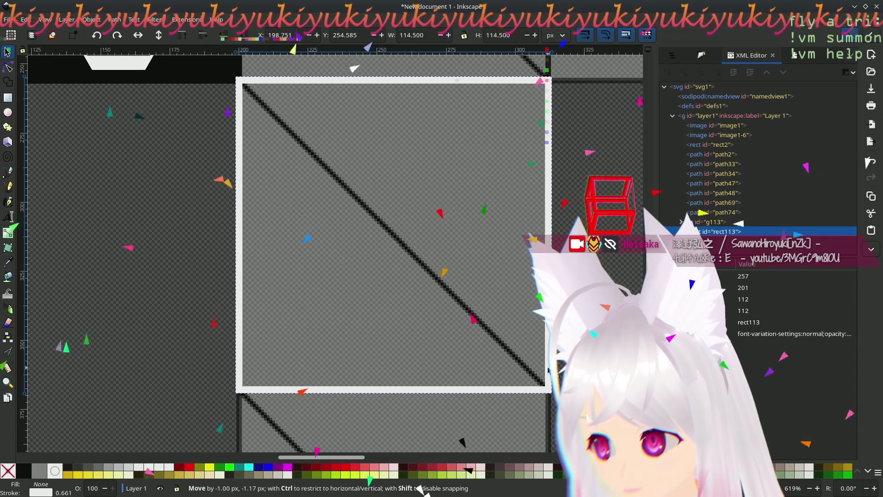
drag(548, 371, 561, 394)
drag(255, 111, 242, 84)
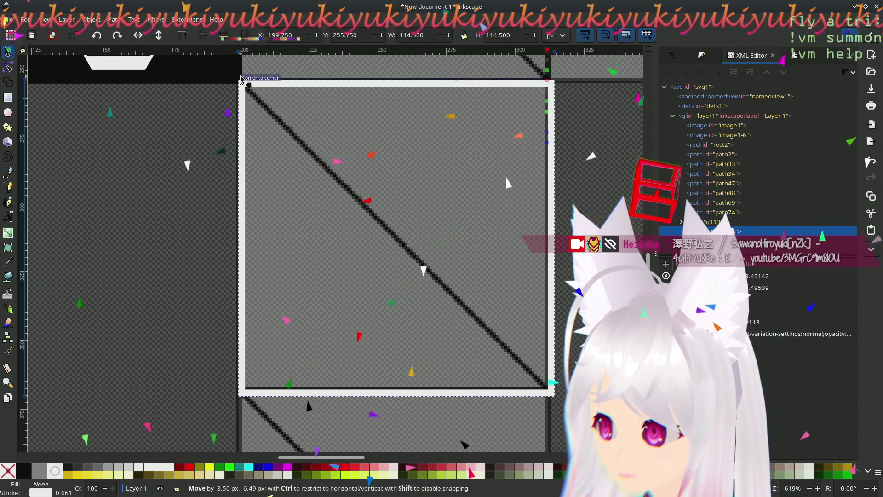
middle_drag(176, 219, 346, 415)
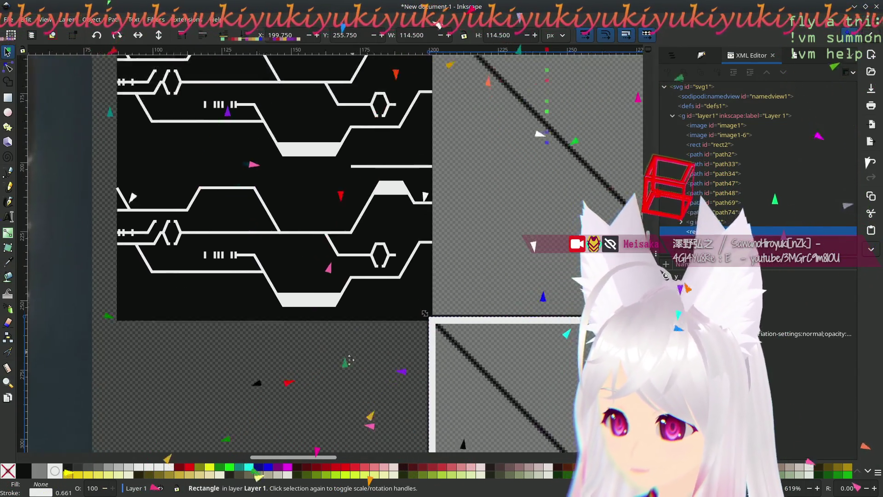
Step: Enter the tile group and set its black background rectangle to 112 by 112
click(378, 376)
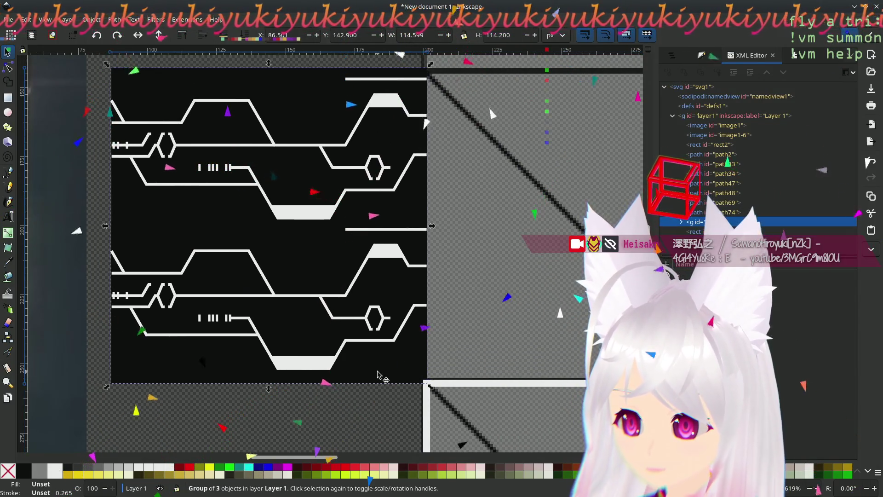
key(ctrl+shift+g)
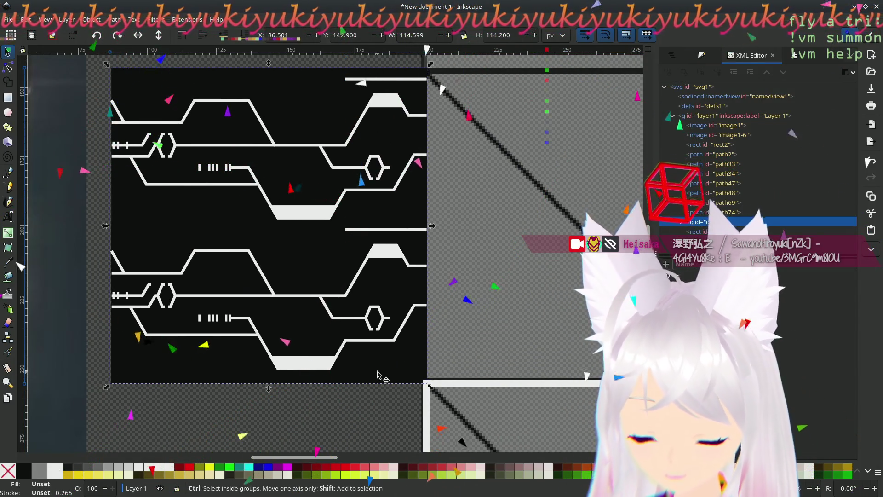
click(306, 128)
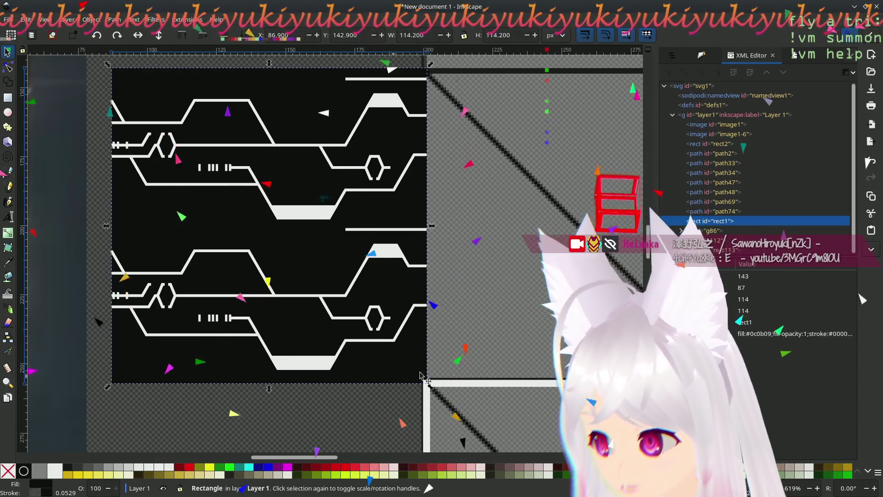
click(743, 298)
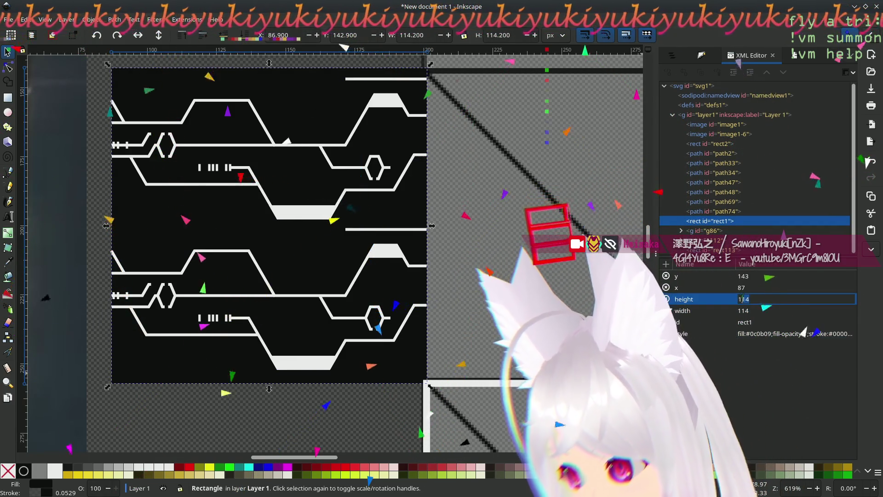
key(BackSpace)
text(2)
key(Return)
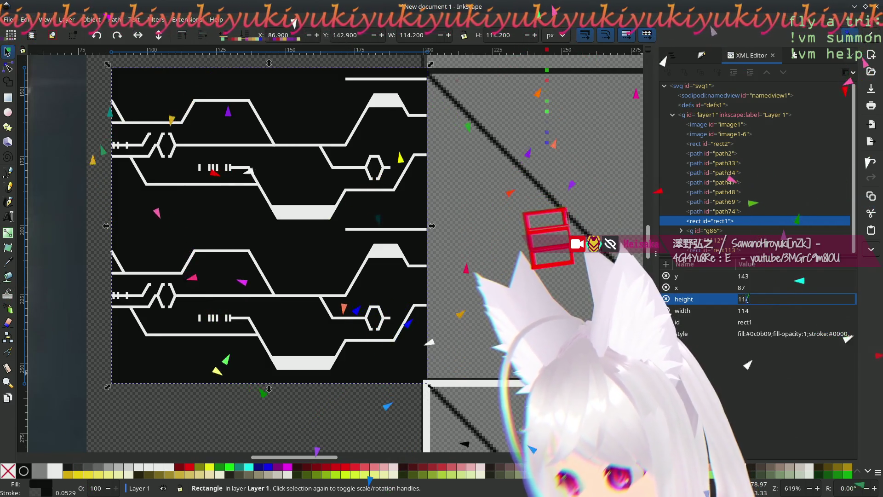
click(752, 311)
key(BackSpace)
text(2)
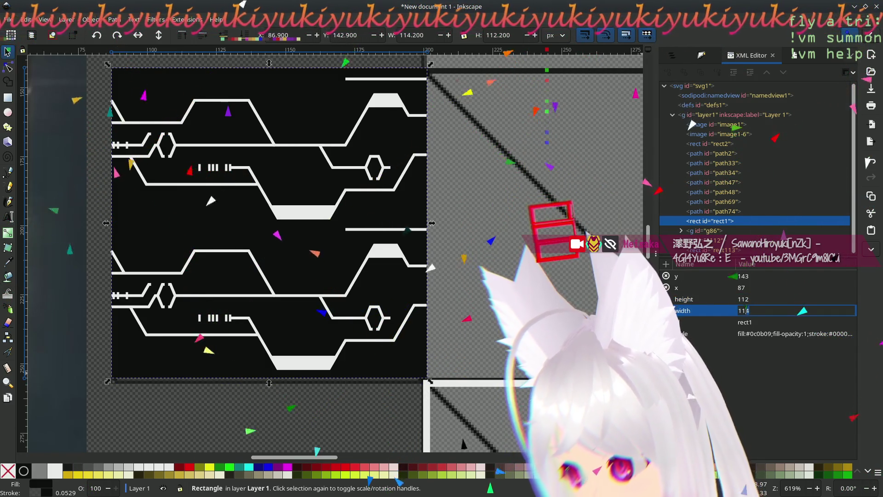
key(Return)
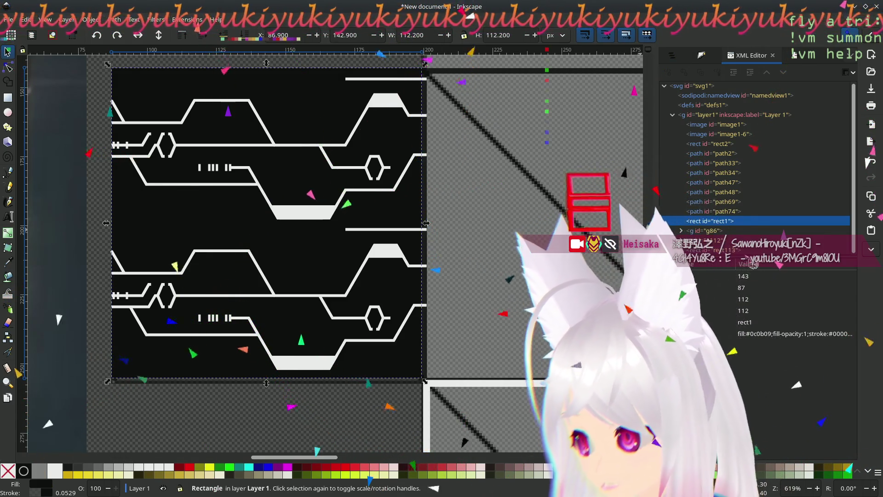
Step: Set the background rectangle's y to 144 and x to 88, shifting it 1 px down-right
click(747, 276)
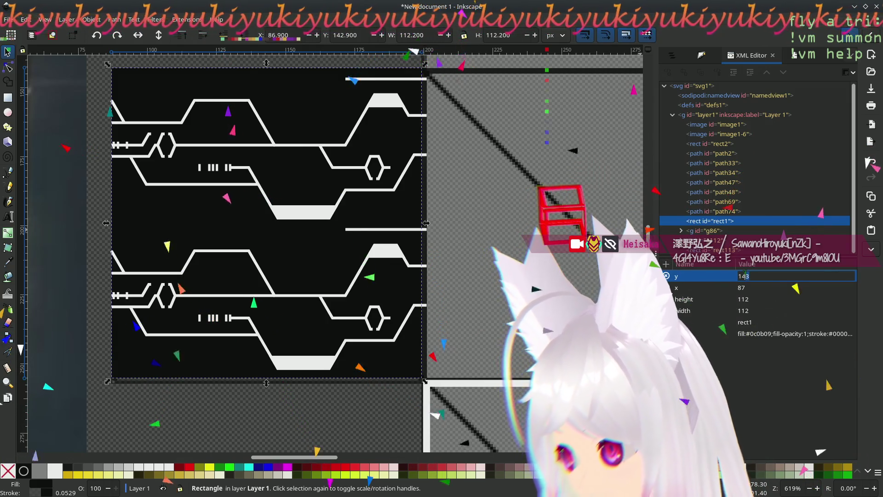
text(144)
key(Return)
key(Tab)
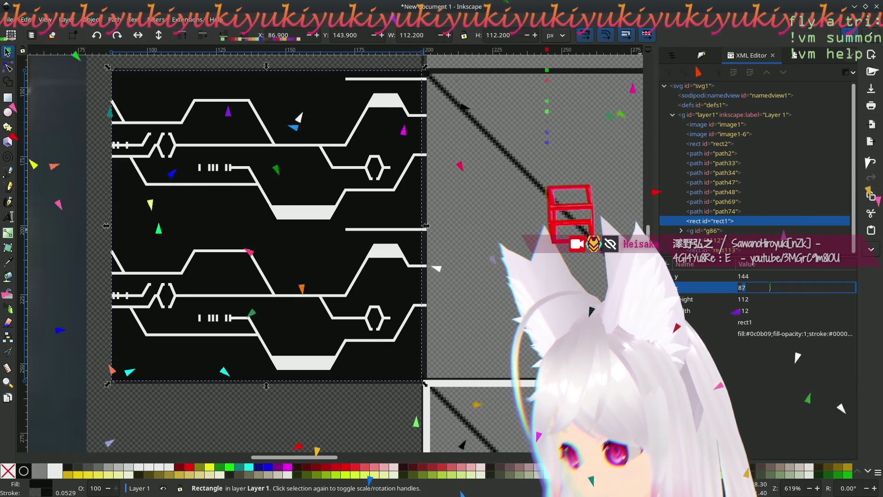
text(88)
key(BackSpace)
text(8)
key(Return)
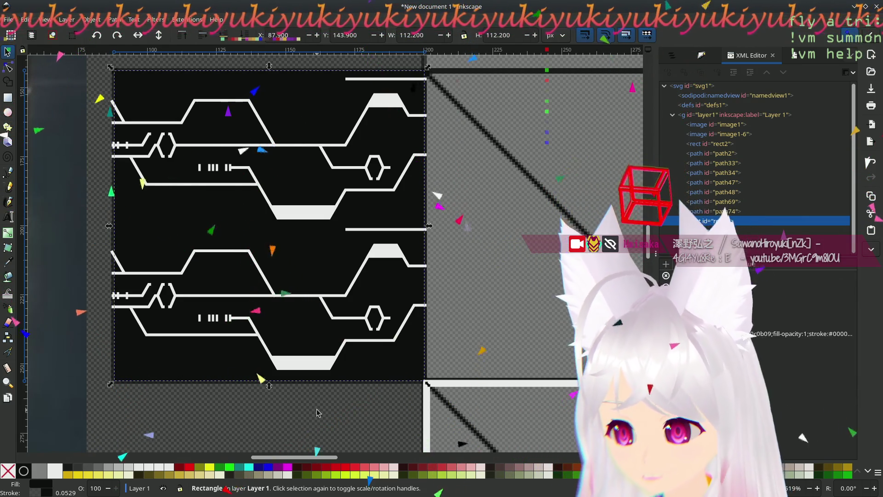
click(315, 410)
Step: Move the white frame 1 px up and left so its corner meets the tile's corner
middle_drag(399, 405, 289, 263)
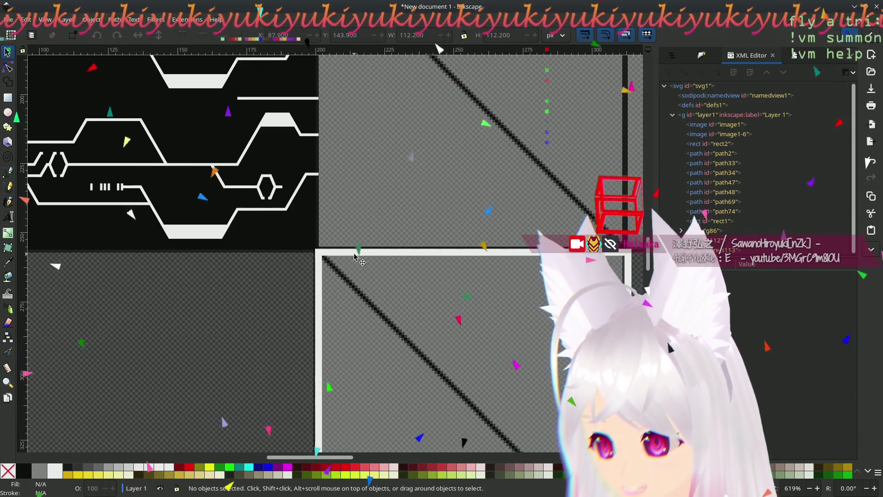
click(329, 254)
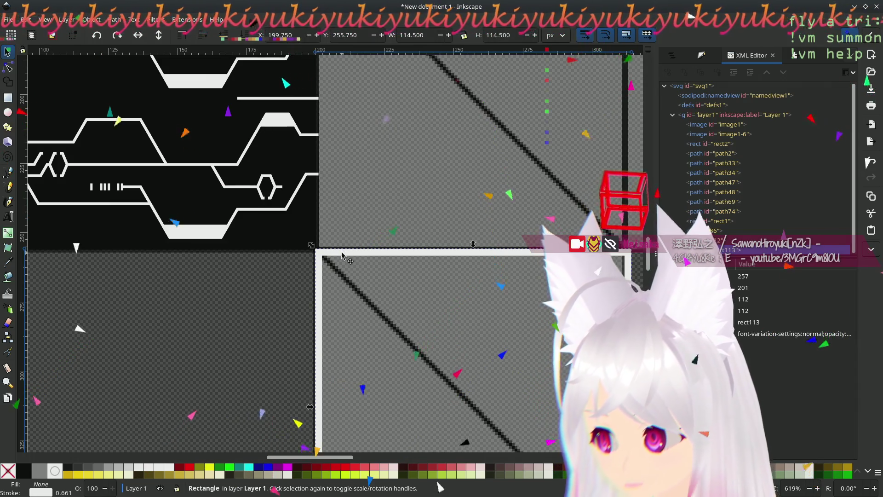
drag(343, 254, 339, 250)
click(219, 318)
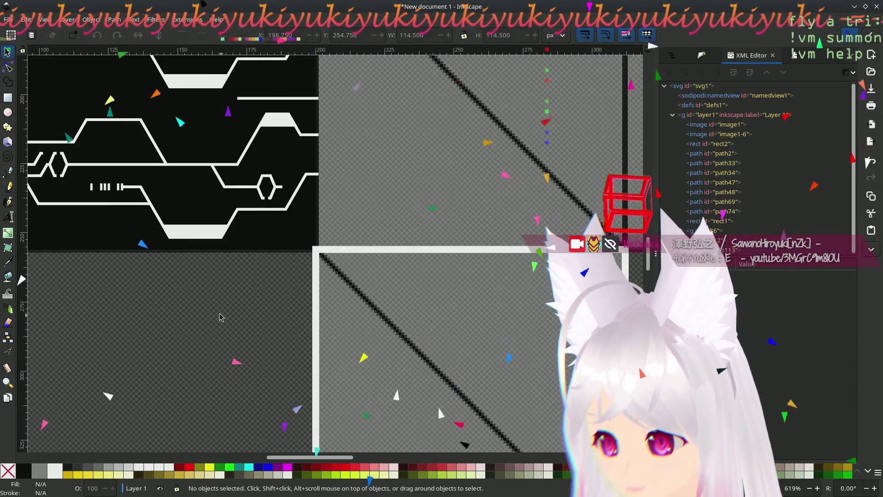
mouse_move(231, 317)
middle_down()
mouse_move(341, 392)
mouse_move(418, 406)
middle_up()
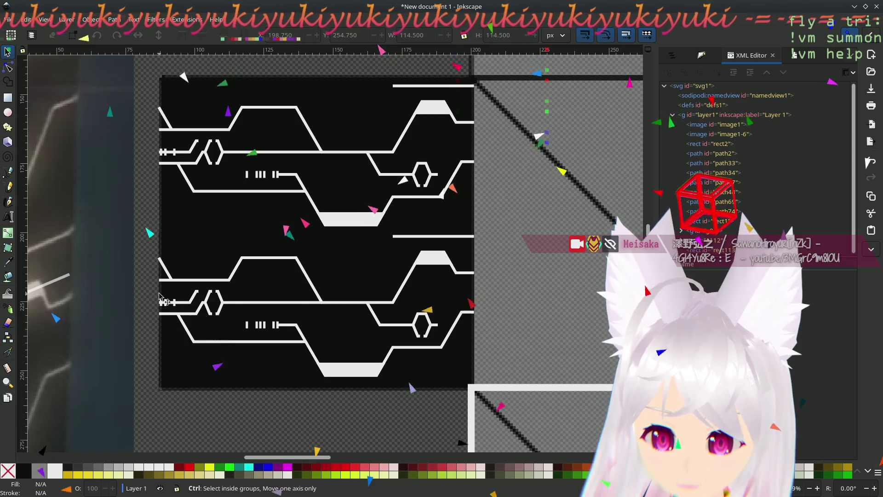
ctrl+scroll(165, 291, up, 3)
ctrl+scroll(165, 291, up, 2)
Step: Select the upper copy of the track pattern and delete it
click(104, 177)
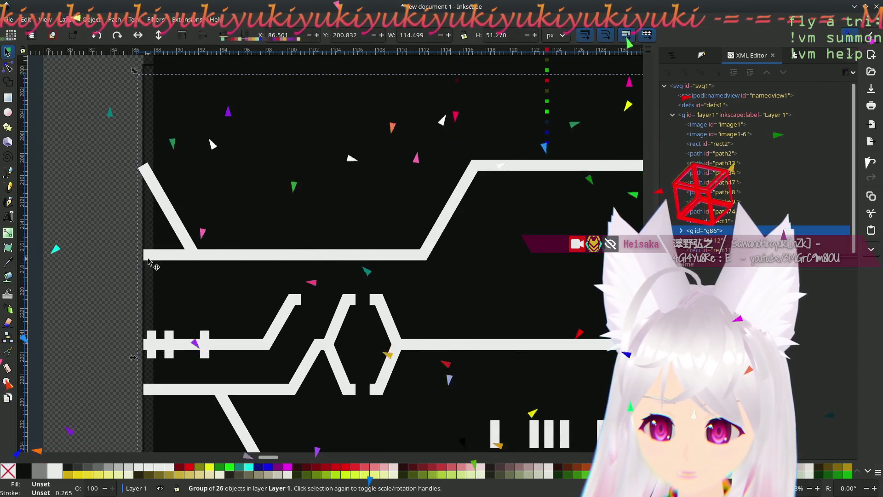
ctrl+scroll(429, 231, down, 4)
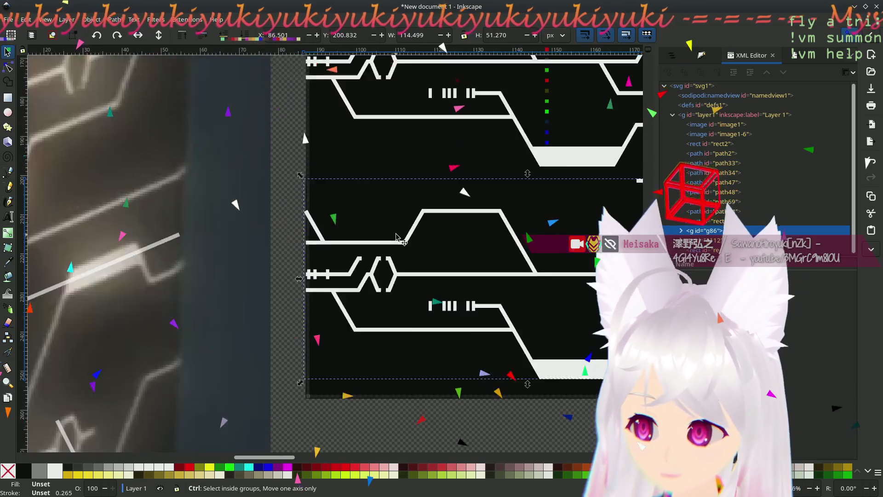
middle_drag(445, 222, 293, 223)
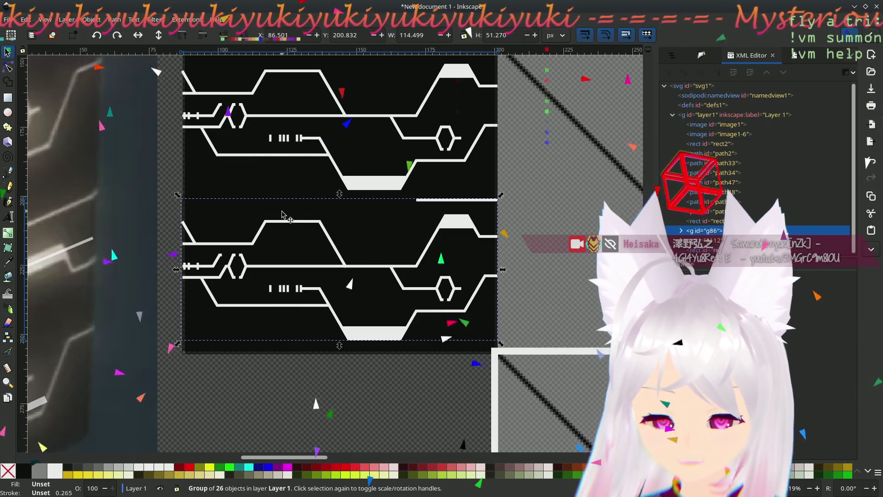
click(9, 67)
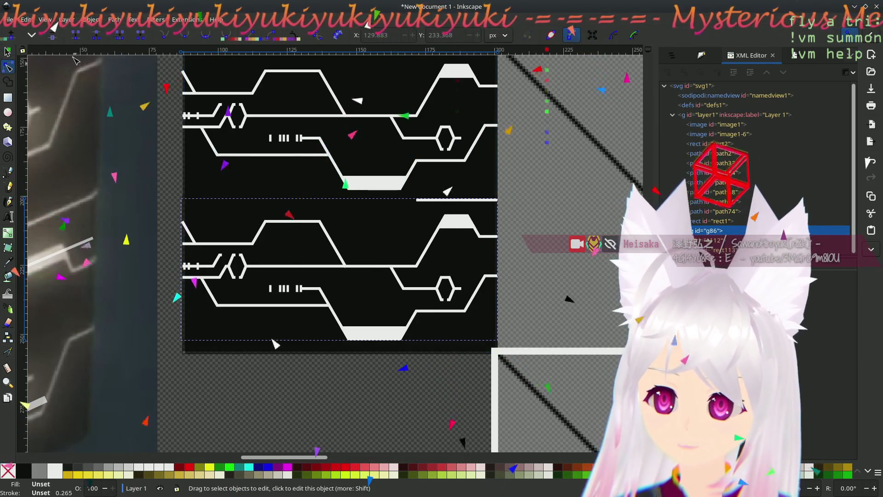
click(8, 52)
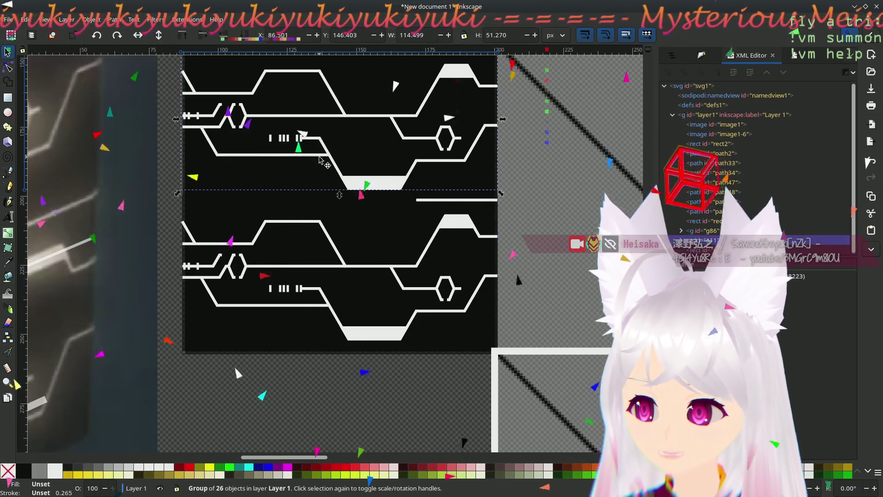
key(Delete)
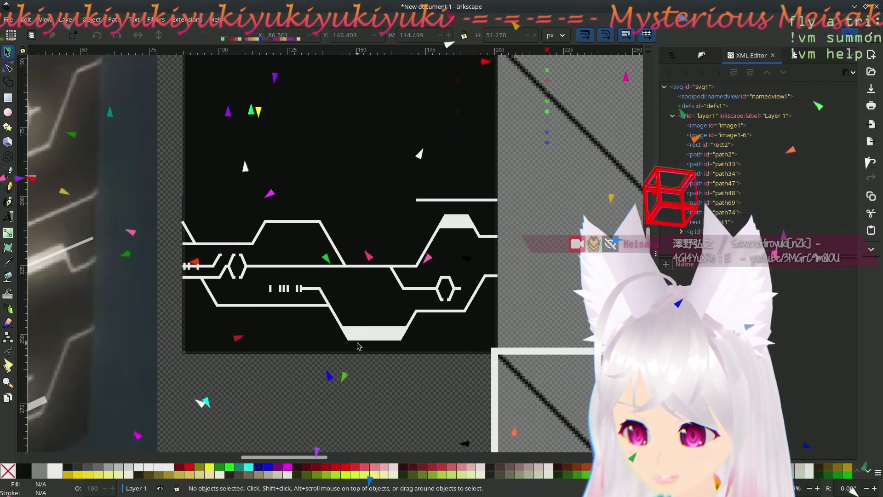
Step: Rubber-band select the three short tick marks at the lower group's left end
click(362, 338)
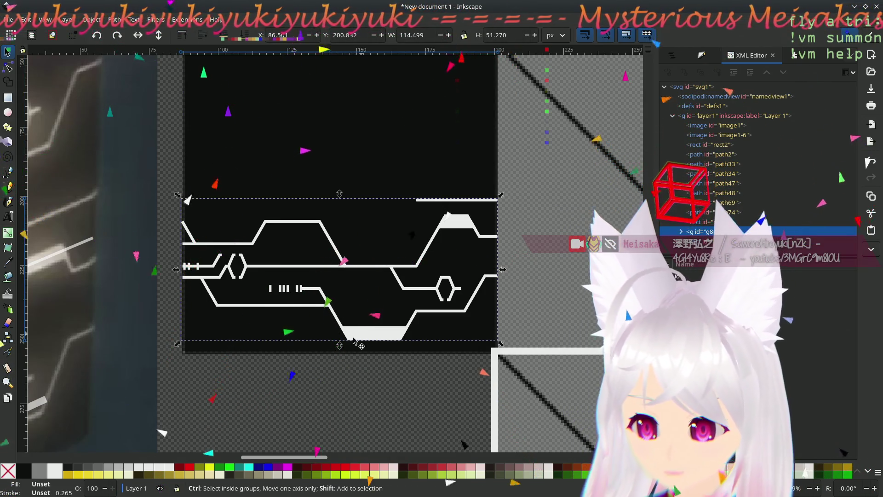
click(216, 371)
ctrl+scroll(206, 269, up, 3)
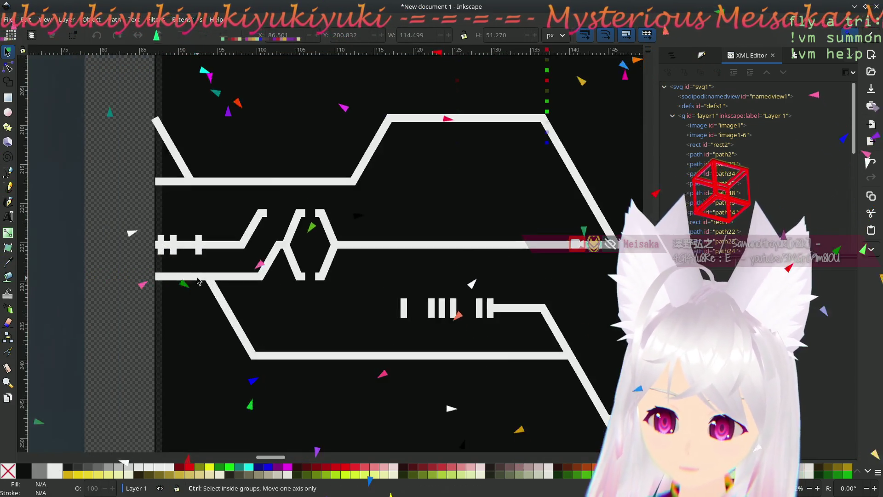
ctrl+scroll(160, 278, up, 2)
scroll(108, 192, up, 2)
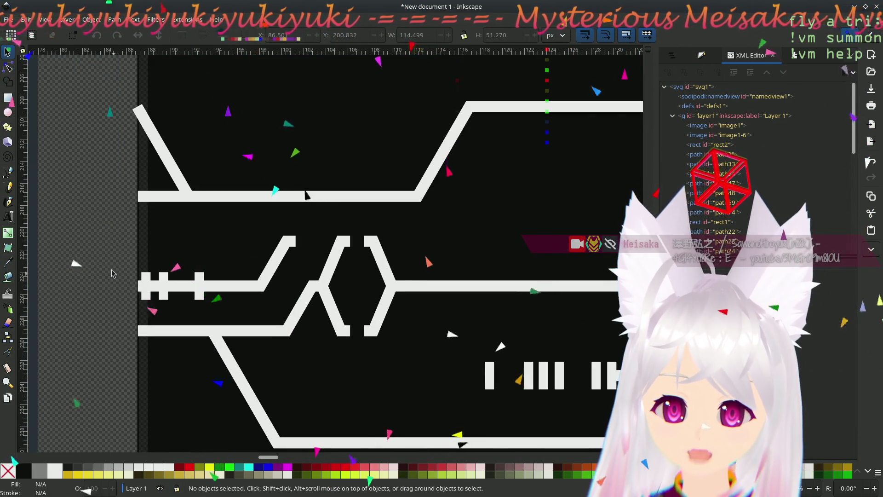
drag(214, 307, 220, 288)
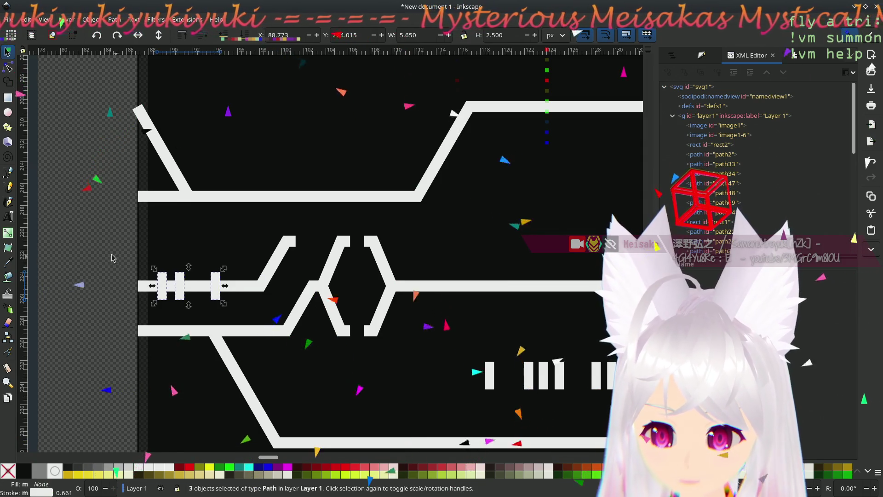
key(Escape)
shift+scroll(177, 247, right, 10)
scroll(487, 305, down, 2)
shift+scroll(487, 304, right, 5)
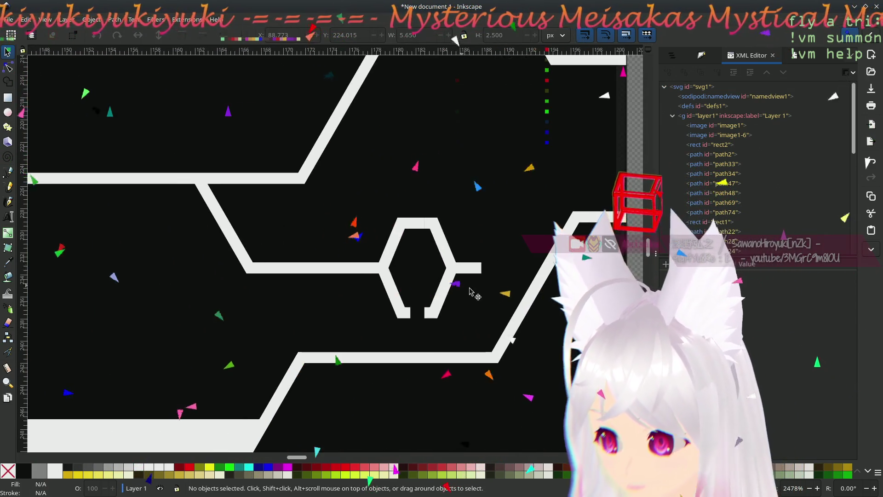
shift+scroll(215, 309, right, 6)
key(n)
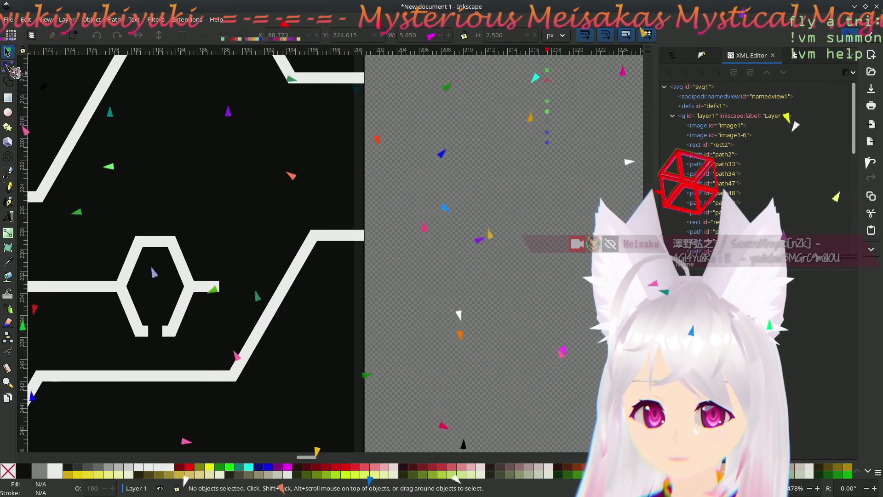
click(351, 238)
drag(363, 236, 363, 233)
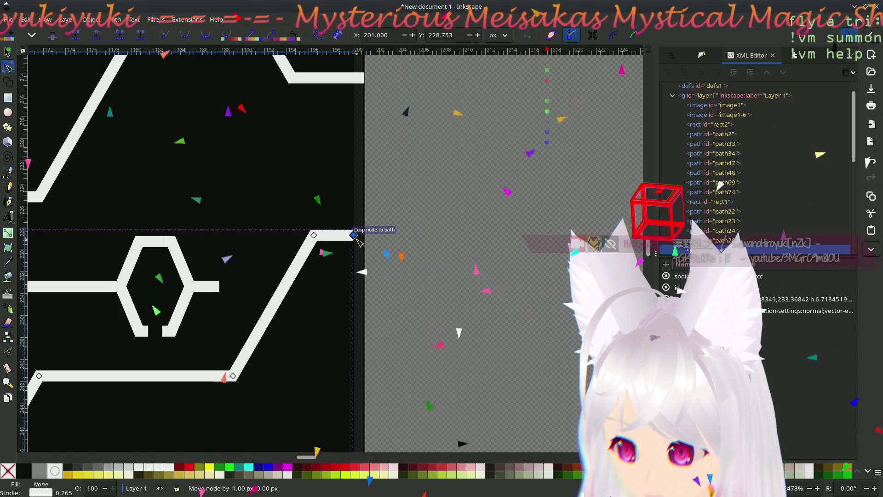
scroll(417, 306, up, 4)
click(368, 207)
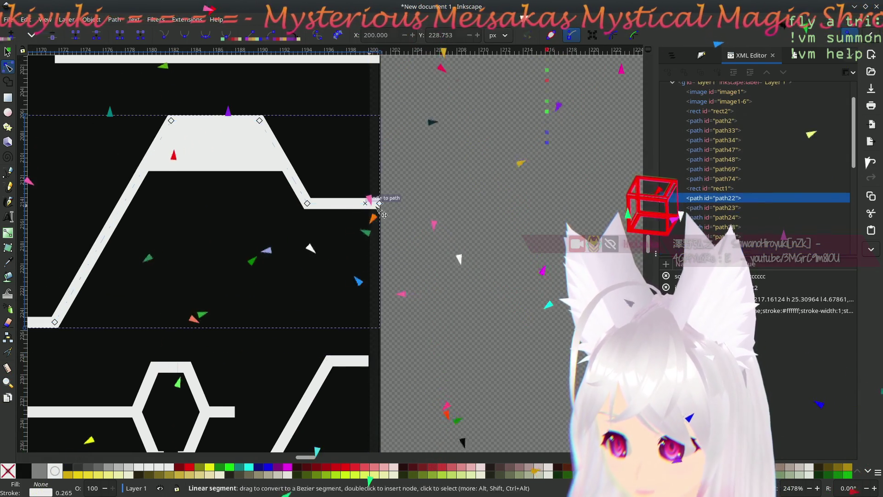
key(Left)
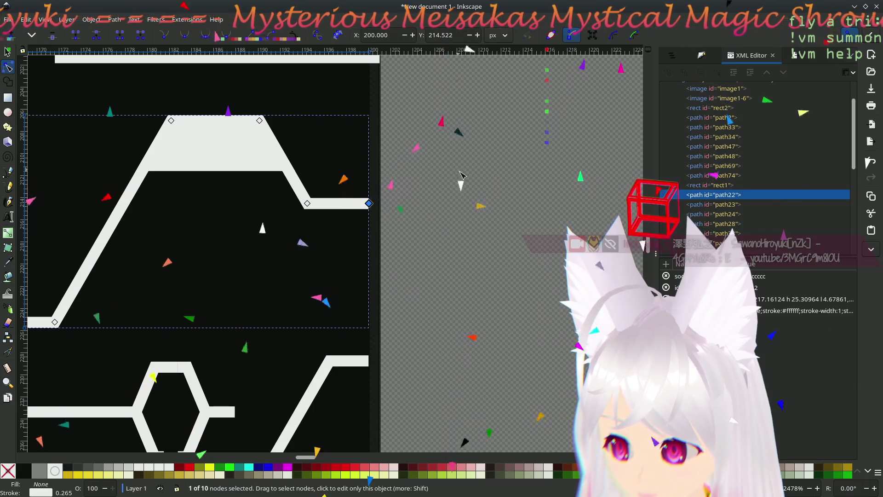
ctrl+scroll(386, 165, up, 1)
scroll(390, 156, up, 5)
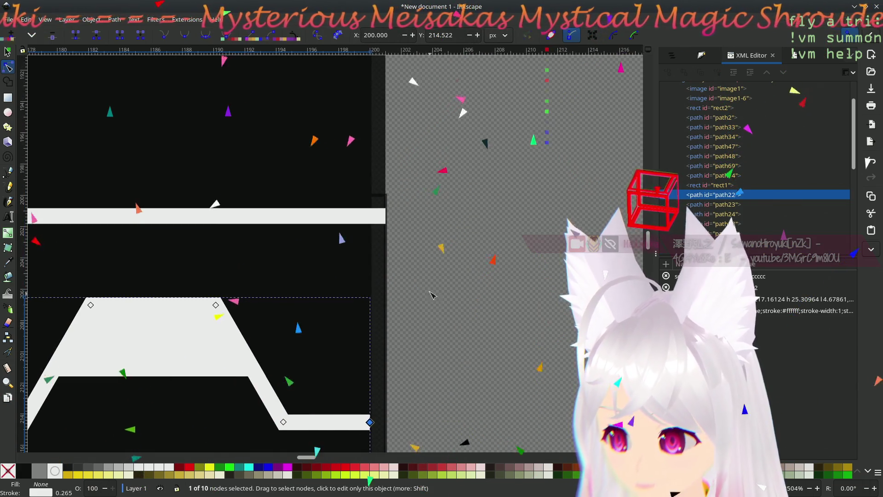
click(357, 215)
drag(385, 217, 369, 217)
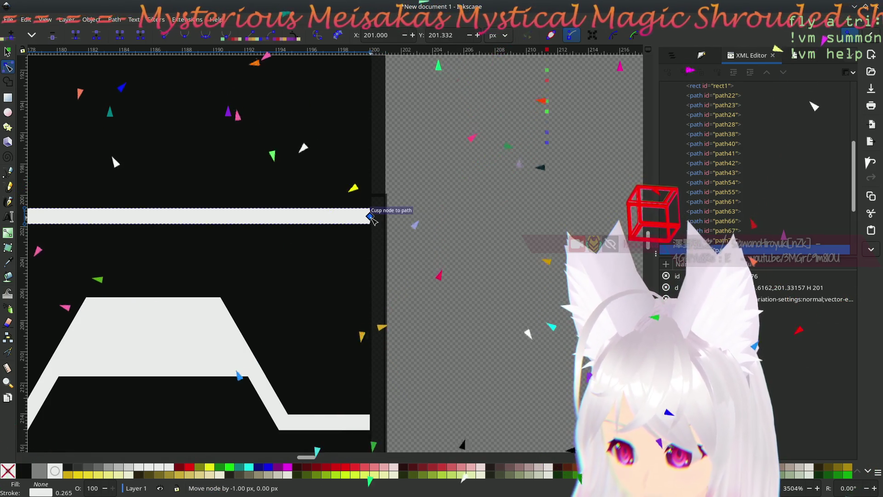
ctrl+scroll(339, 296, down, 2)
ctrl+scroll(339, 296, down, 2)
ctrl+scroll(293, 310, up, 2)
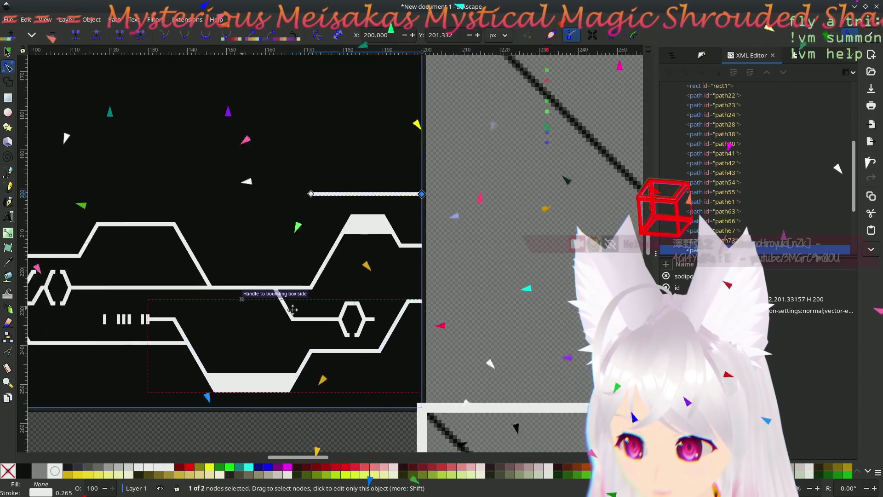
scroll(293, 310, left, 5)
ctrl+scroll(247, 279, up, 3)
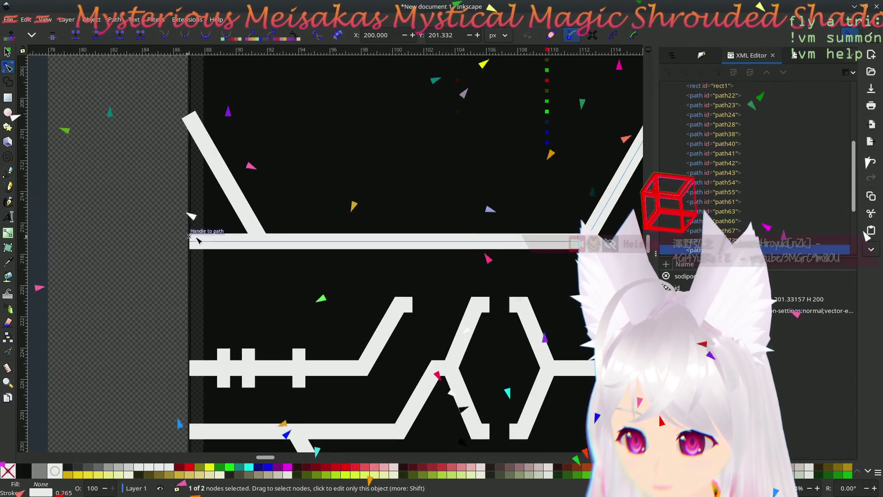
click(213, 243)
drag(192, 243, 210, 243)
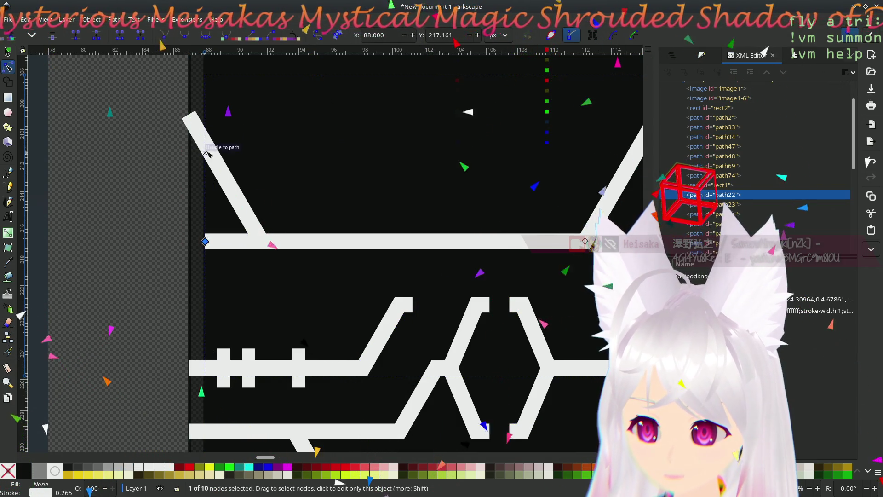
scroll(142, 191, up, 2)
scroll(142, 191, right, 2)
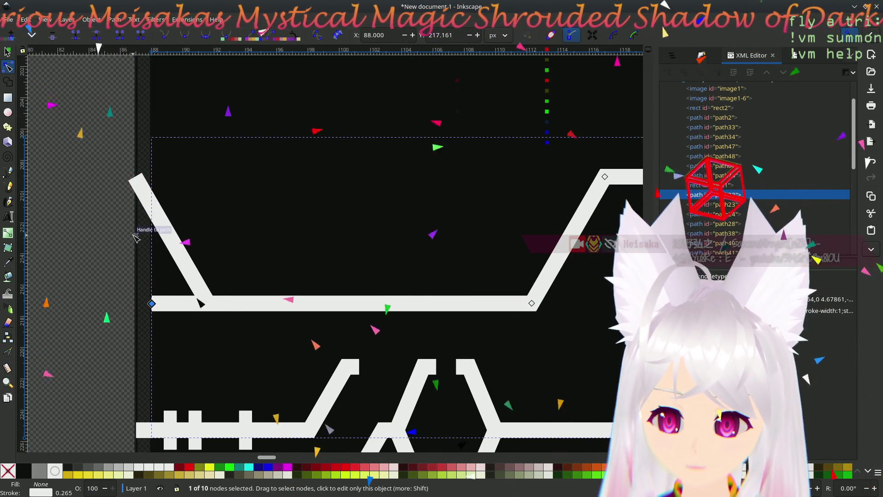
scroll(114, 359, down, 8)
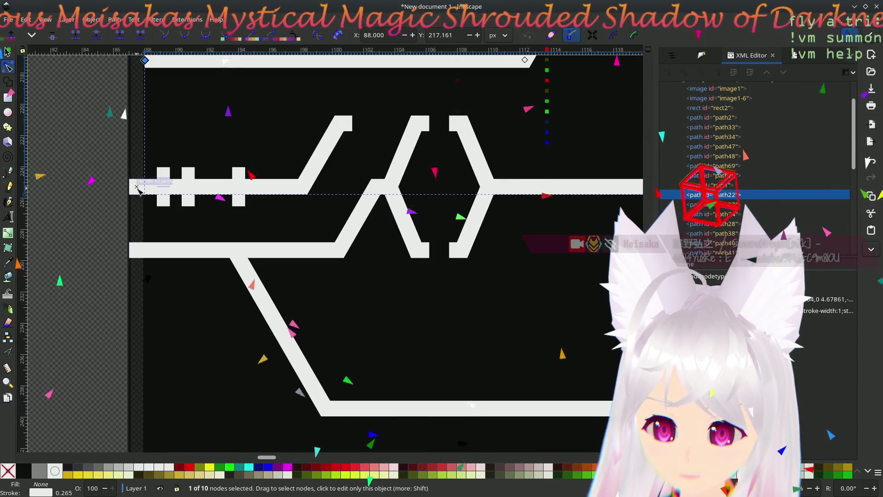
click(139, 187)
click(303, 189)
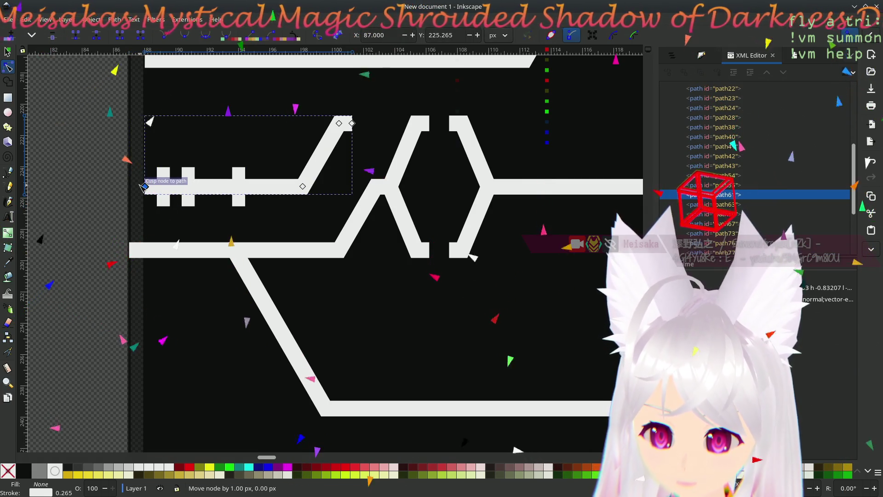
click(145, 250)
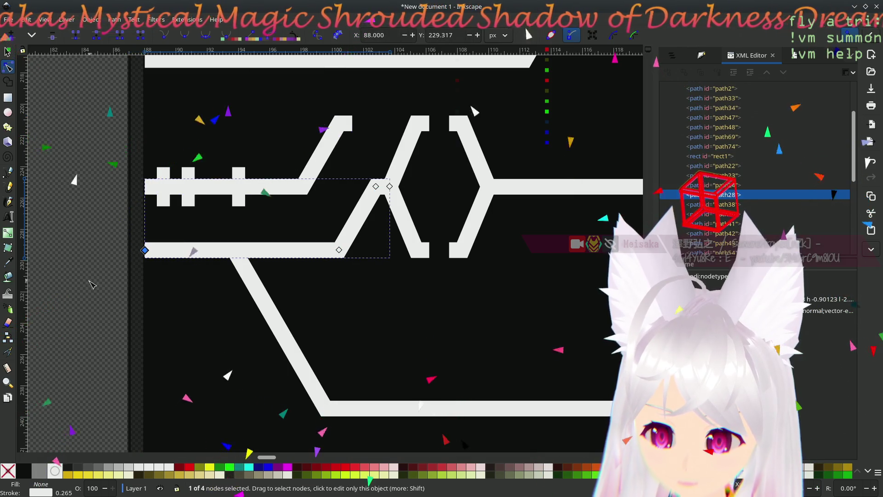
scroll(105, 194, up, 3)
key(Escape)
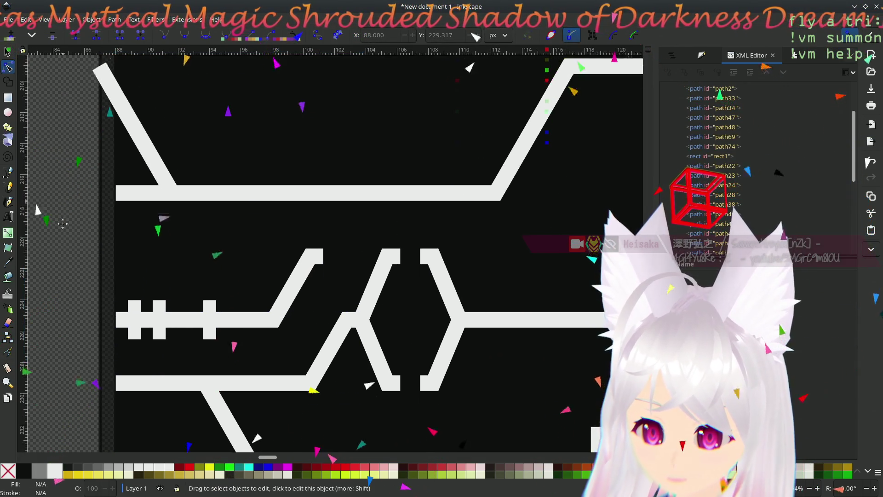
scroll(66, 277, up, 4)
middle_drag(66, 276, 129, 287)
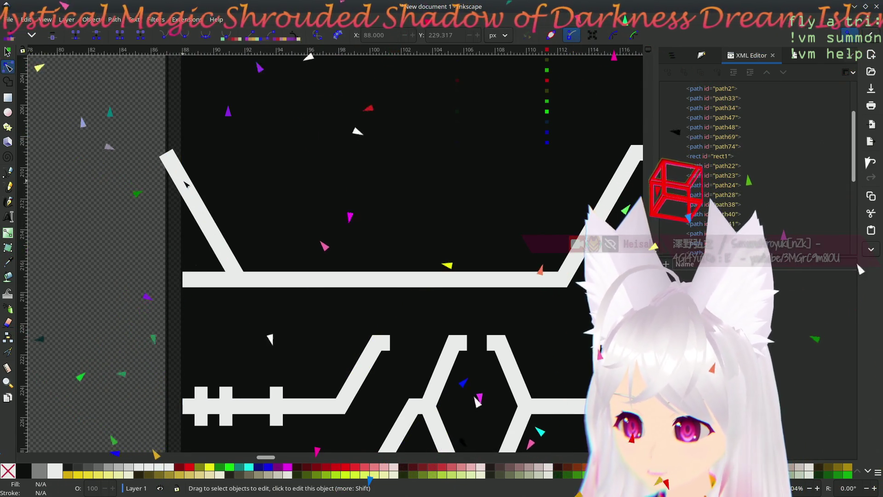
ctrl+scroll(311, 203, down, 5)
ctrl+scroll(557, 226, up, 1)
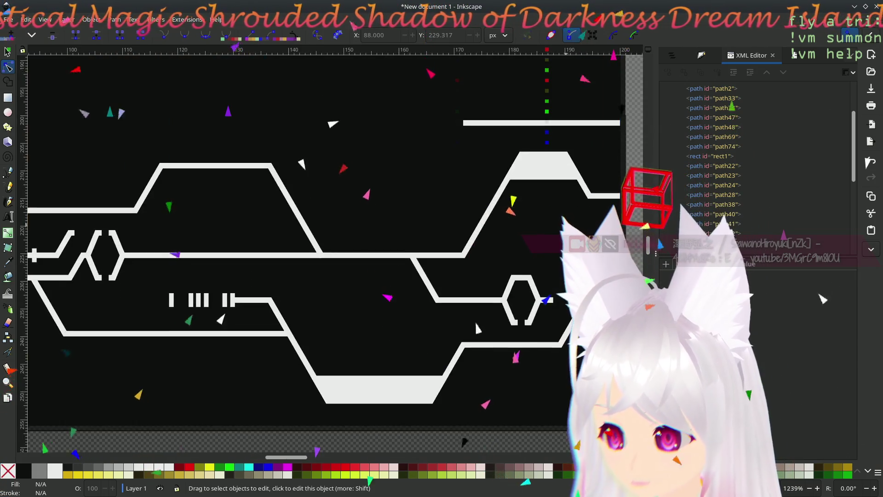
shift+scroll(290, 233, right, 3)
shift+scroll(315, 230, left, 2)
scroll(315, 231, up, 1)
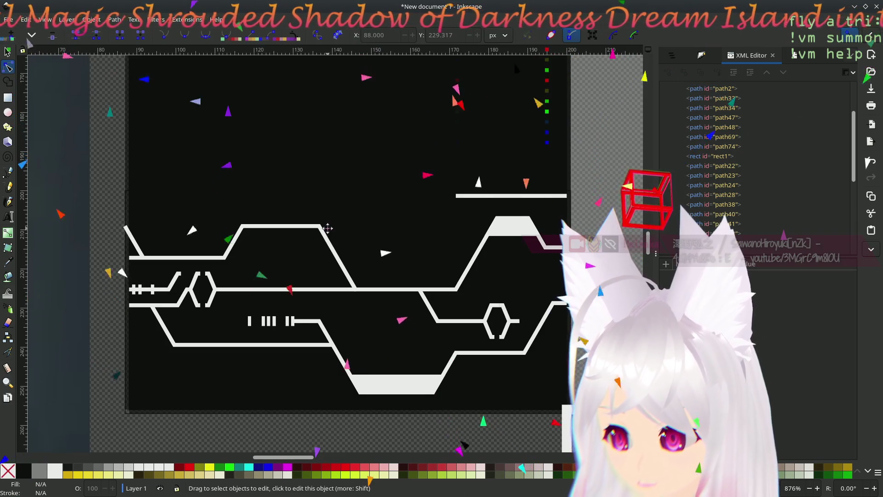
scroll(328, 229, down, 1)
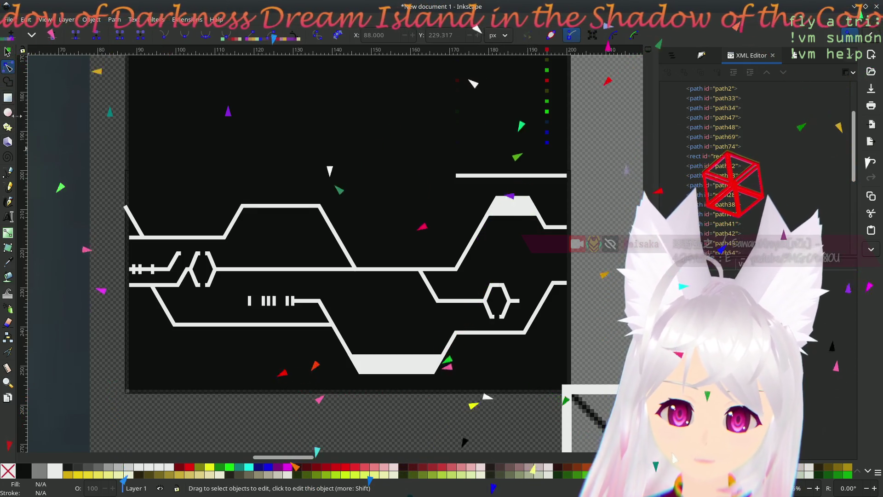
click(10, 172)
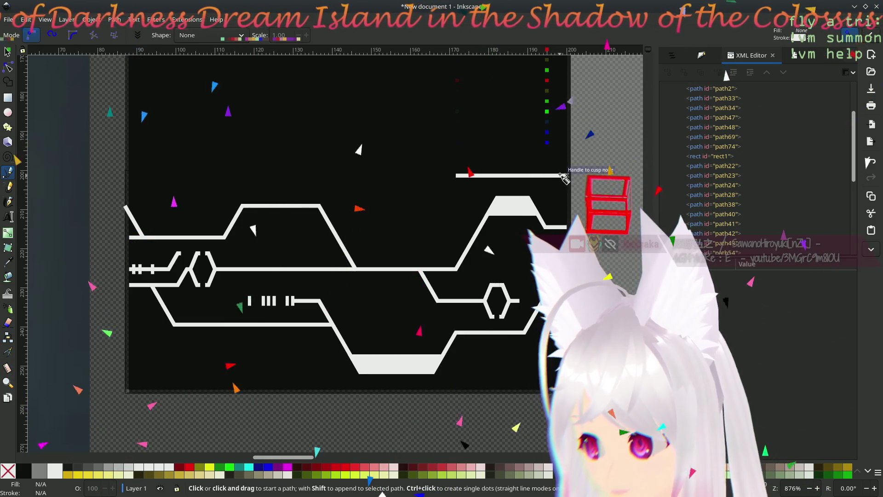
scroll(586, 207, up, 2)
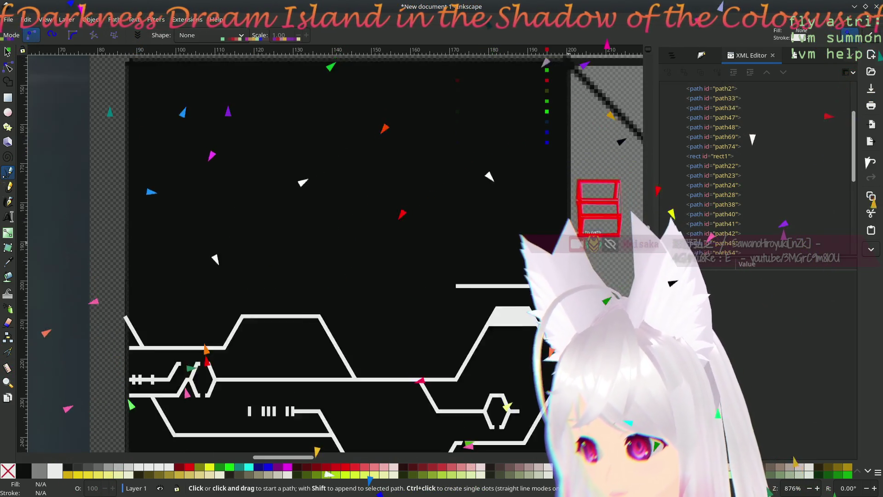
scroll(594, 228, down, 2)
ctrl+scroll(595, 228, up, 1)
ctrl+scroll(595, 228, up, 2)
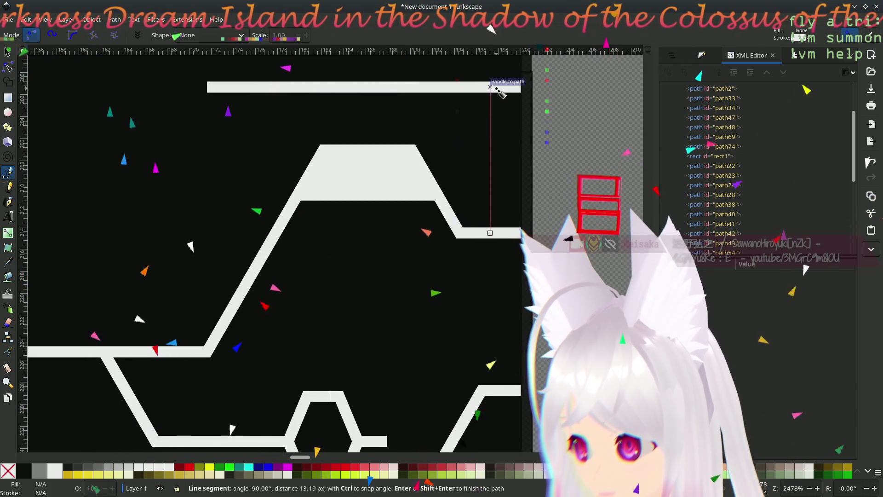
Step: Finish the short vertical bar and move it to the drawing's left end
click(495, 88)
key(Return)
key(s)
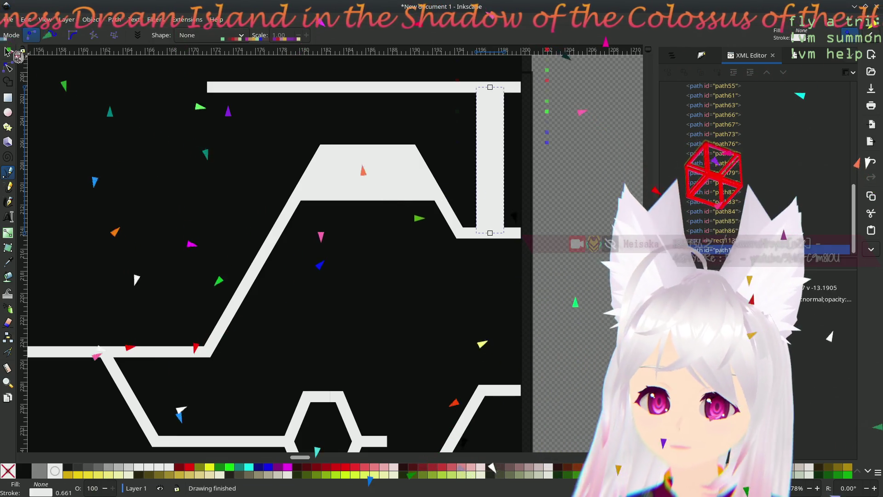
ctrl+scroll(417, 181, down, 4)
ctrl+scroll(449, 186, up, 1)
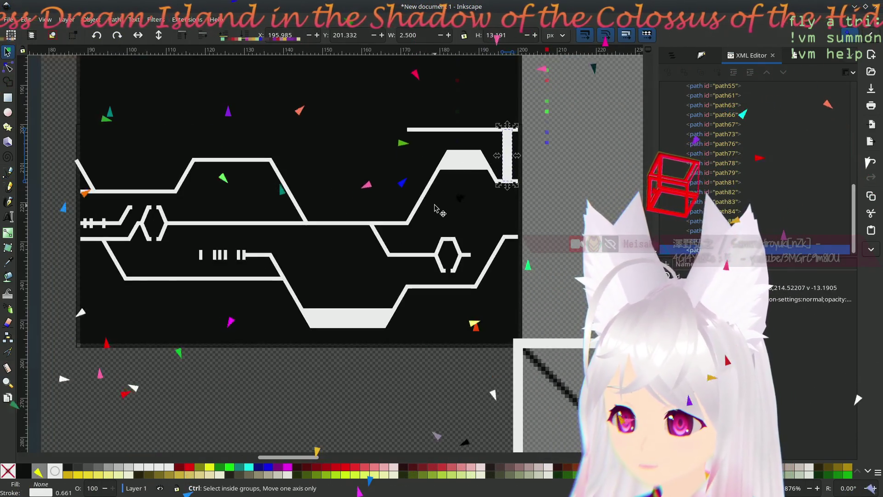
ctrl+scroll(457, 189, up, 1)
middle_drag(457, 187, 511, 245)
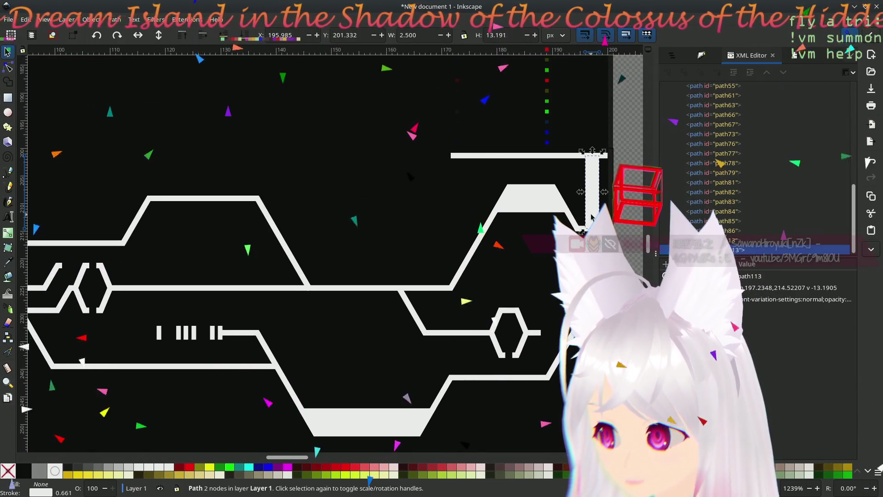
drag(591, 218, 315, 221)
middle_drag(316, 221, 597, 237)
drag(591, 213, 281, 261)
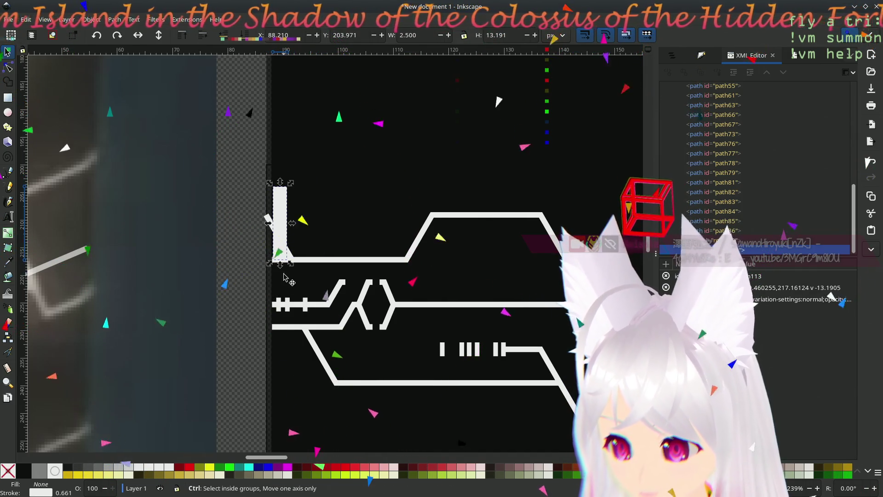
ctrl+scroll(283, 276, up, 2)
scroll(200, 261, up, 3)
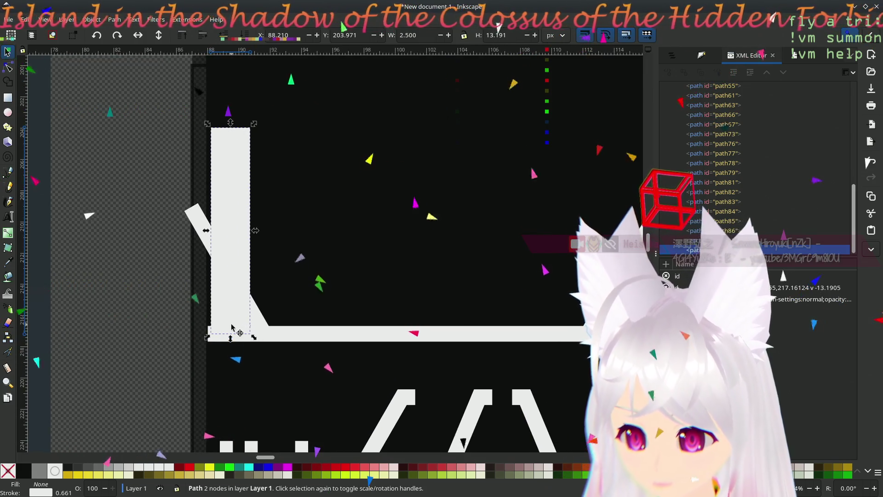
drag(233, 328, 216, 325)
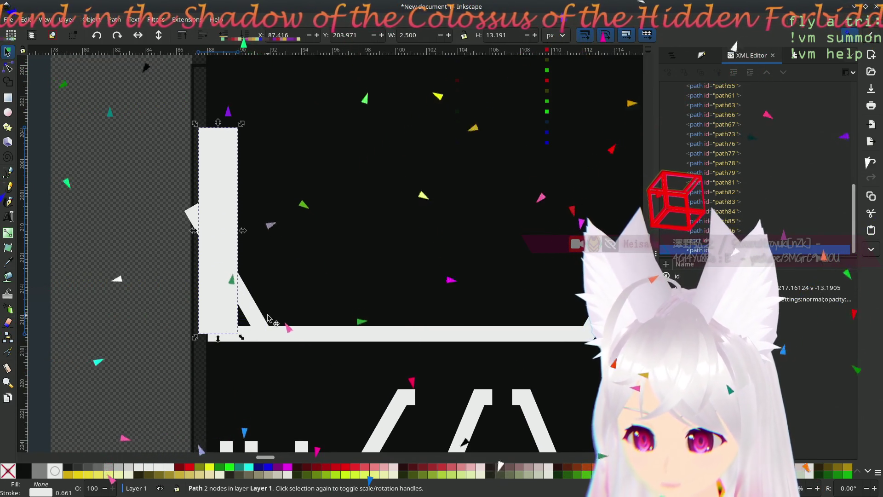
Step: Slide the short diagonal line beside the bar to the right
click(254, 314)
mouse_move(262, 332)
mouse_down()
mouse_move(334, 336)
mouse_move(433, 325)
mouse_up()
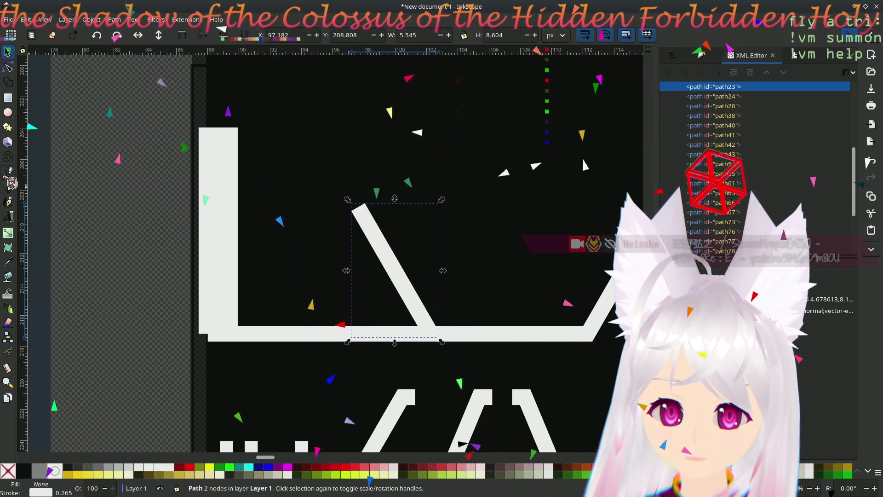
Step: Draw a long diagonal with the Pen tool from the bar's top down to the horizontal track
key(b)
click(218, 128)
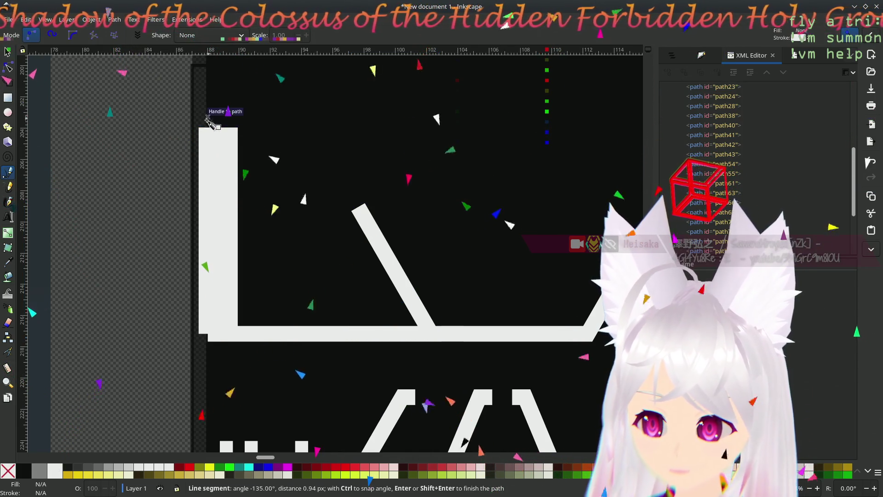
key(Return)
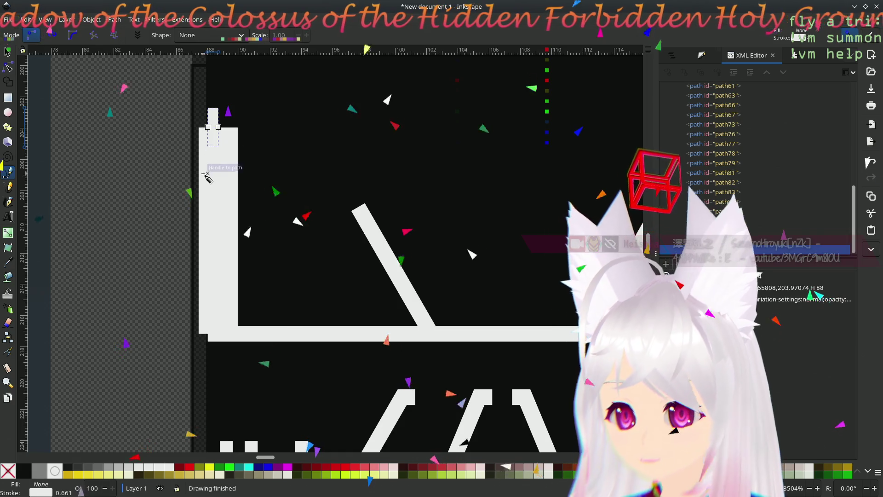
click(218, 128)
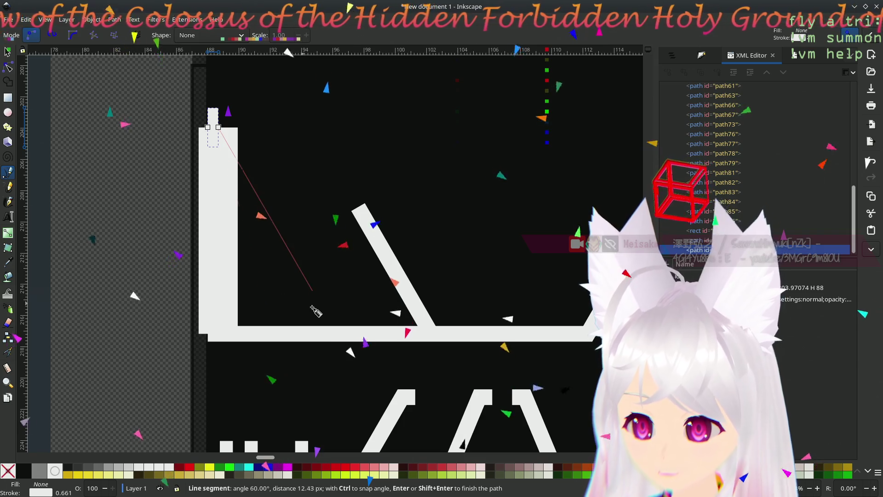
click(348, 340)
key(Return)
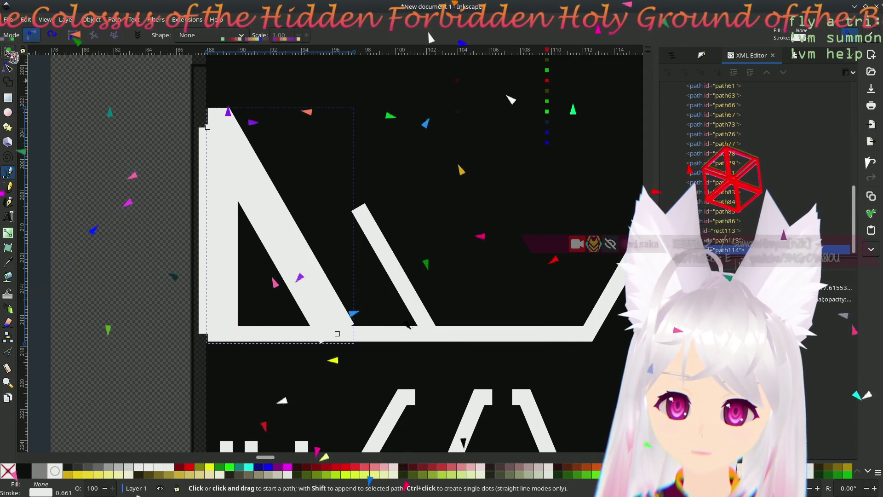
Step: Delete the old vertical bar and the short diagonal line
key(s)
click(382, 260)
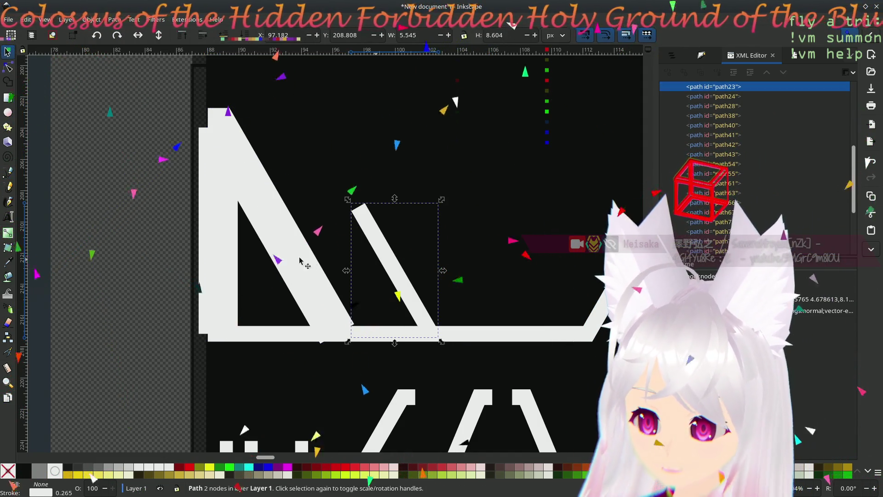
click(301, 262)
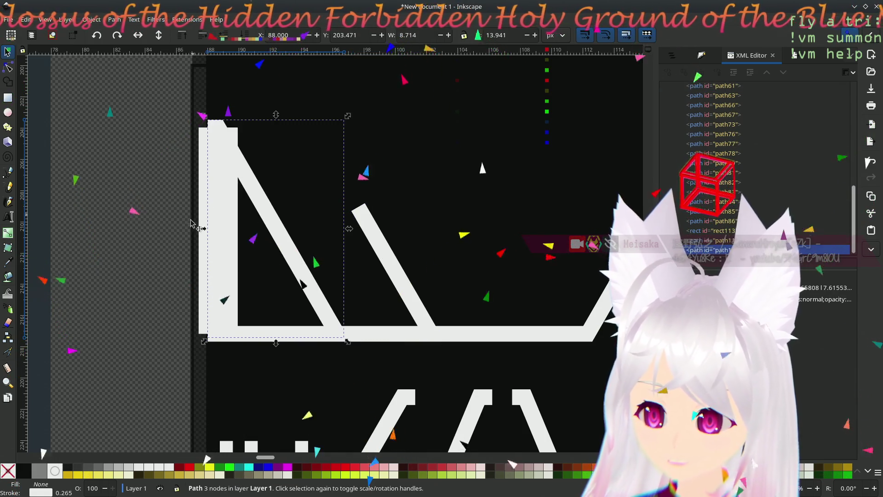
click(202, 253)
key(Delete)
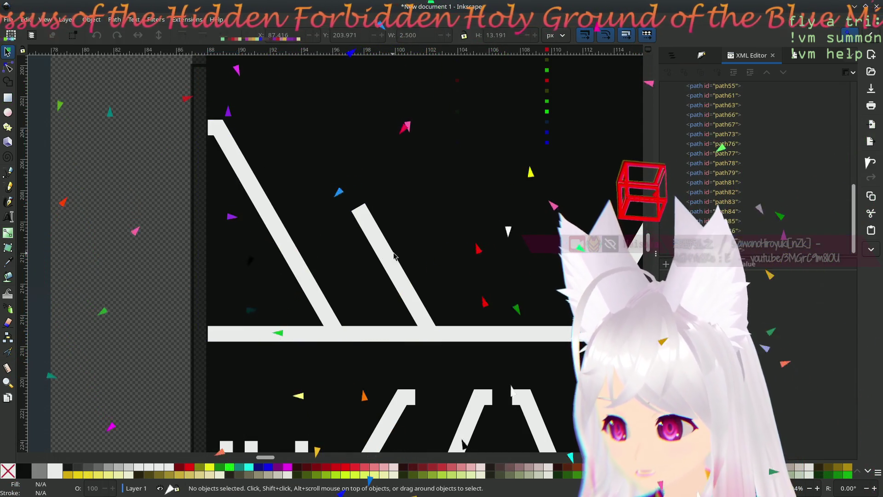
click(391, 259)
key(Delete)
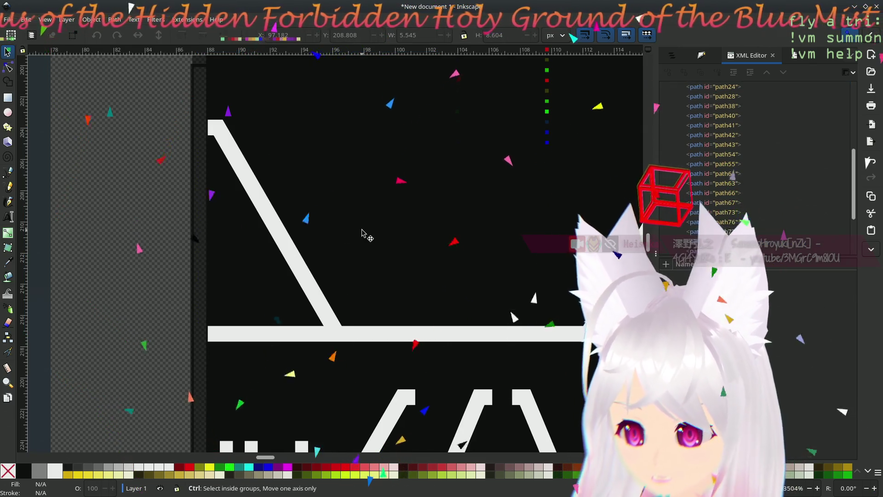
ctrl+scroll(463, 238, down, 5)
ctrl+scroll(463, 238, down, 1)
ctrl+scroll(306, 207, down, 2)
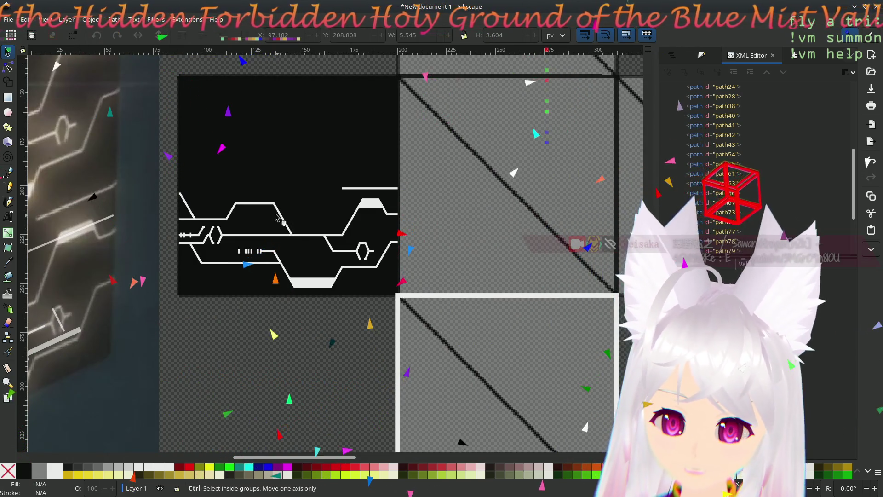
Step: Group all circuit lines, stack a duplicate above, and group the two rows into one tile
mouse_move(259, 324)
middle_down()
mouse_move(292, 375)
mouse_move(158, 292)
mouse_move(161, 246)
mouse_move(353, 392)
mouse_move(304, 374)
middle_up()
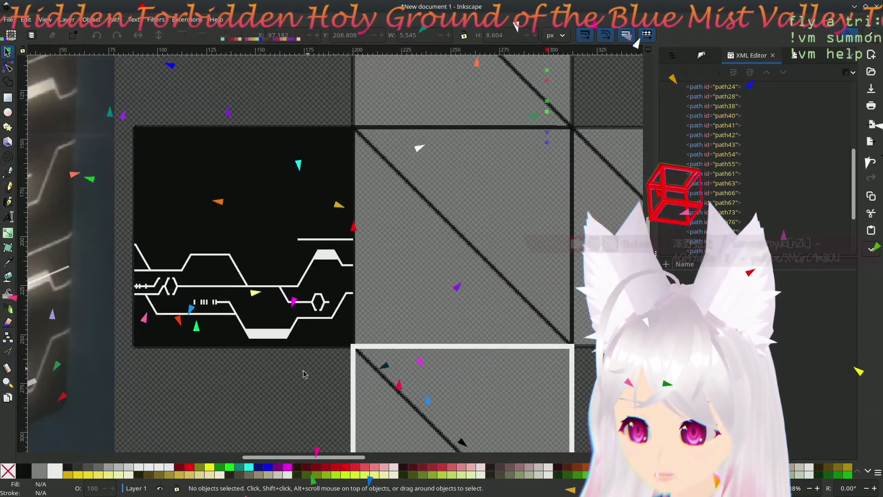
drag(122, 223, 364, 350)
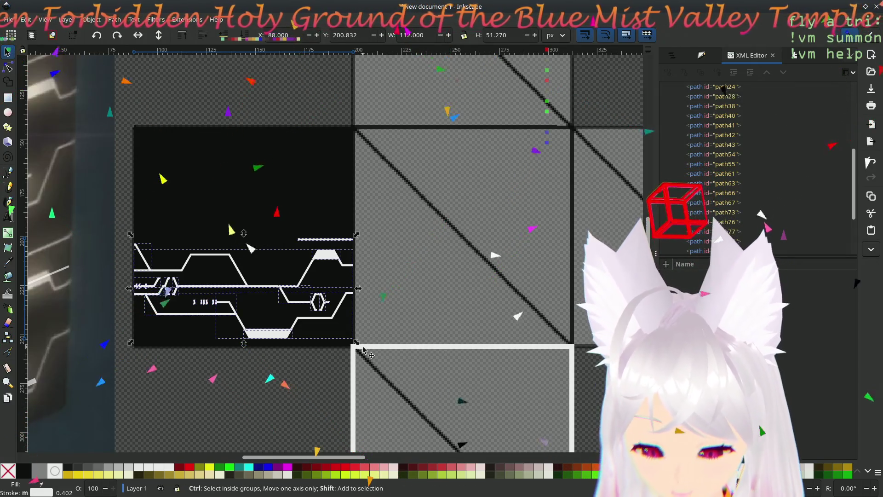
key(ctrl+g)
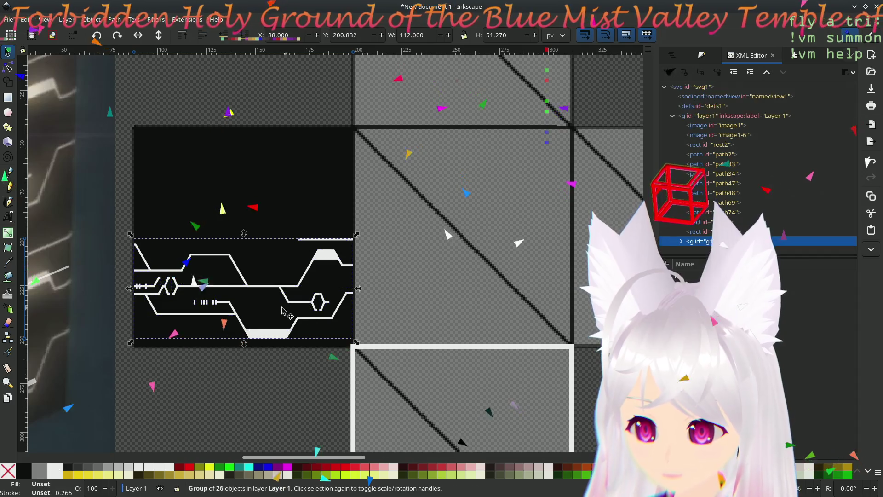
key(ctrl+d)
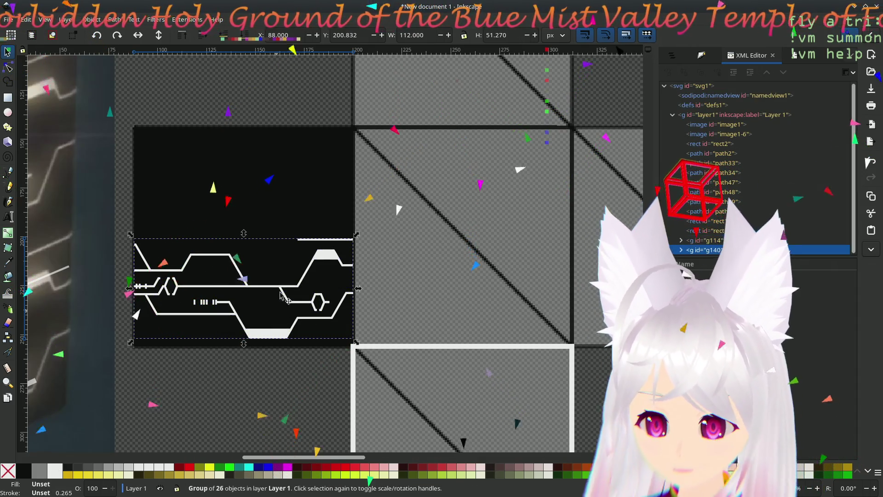
drag(272, 338, 265, 227)
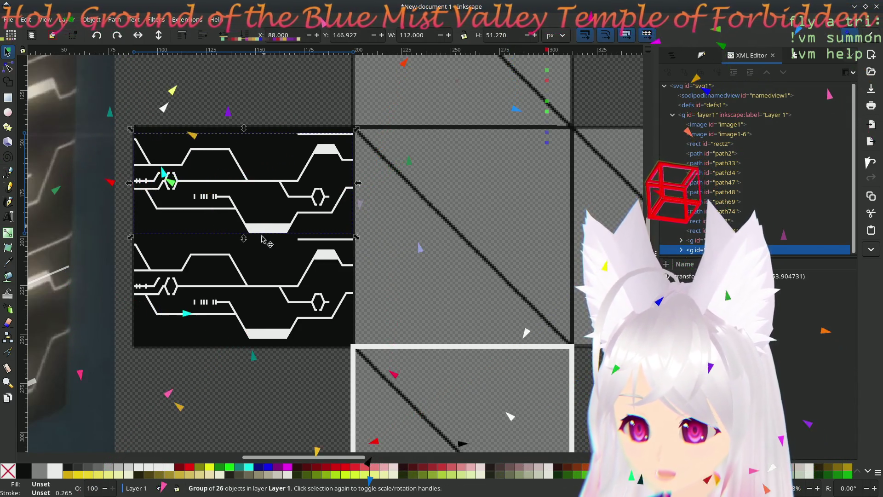
click(213, 374)
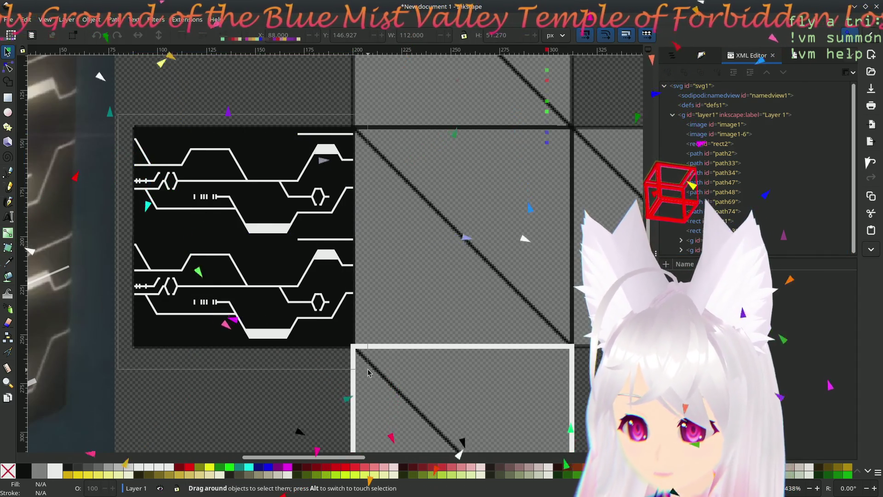
drag(368, 373, 117, 113)
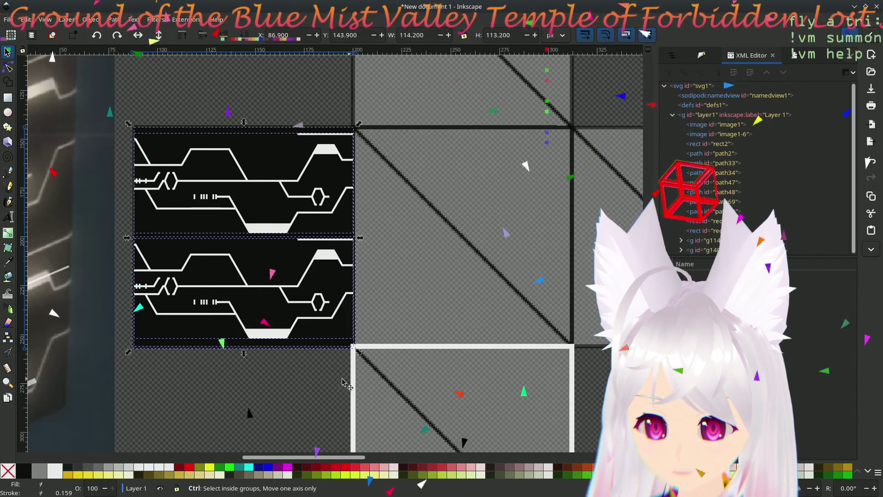
key(ctrl+g)
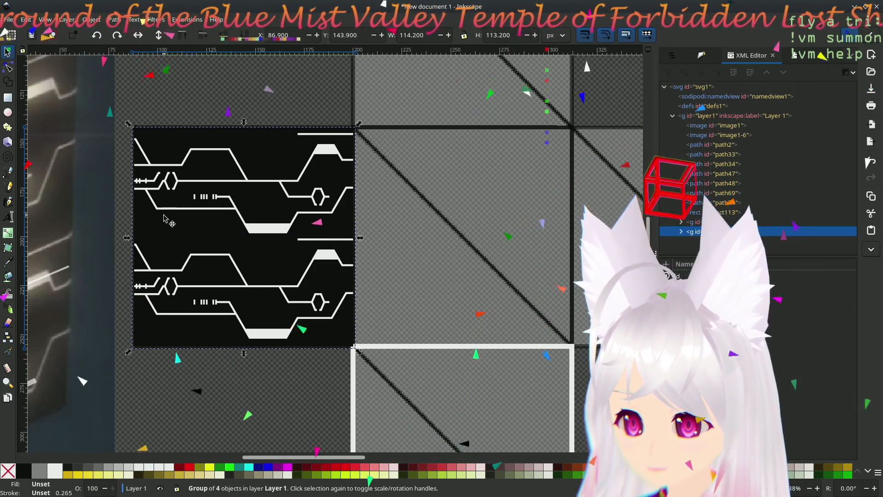
Step: Place two duplicates of the tile rightward along the middle row, snapped corner to corner
key(ctrl+d)
drag(166, 220, 396, 219)
drag(365, 136, 360, 133)
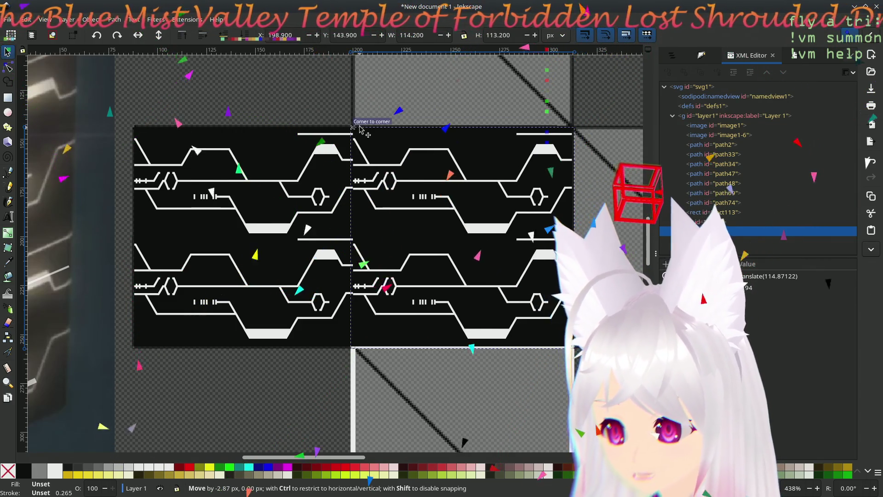
drag(362, 132, 356, 132)
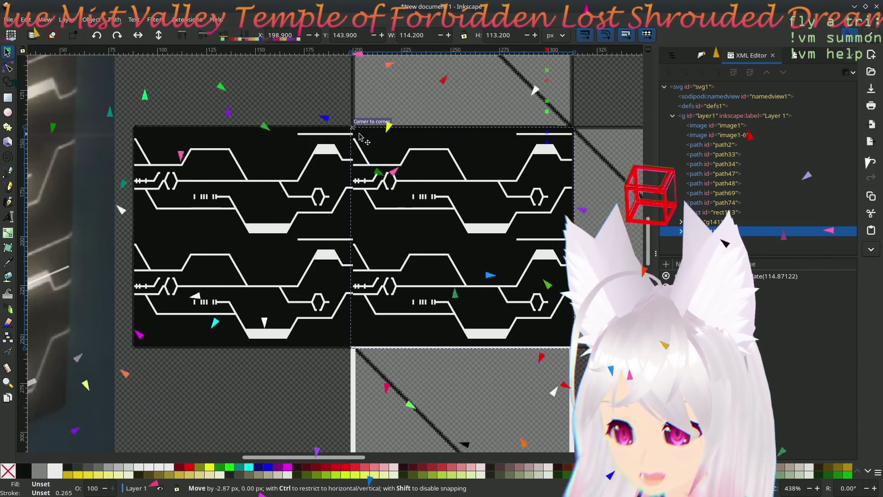
drag(359, 333, 360, 334)
scroll(360, 388, right, 2)
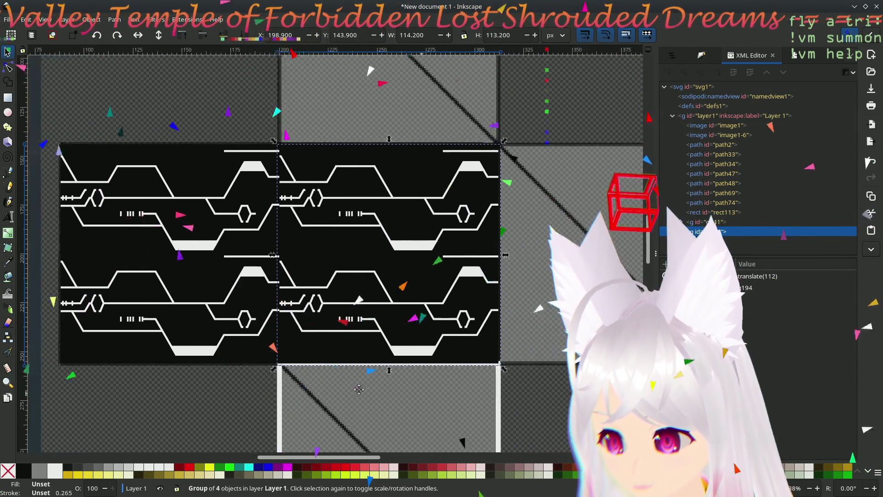
scroll(359, 388, right, 5)
key(ctrl+d)
drag(261, 250, 418, 257)
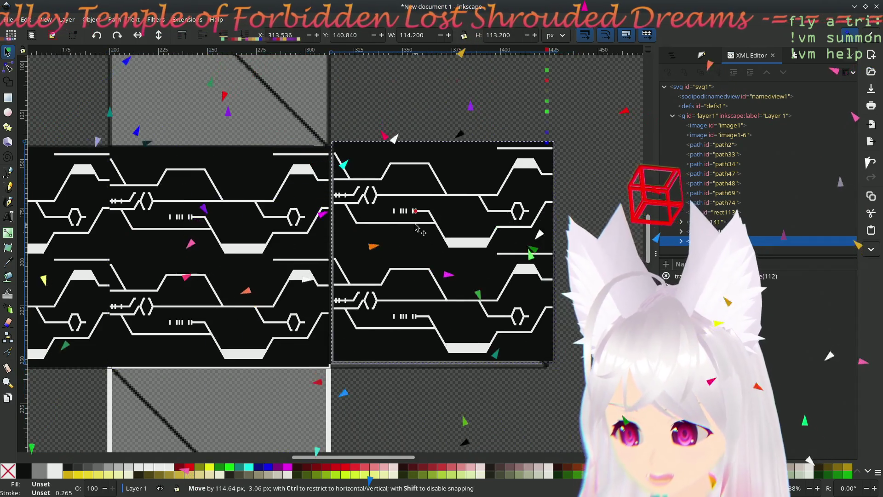
drag(359, 190, 338, 161)
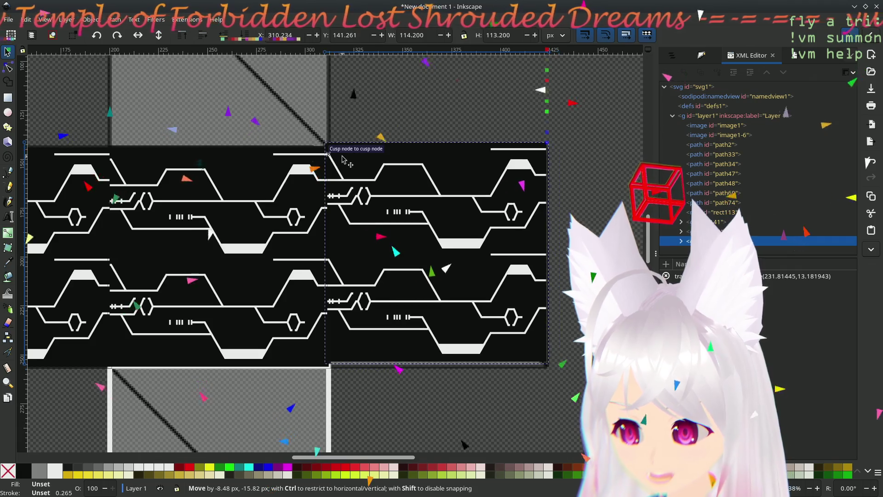
mouse_move(347, 161)
mouse_down()
mouse_move(356, 169)
mouse_move(337, 154)
mouse_up()
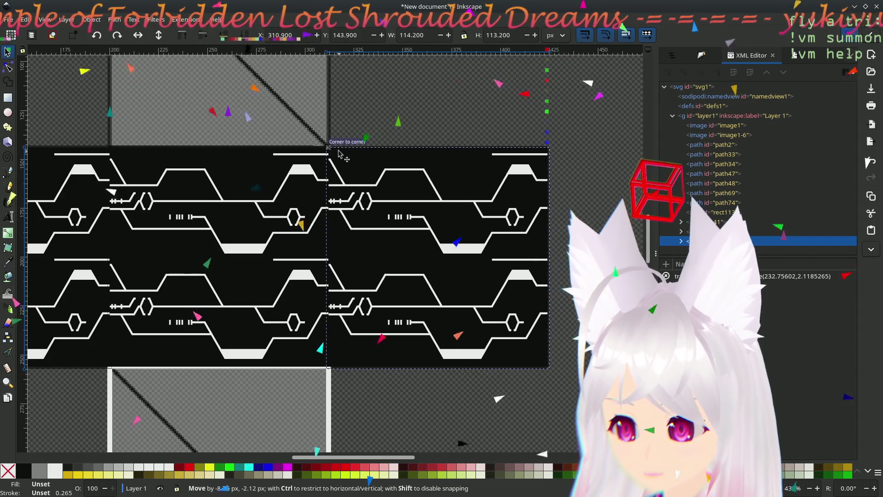
Step: Duplicate the tile again and place the copy on the top face square
middle_drag(368, 120, 453, 191)
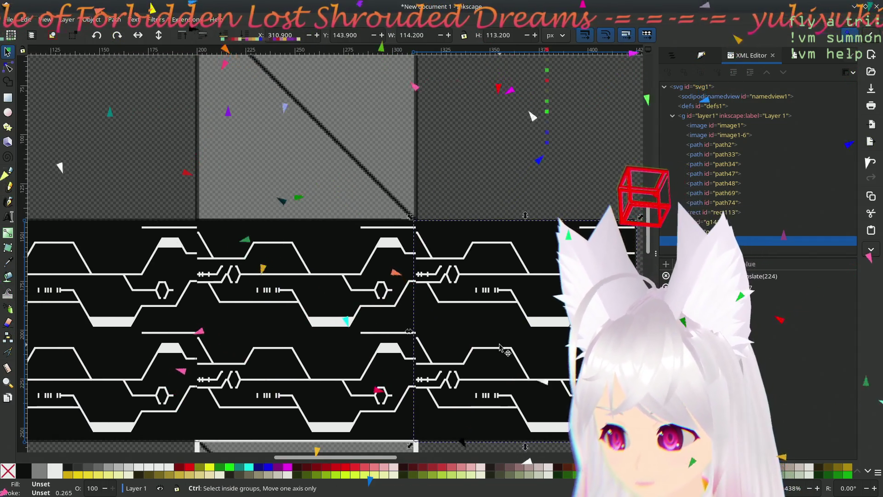
middle_drag(473, 235, 438, 275)
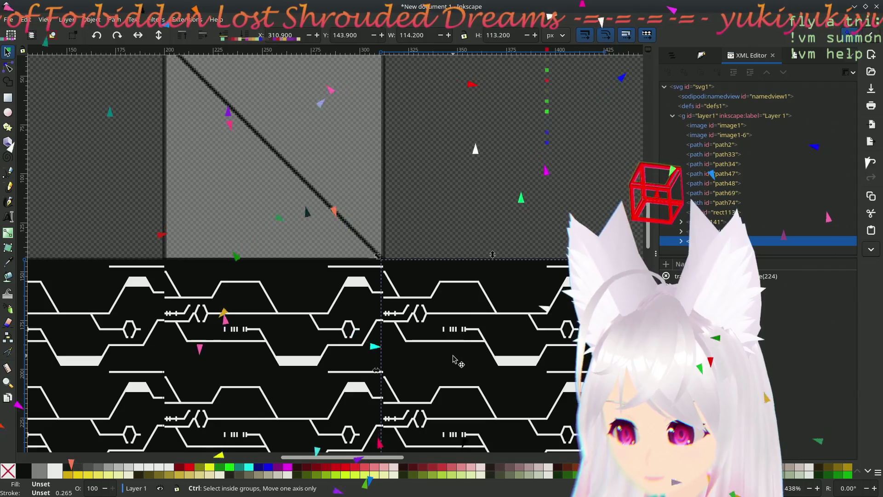
key(ctrl+d)
mouse_move(599, 436)
mouse_down()
mouse_move(400, 229)
mouse_move(380, 258)
mouse_up()
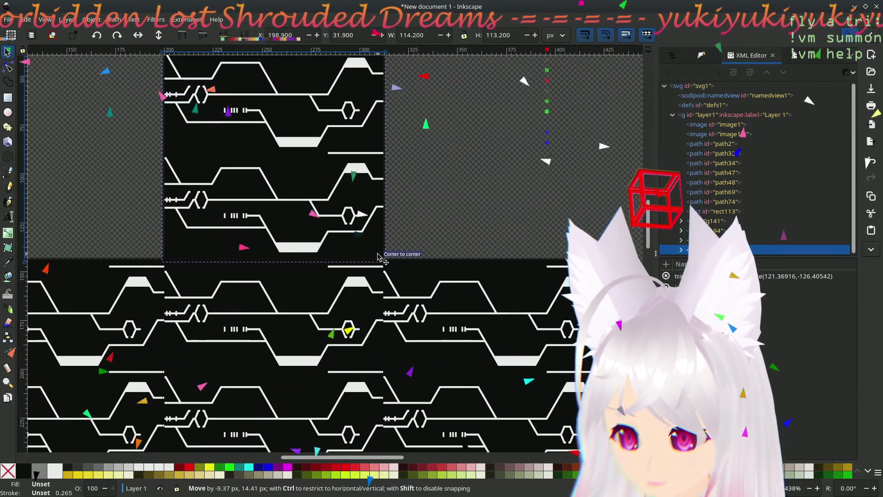
ctrl+scroll(378, 257, down, 5)
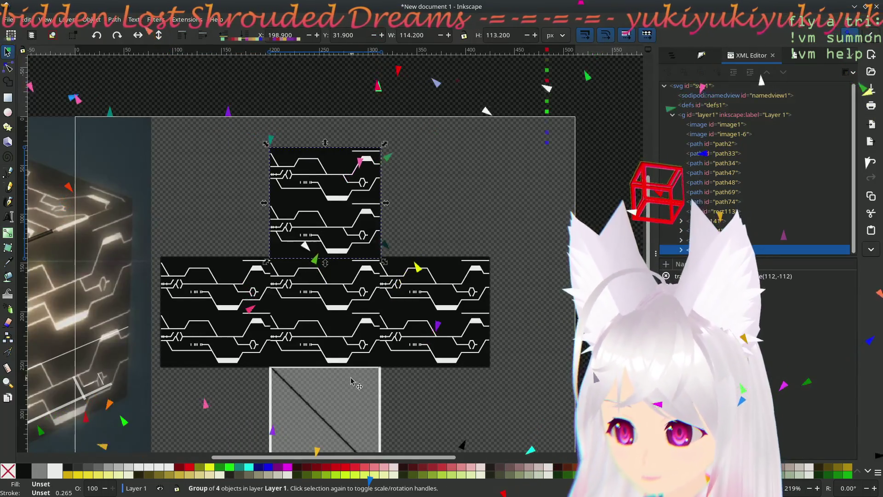
ctrl+scroll(356, 202, up, 3)
Step: Duplicate the top circuit tile and align the copy on the square below the middle row
middle_drag(356, 203, 374, 244)
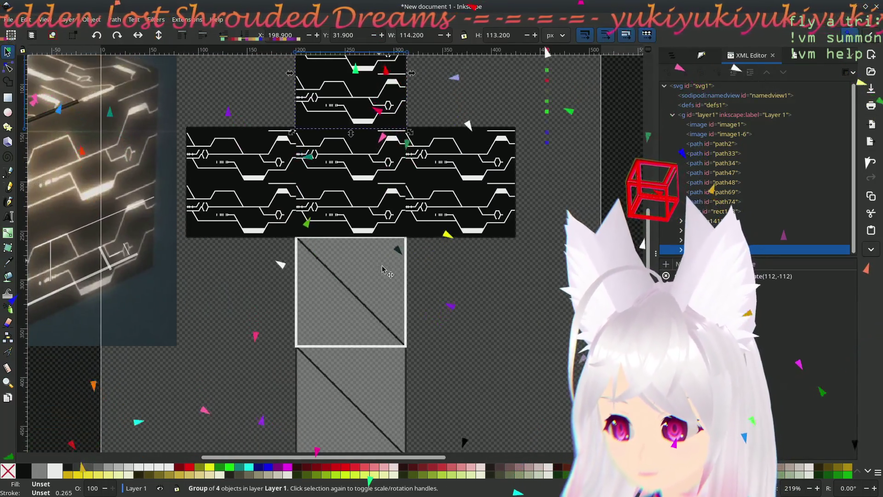
click(408, 297)
key(Escape)
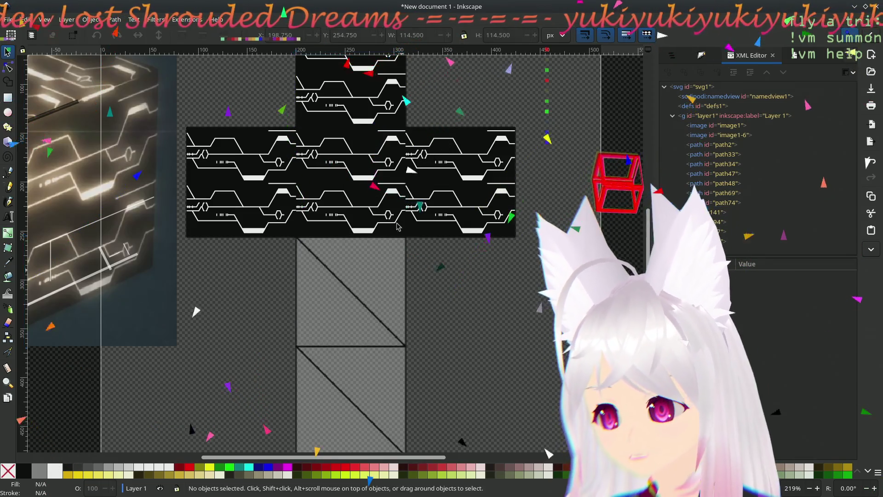
click(389, 126)
key(ctrl+d)
drag(389, 126, 396, 371)
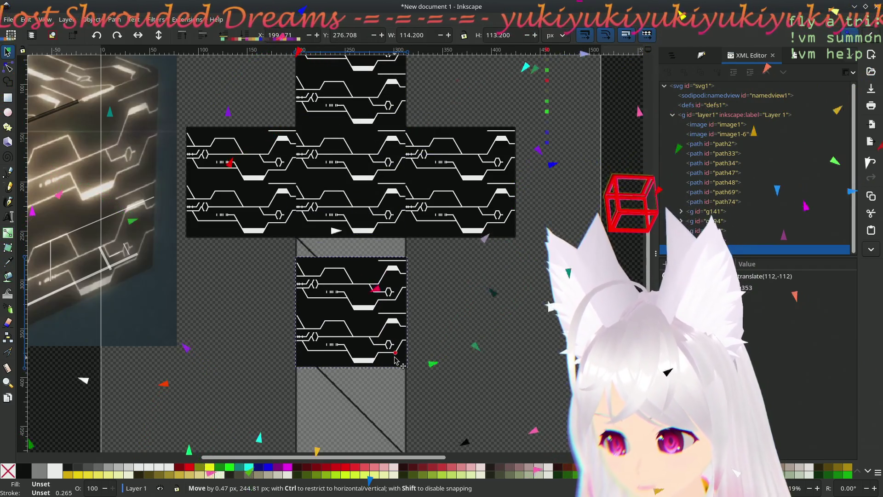
ctrl+scroll(328, 270, up, 4)
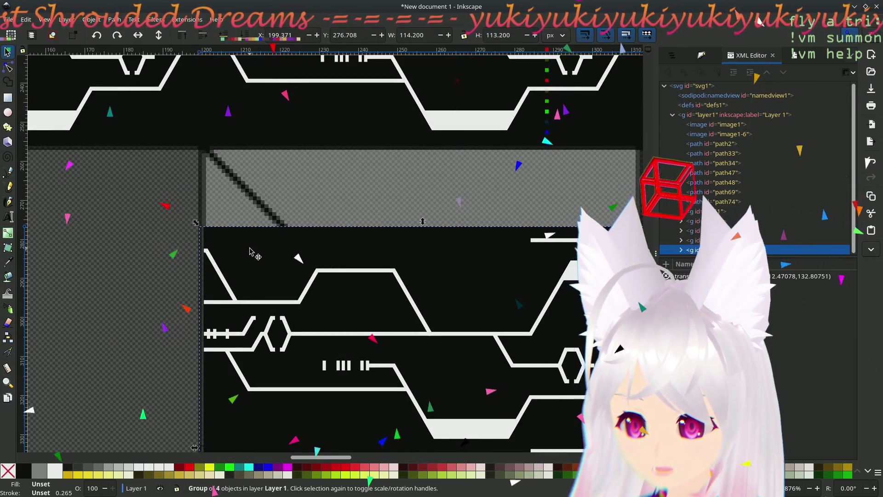
drag(216, 247, 210, 207)
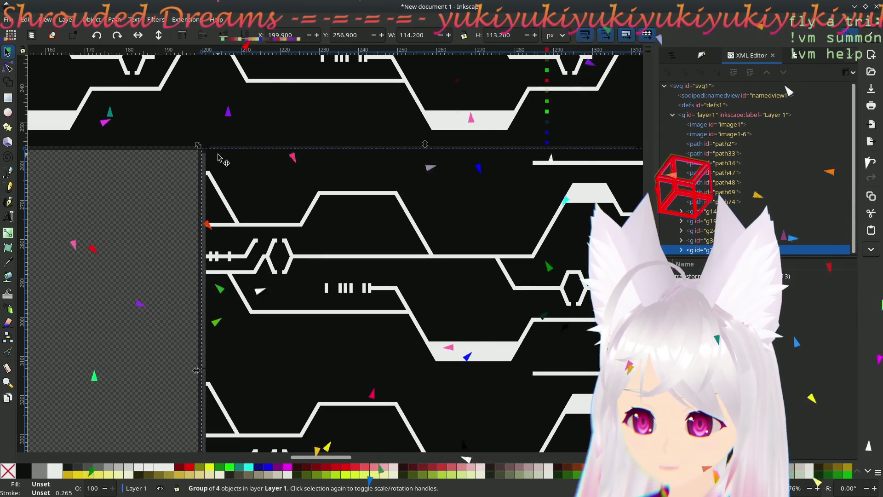
ctrl+scroll(282, 229, down, 4)
ctrl+scroll(338, 256, up, 2)
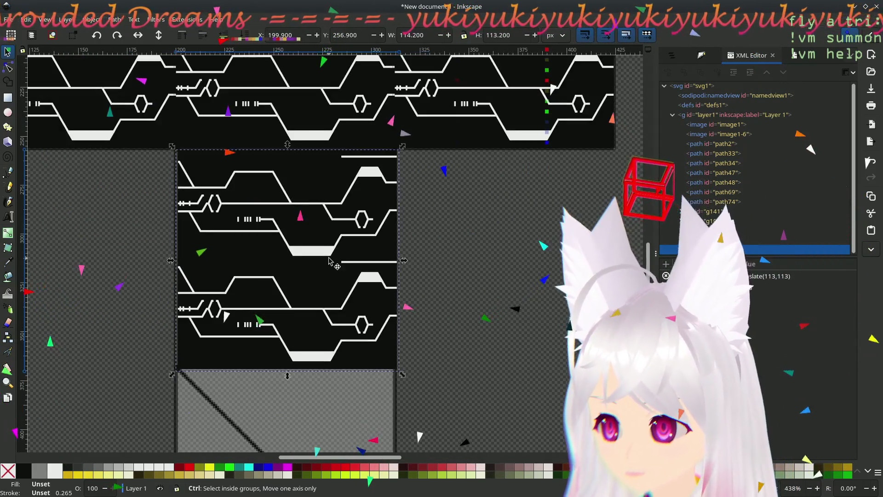
Step: Zoom in on the seam and select the tiles above it to check alignment
click(470, 246)
scroll(449, 235, up, 2)
shift+scroll(310, 276, left, 3)
ctrl+scroll(253, 268, up, 1)
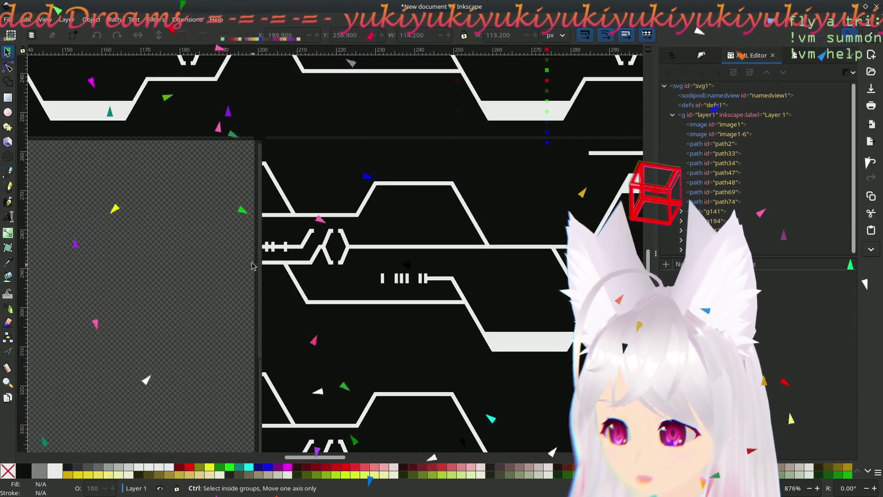
ctrl+scroll(253, 268, up, 1)
click(234, 249)
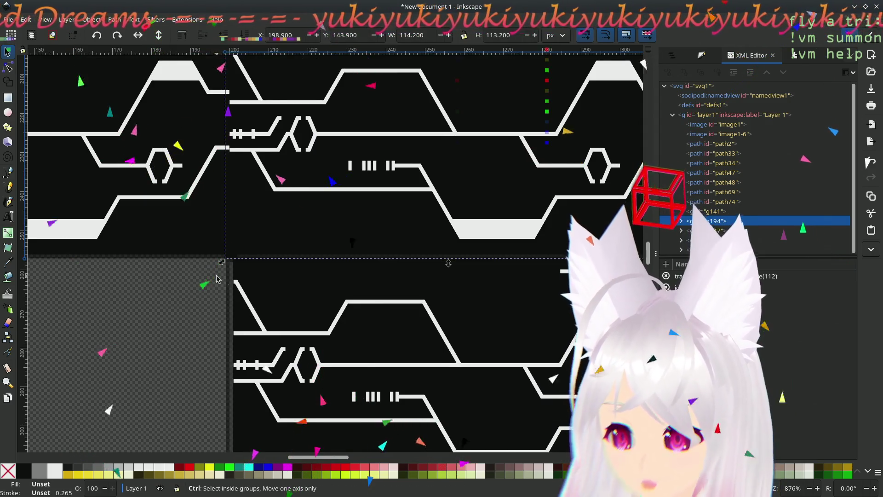
ctrl+scroll(217, 278, up, 3)
click(216, 175)
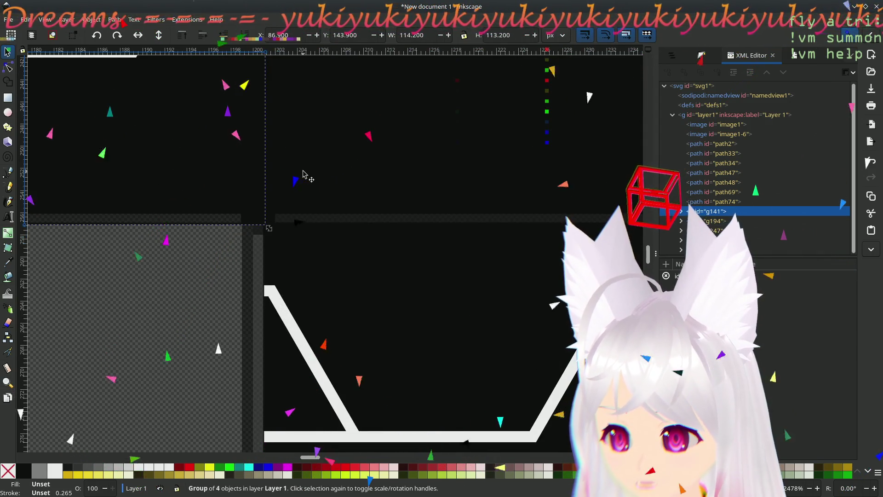
Step: Nudge the neighbouring tile groups to test the seams, then undo the move
key(Tab)
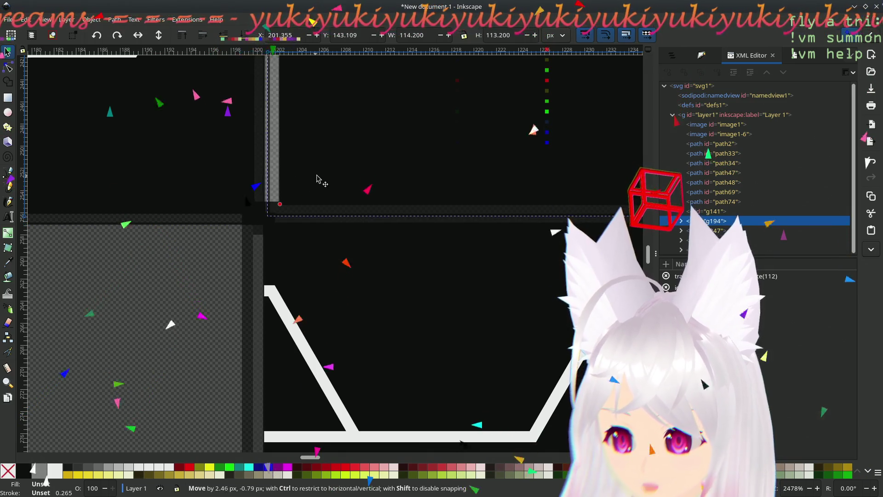
mouse_move(286, 188)
mouse_down()
mouse_move(295, 211)
mouse_move(312, 177)
mouse_up()
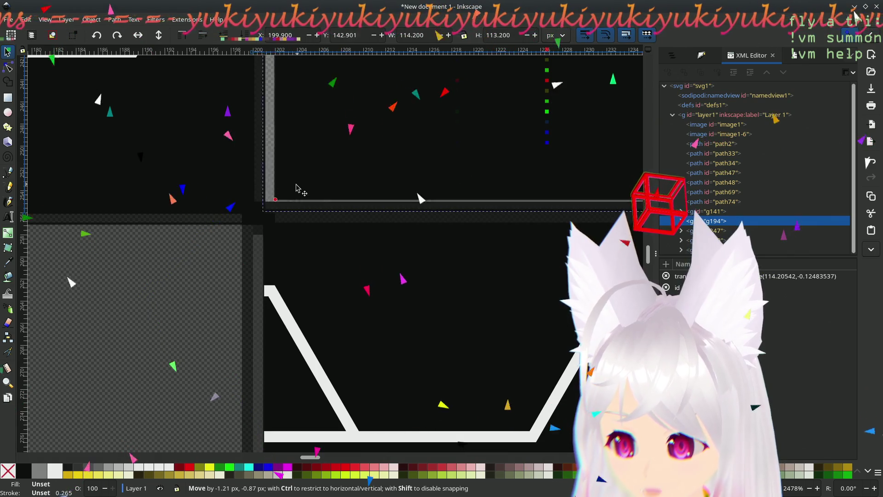
mouse_move(313, 178)
mouse_down()
mouse_move(297, 204)
mouse_move(296, 183)
mouse_move(308, 184)
mouse_move(286, 197)
mouse_move(325, 189)
mouse_move(280, 197)
mouse_up()
click(205, 262)
drag(281, 254, 271, 275)
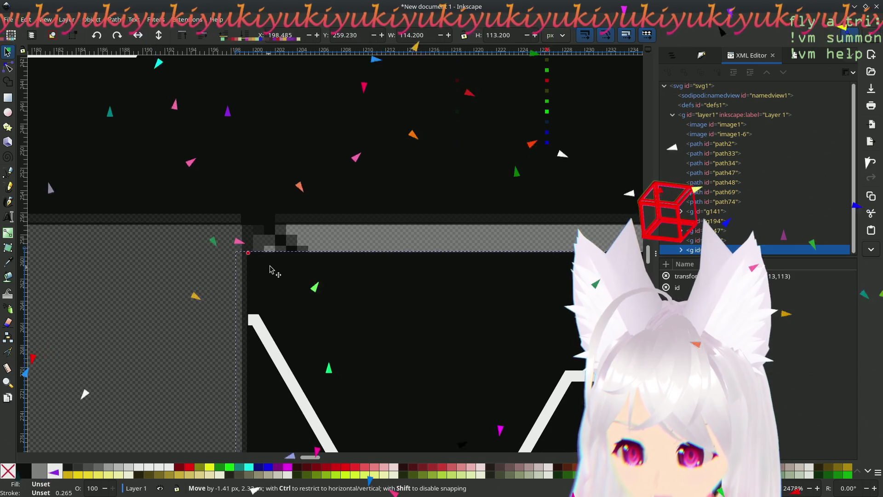
drag(271, 275, 279, 262)
key(ctrl+z)
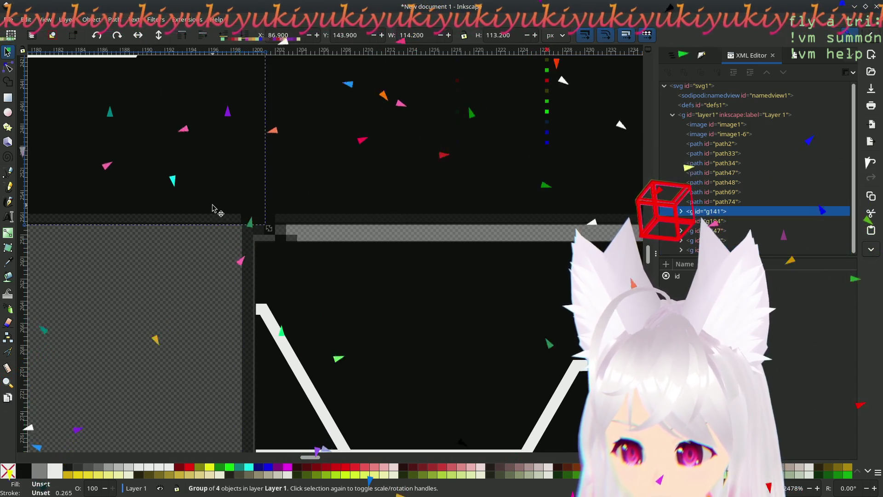
Step: Delete the extra rectangle rect2 and check the remaining tile group and rect1 background
key(ctrl+shift+g)
key(Escape)
click(221, 228)
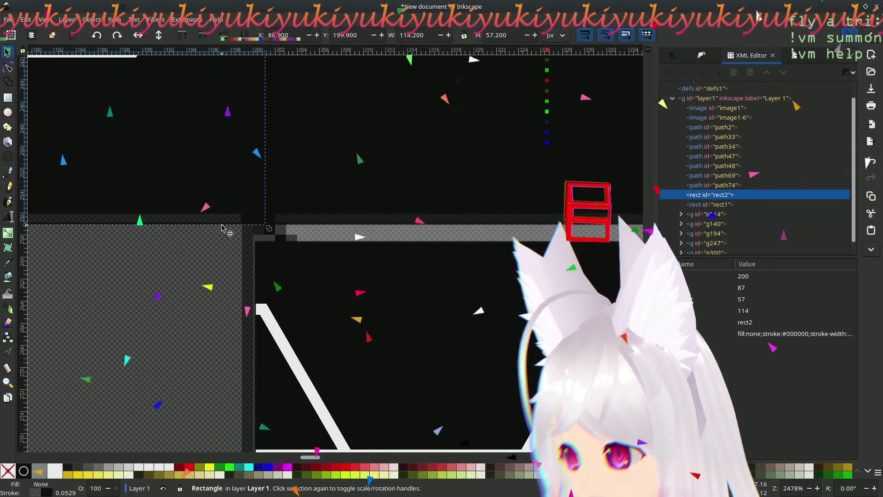
click(221, 211)
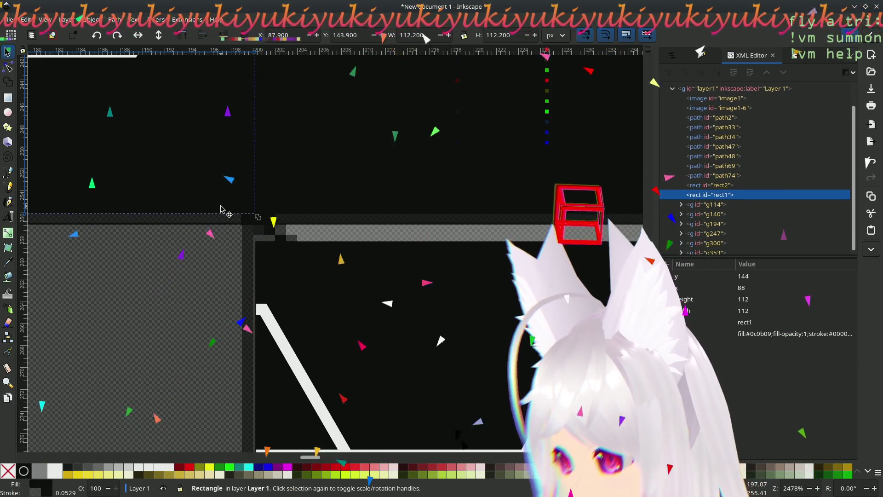
click(219, 227)
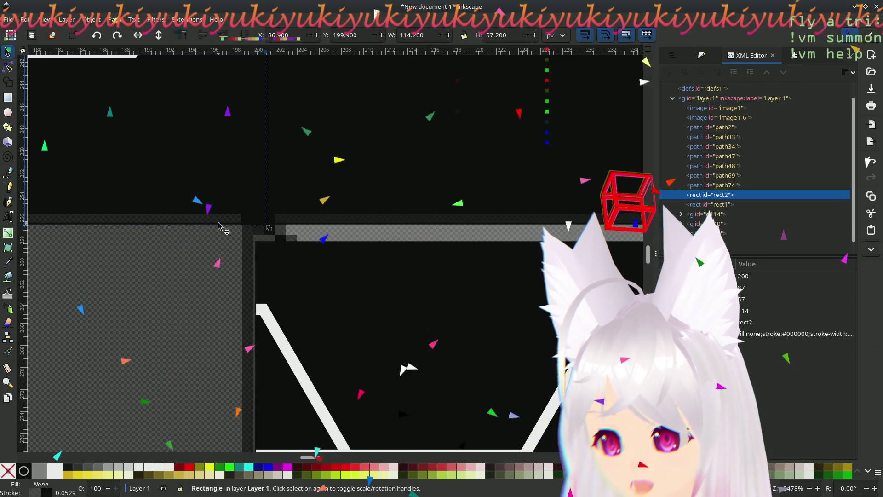
key(Delete)
click(293, 228)
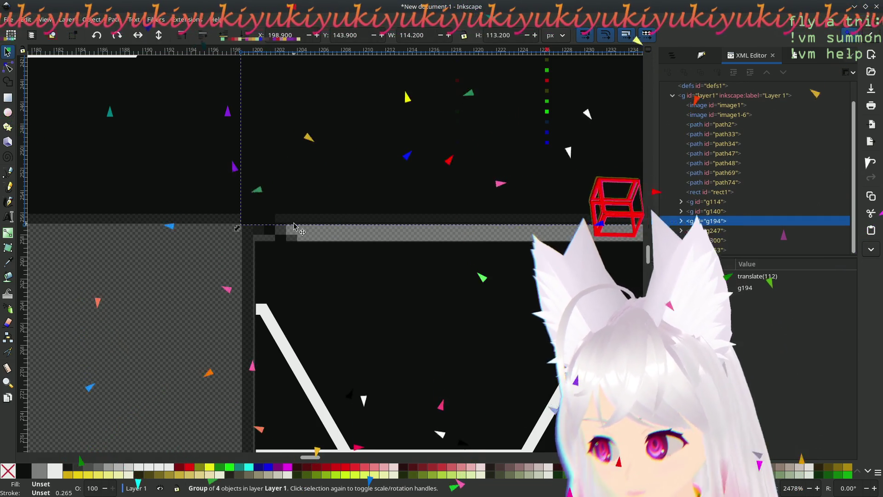
click(221, 209)
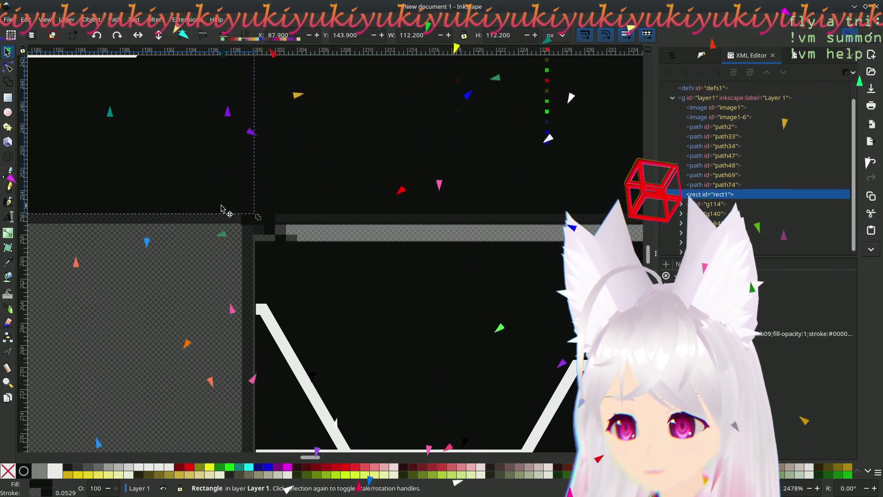
click(338, 187)
ctrl+scroll(345, 187, down, 5)
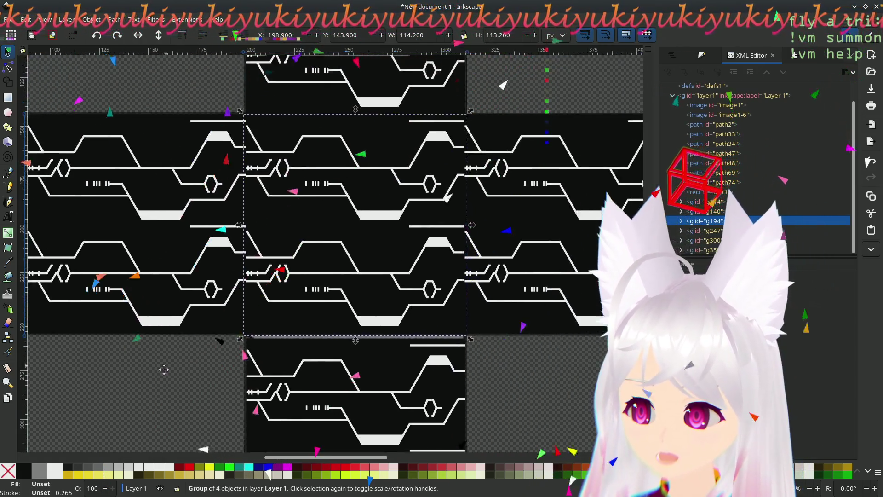
Step: Delete the old centre, right and top tile groups and the leftover black tile
middle_drag(333, 166, 308, 201)
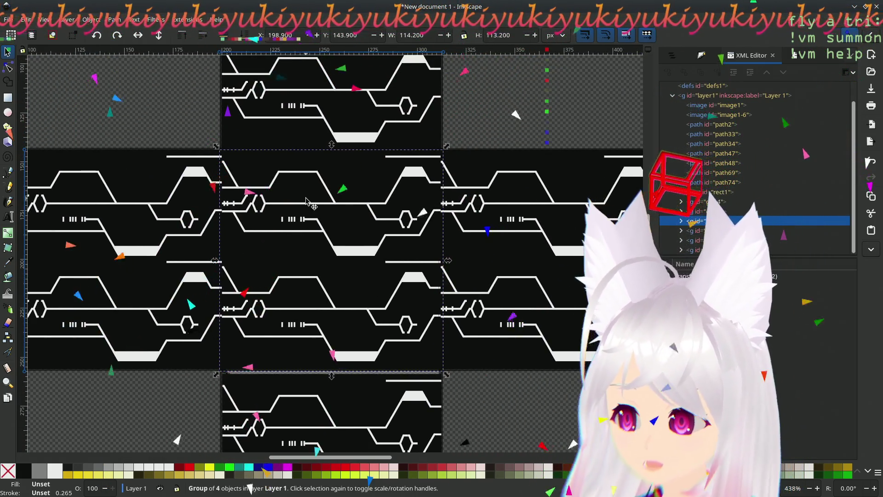
key(Delete)
click(487, 216)
key(Delete)
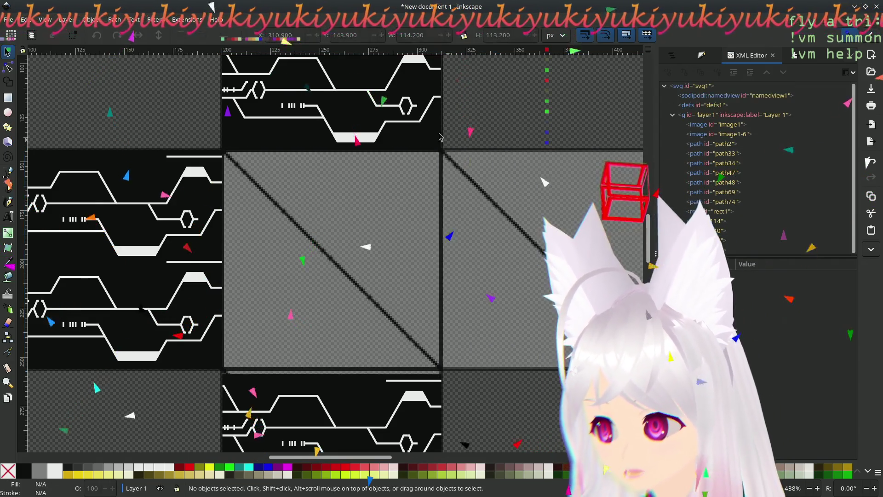
click(331, 103)
key(Delete)
scroll(279, 272, down, 7)
scroll(310, 275, left, 3)
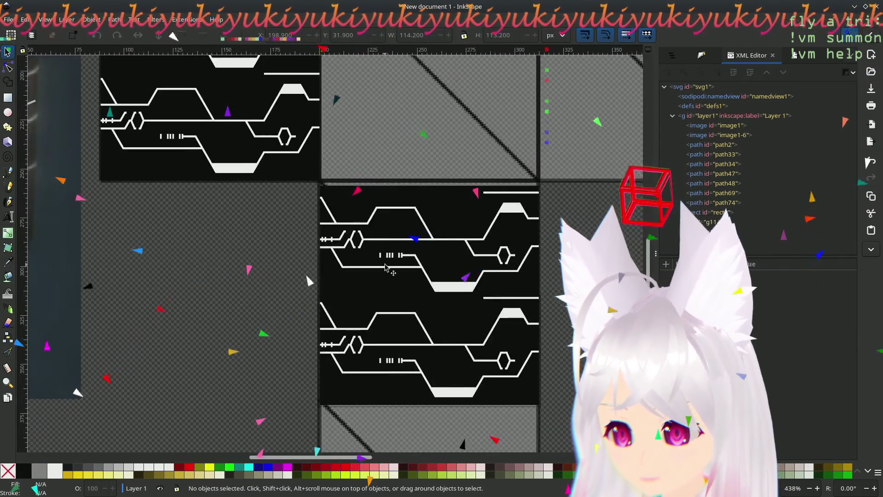
click(375, 297)
key(Delete)
scroll(375, 297, up, 3)
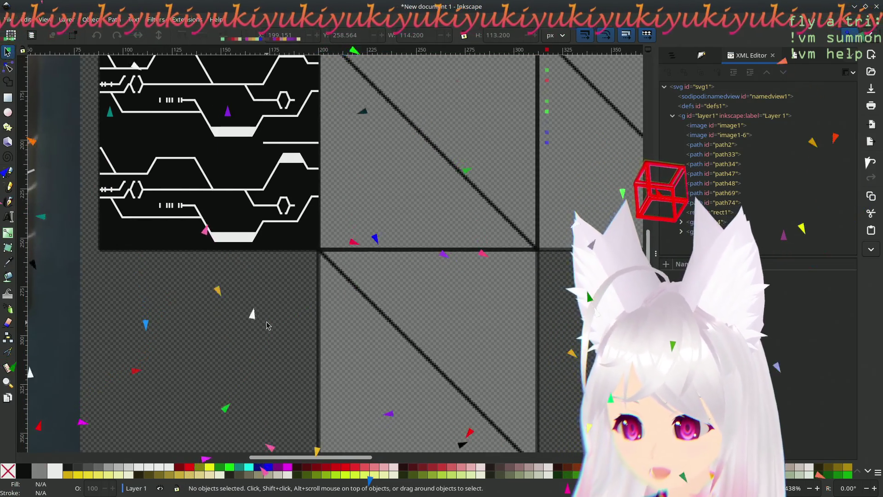
scroll(216, 273, up, 4)
scroll(216, 272, right, 1)
Step: Regroup the remaining circuit tile and duplicate it twice to the right, forming a row
click(211, 269)
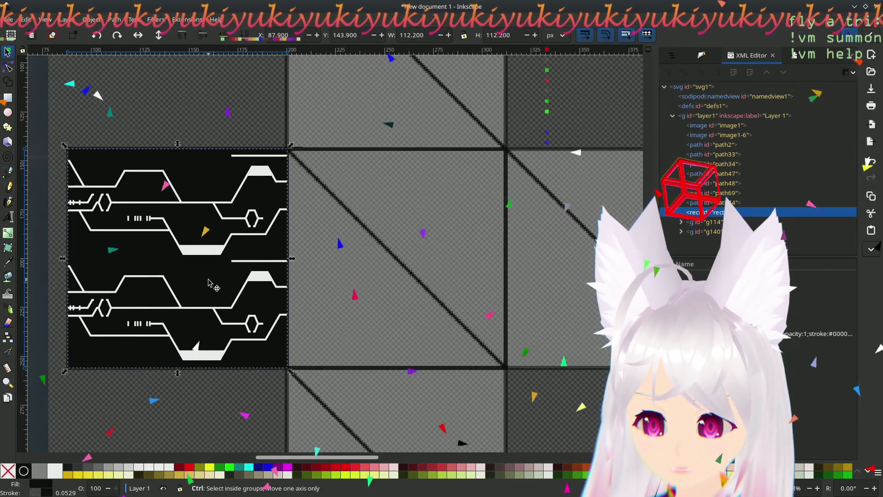
click(184, 371)
drag(59, 134, 310, 382)
key(ctrl+g)
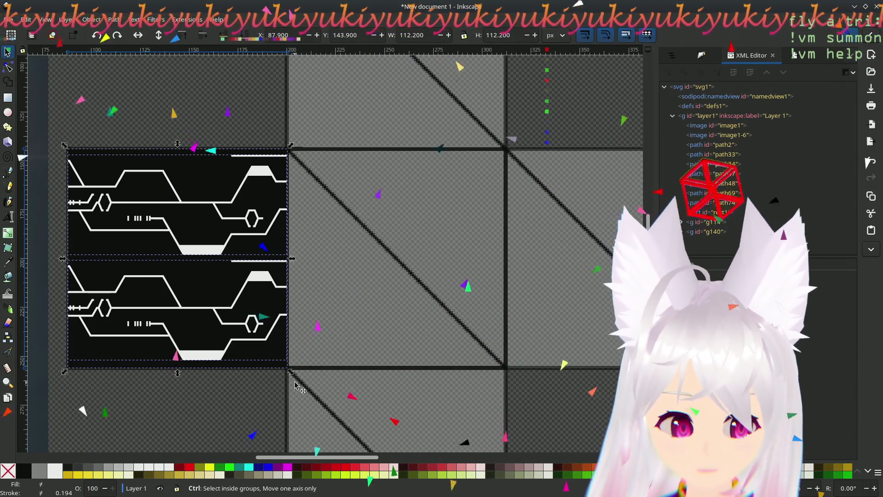
key(ctrl+d)
mouse_move(123, 213)
mouse_down()
mouse_move(363, 218)
mouse_move(330, 218)
mouse_up()
key(ctrl+d)
mouse_move(444, 358)
mouse_down()
mouse_move(523, 359)
mouse_move(318, 136)
mouse_move(310, 144)
mouse_move(324, 162)
mouse_move(363, 368)
mouse_up()
scroll(364, 367, down, 4)
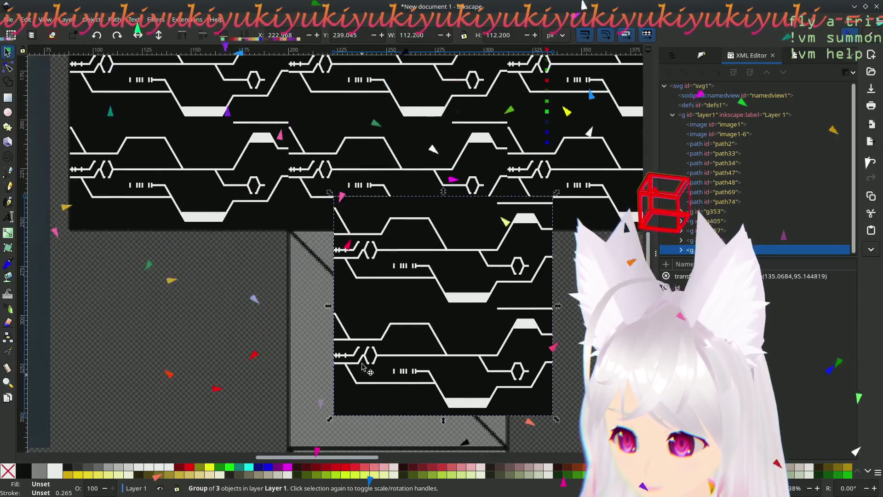
Step: Align the lower tile under the middle one and duplicate another tile below it
mouse_move(343, 245)
mouse_down()
mouse_move(335, 261)
mouse_move(291, 235)
mouse_up()
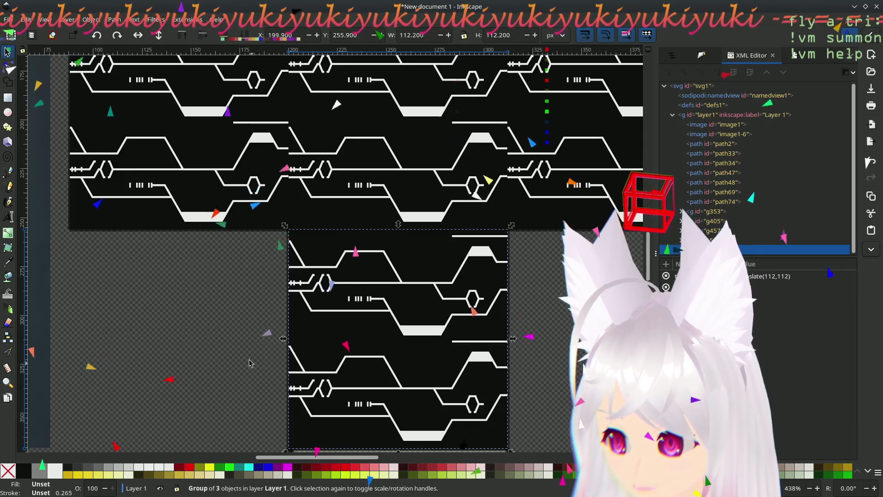
scroll(225, 158, down, 5)
scroll(225, 158, down, 2)
key(ctrl+d)
mouse_move(283, 104)
mouse_down()
mouse_move(304, 243)
mouse_move(276, 249)
mouse_up()
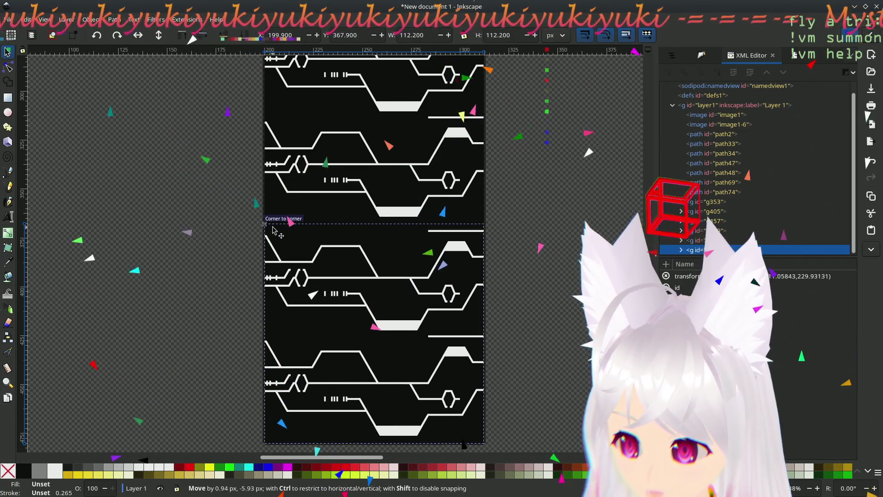
drag(279, 243, 282, 232)
click(546, 187)
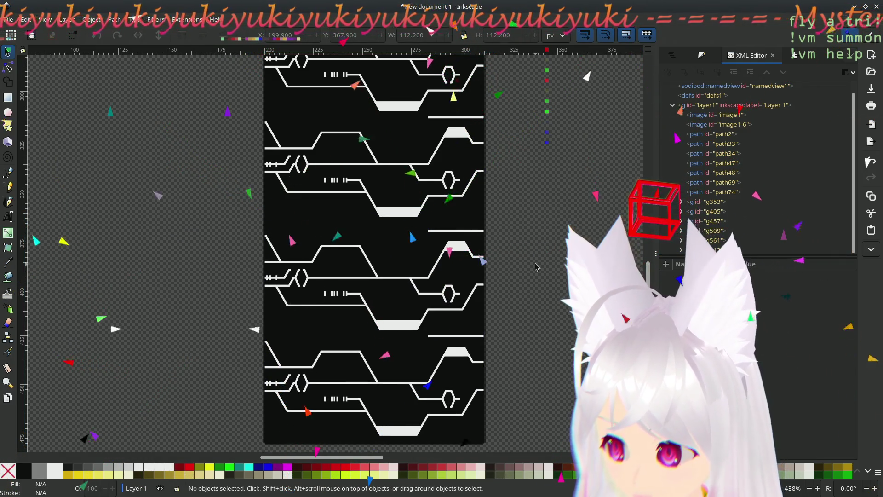
ctrl+scroll(535, 267, down, 1)
ctrl+scroll(497, 279, down, 1)
ctrl+scroll(452, 294, down, 1)
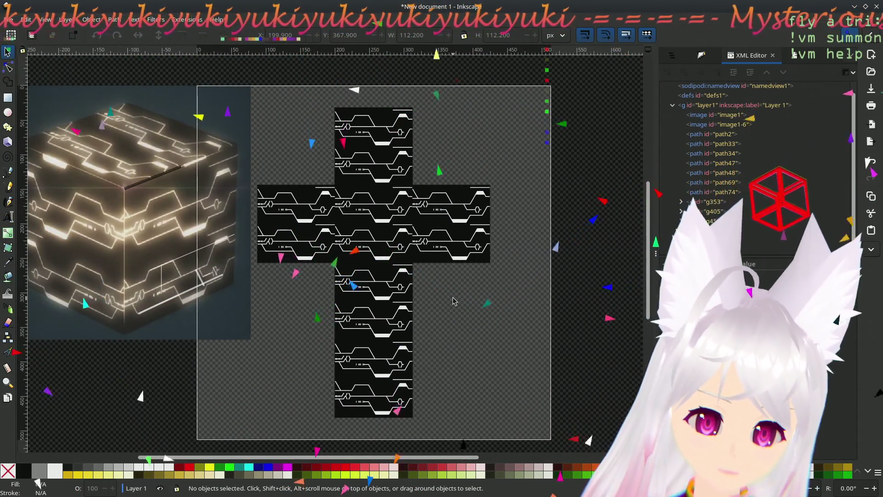
Step: Move the cube reference picture left and group the seven stray lines
mouse_move(252, 342)
middle_down()
mouse_move(359, 381)
mouse_move(311, 351)
middle_up()
click(224, 257)
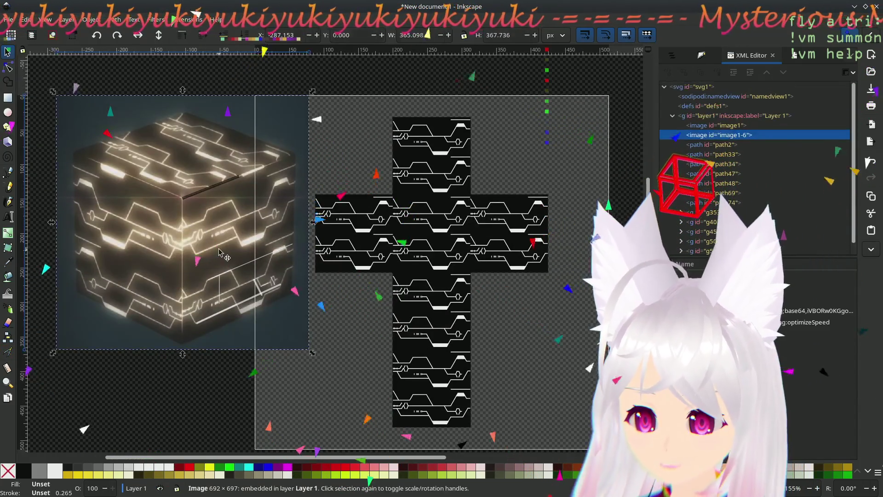
mouse_move(151, 164)
mouse_down()
mouse_move(122, 170)
mouse_move(119, 187)
mouse_up()
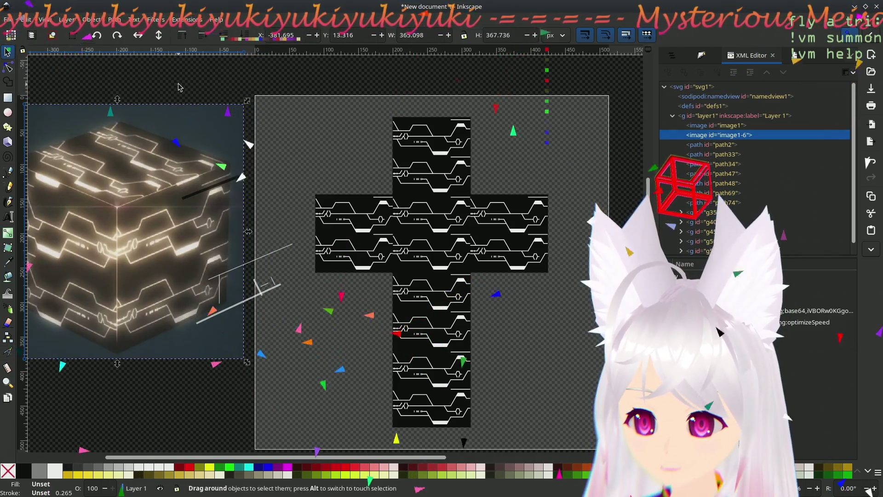
click(178, 86)
drag(303, 375, 303, 374)
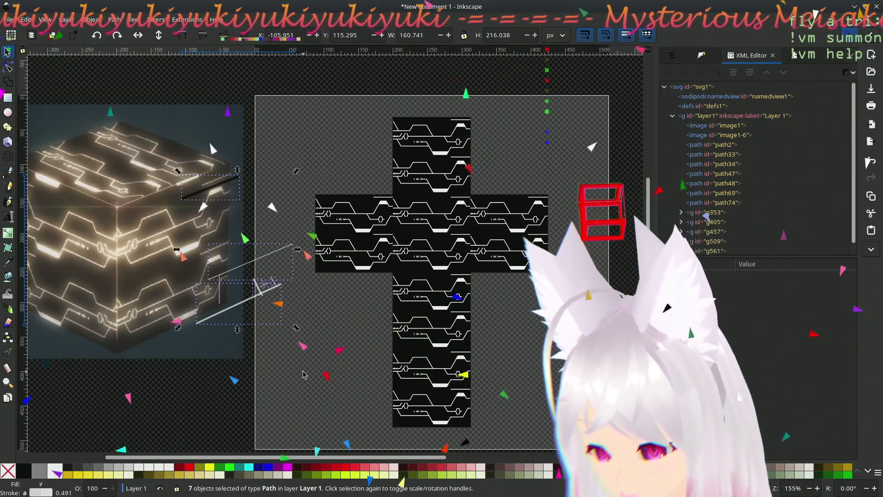
key(ctrl+g)
Step: Hide the cube reference picture image1-6 via Layers and Objects
click(173, 242)
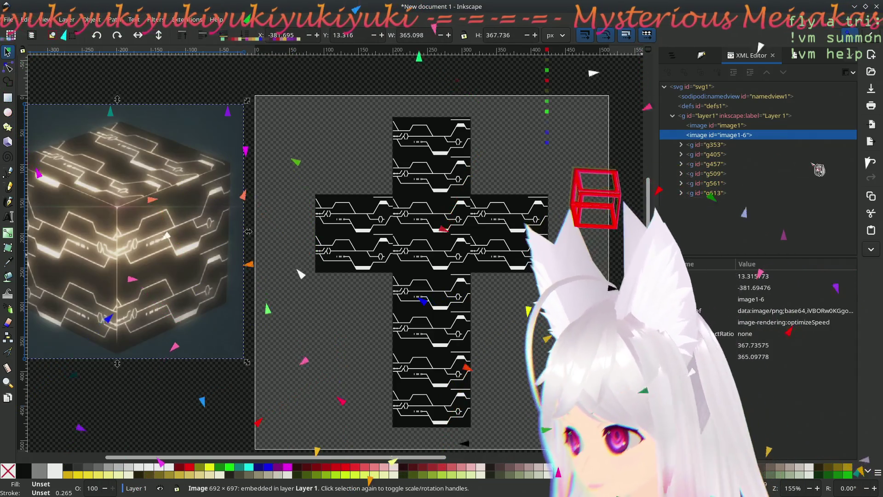
click(675, 58)
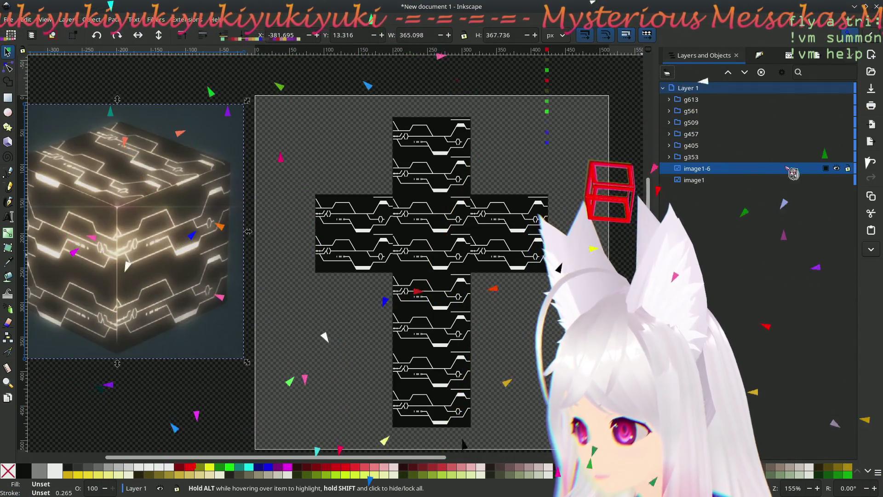
click(838, 168)
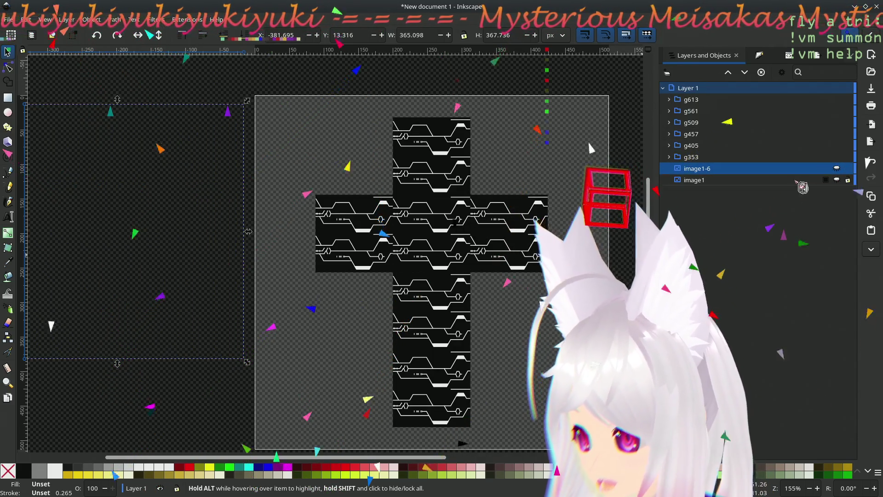
click(801, 180)
click(209, 323)
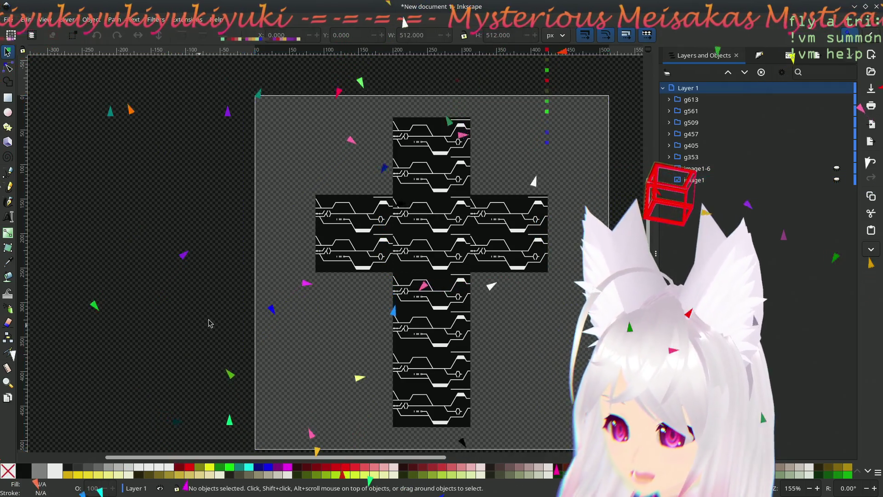
shift+scroll(358, 316, right, 5)
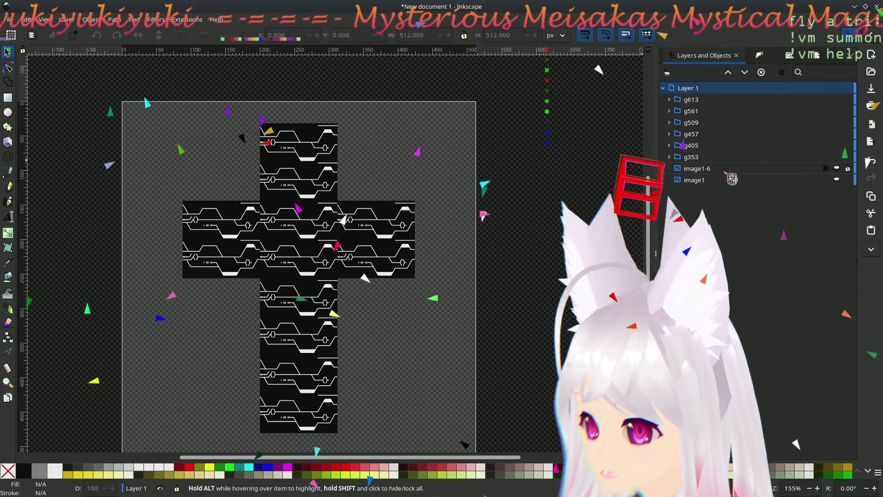
click(759, 55)
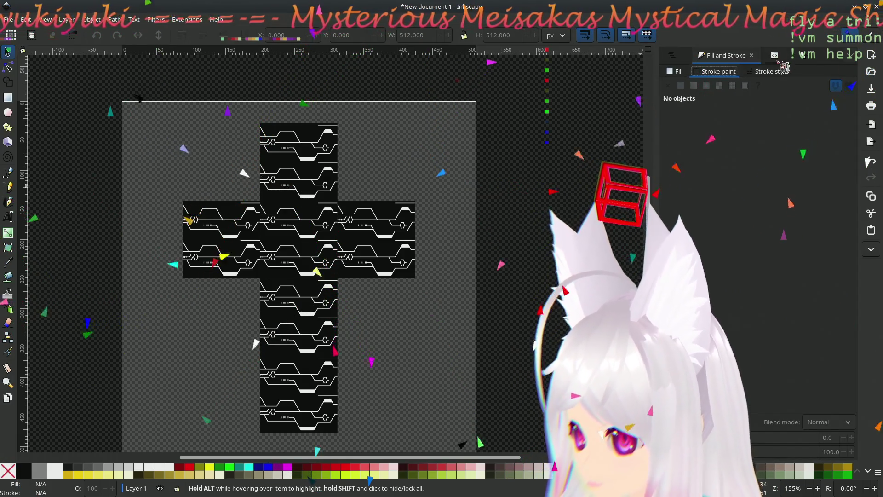
Step: Bring up the Export dialog targeting the whole page at 512 by 512 pixels
key(ctrl+shift+e)
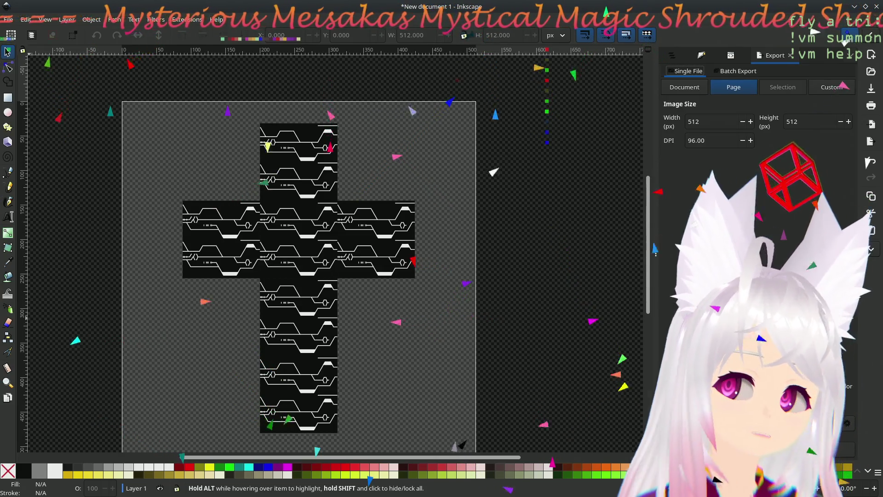
key(alt+Tab)
key(alt+Tab)
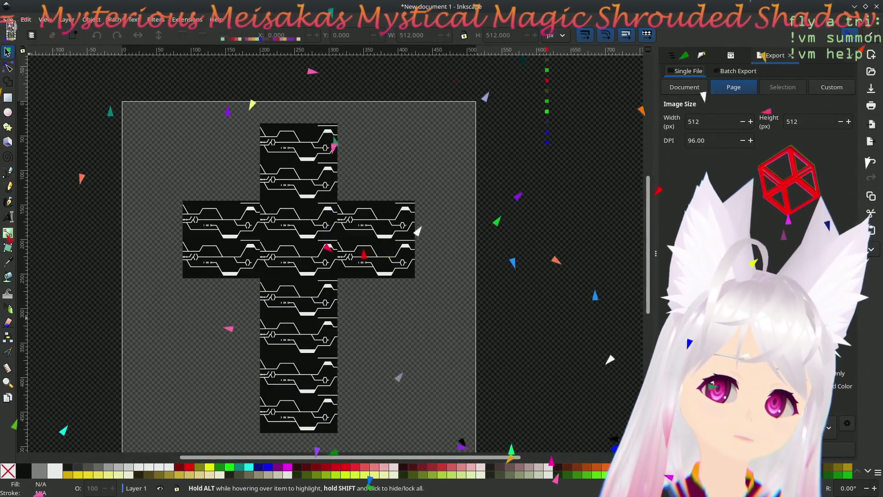
click(8, 18)
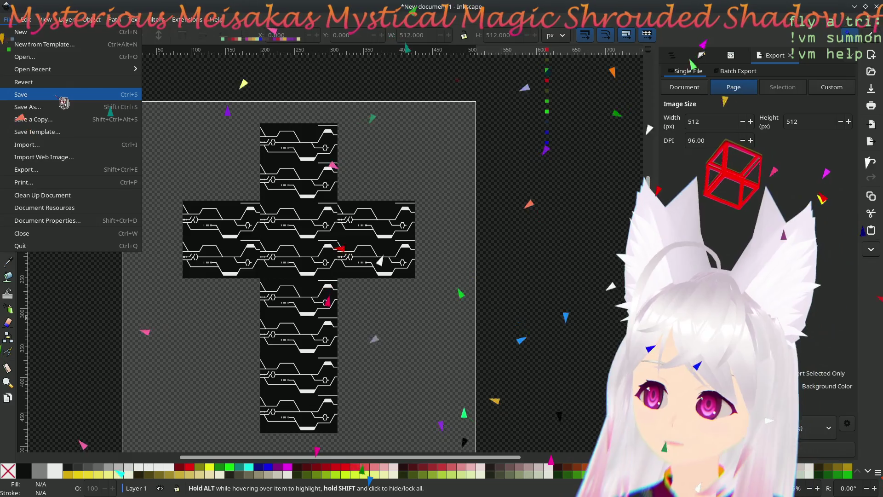
Step: Save the texture document as a new file, then switch to the Blender window
click(53, 95)
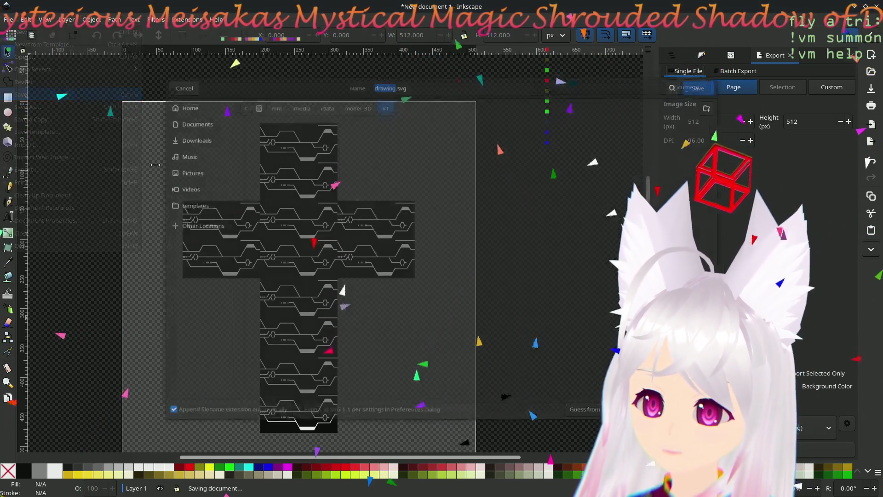
scroll(419, 233, down, 5)
scroll(416, 237, down, 5)
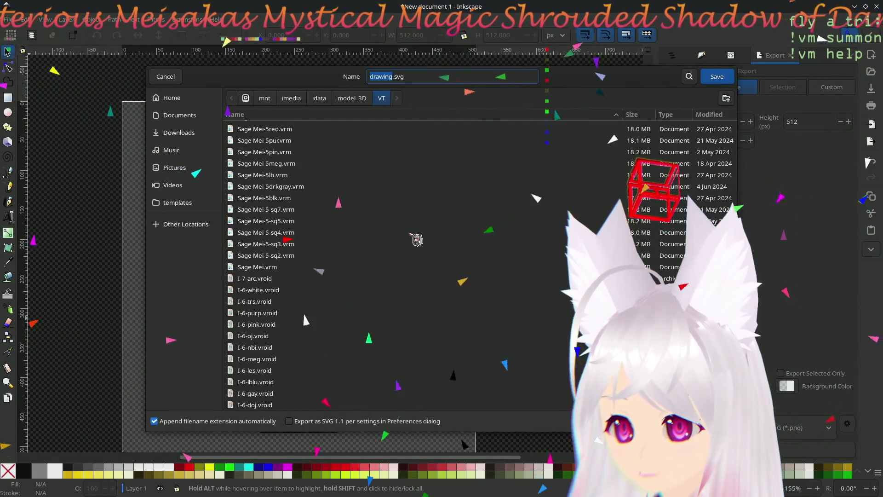
scroll(416, 241, down, 5)
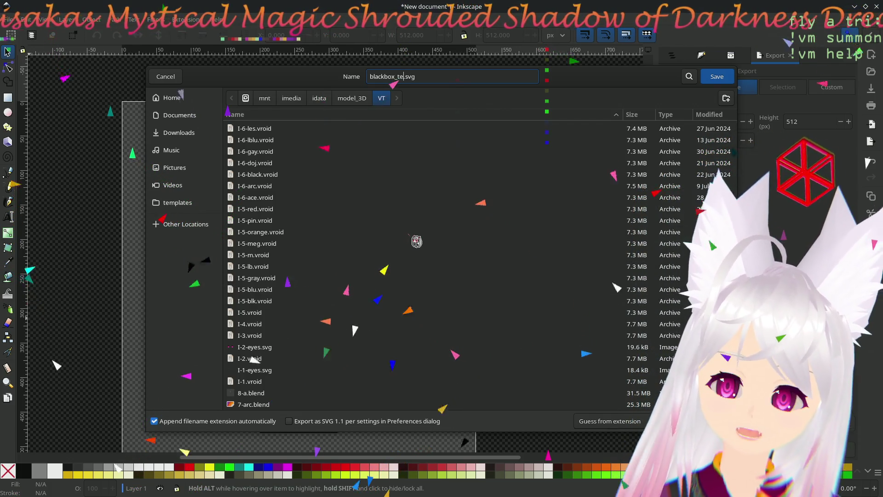
text(texture)
key(Return)
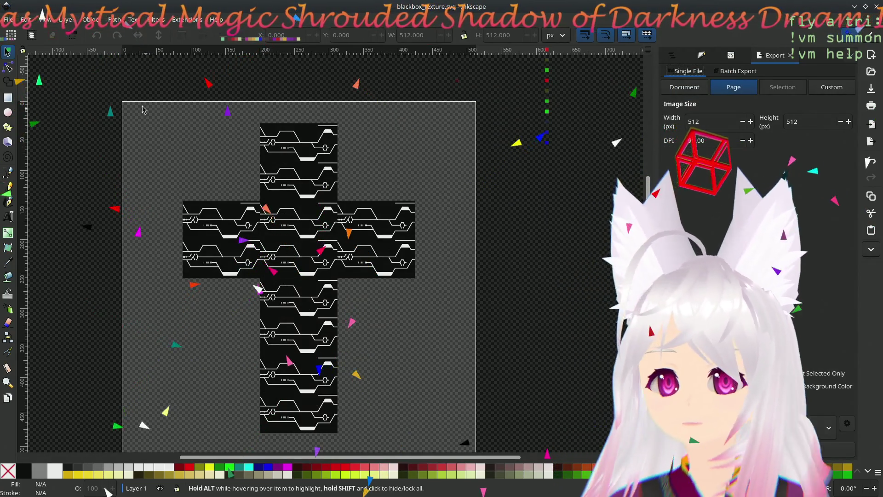
click(15, 19)
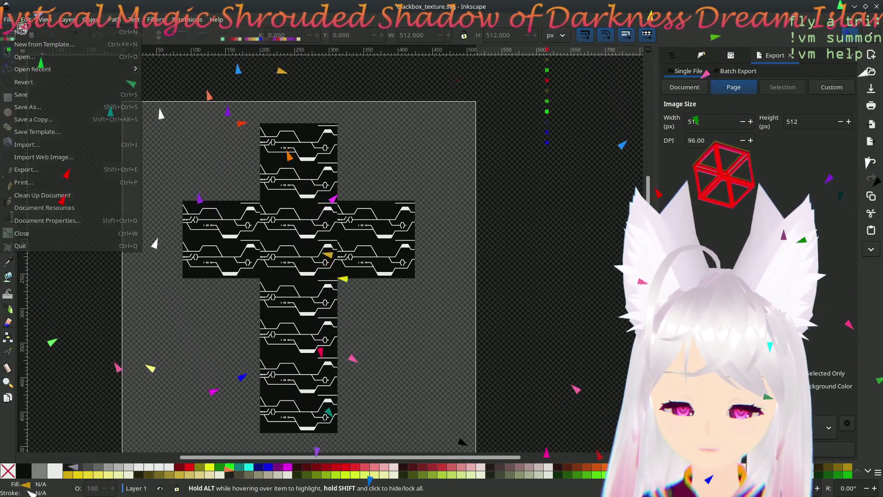
click(21, 21)
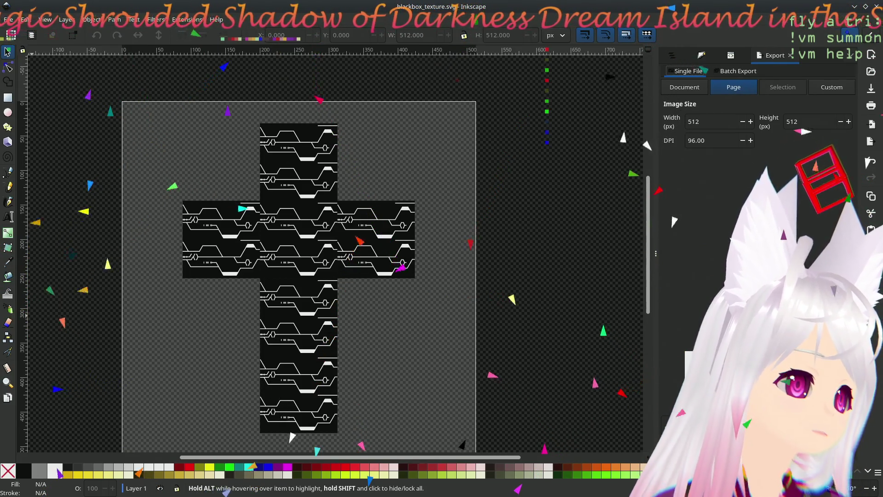
key(alt+Tab)
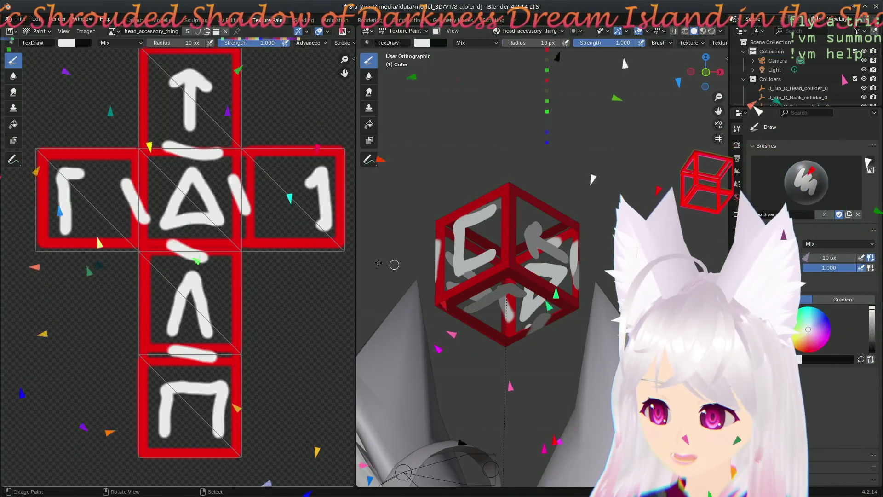
scroll(245, 280, down, 1)
Step: Pan the UV layout of the red arrow texture, then return to Inkscape
middle_drag(262, 276, 280, 308)
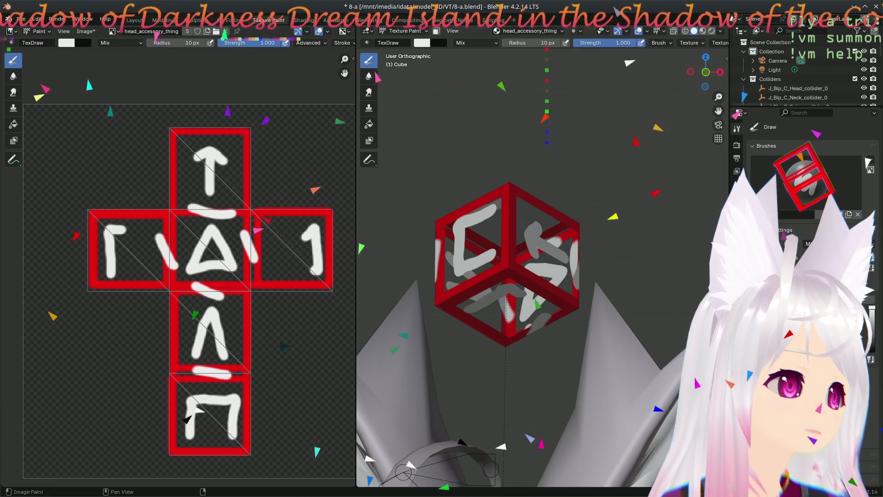
key(alt+Tab)
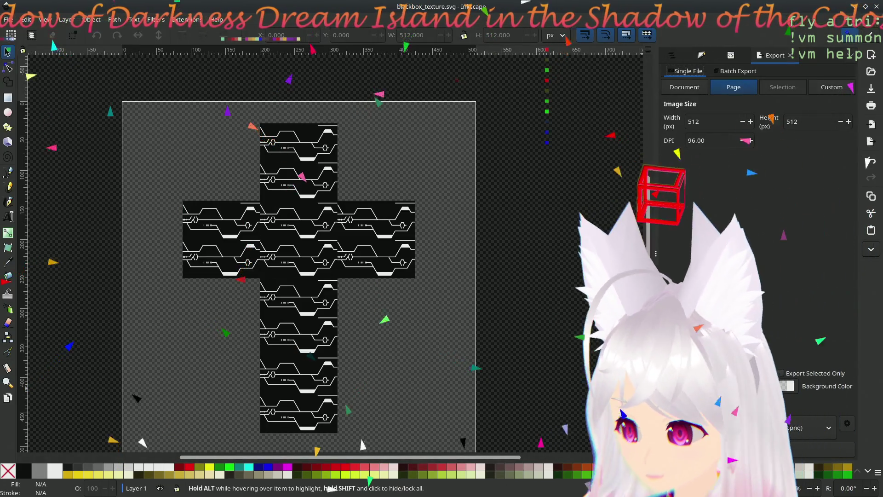
Step: Set the export target to head_accessory_thing.png in the textures folder
click(846, 423)
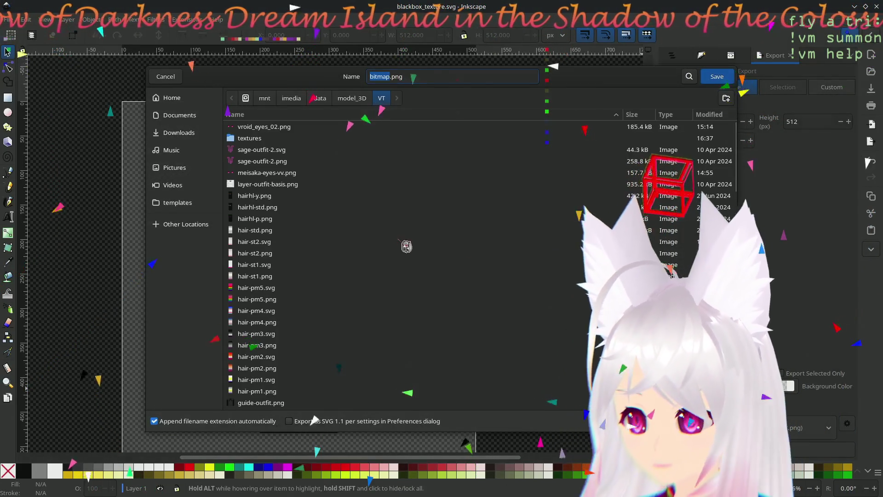
scroll(359, 203, down, 5)
scroll(351, 158, down, 5)
scroll(331, 253, down, 5)
scroll(331, 254, up, 5)
scroll(330, 259, up, 5)
double_click(249, 139)
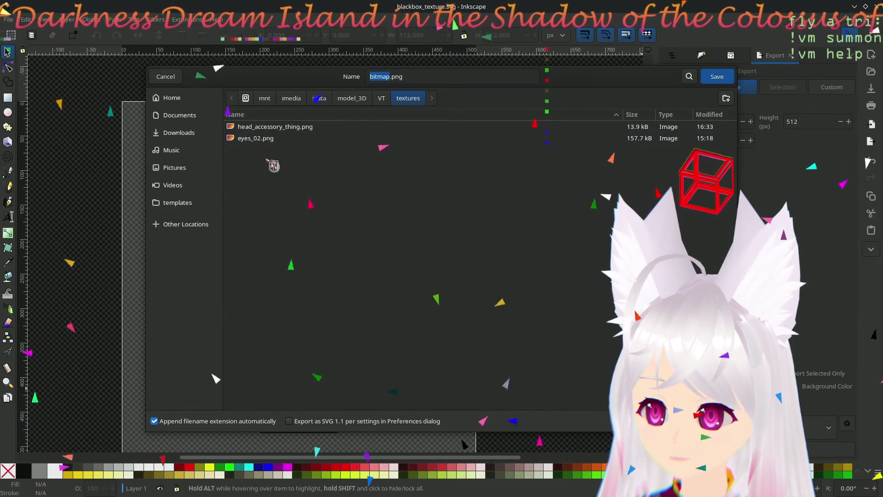
click(297, 127)
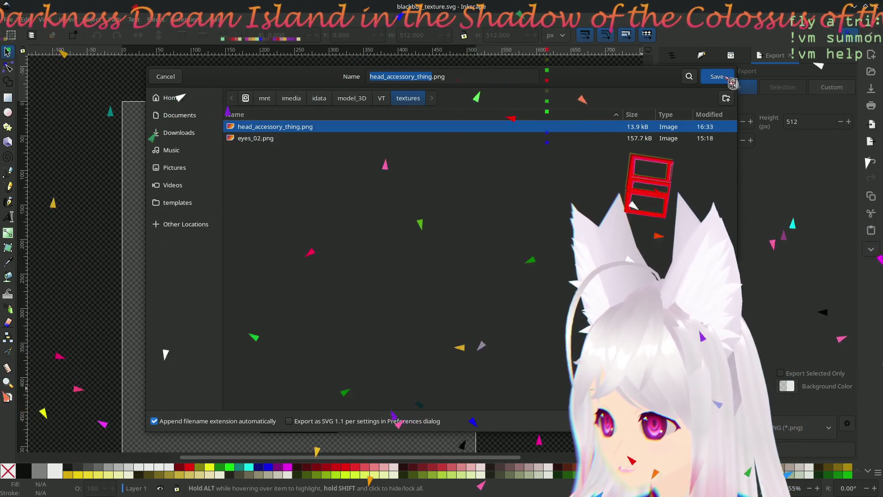
click(717, 77)
click(503, 282)
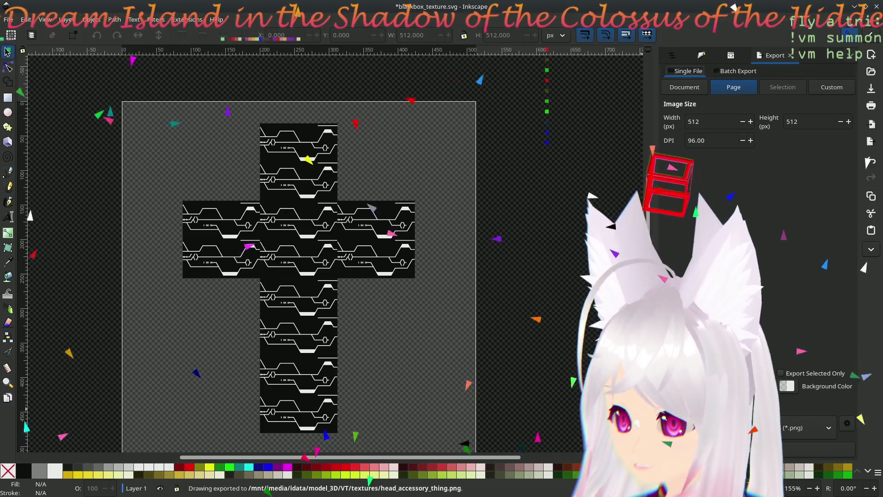
Step: Export the PNG, overwriting the existing file, and switch to Blender
key(Return)
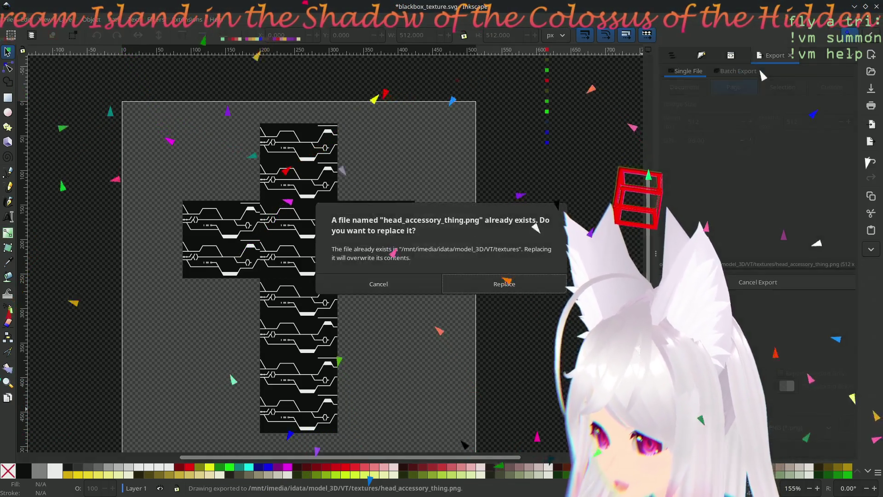
click(507, 281)
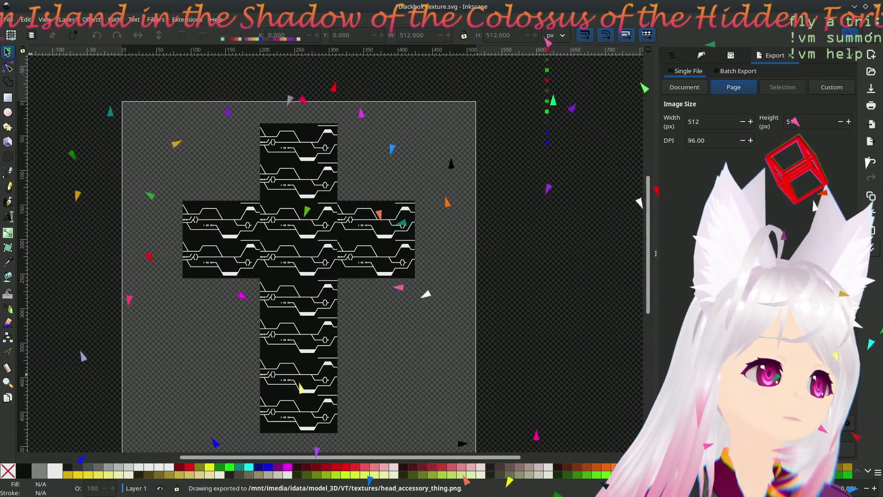
key(alt+Tab)
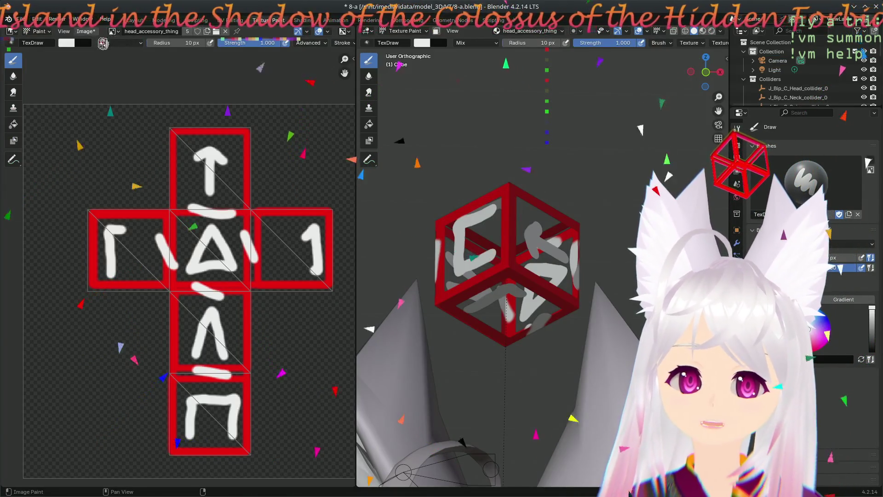
Step: Reload the cube texture to show the circuit pattern, then go to the Modeling workspace
click(86, 30)
click(97, 81)
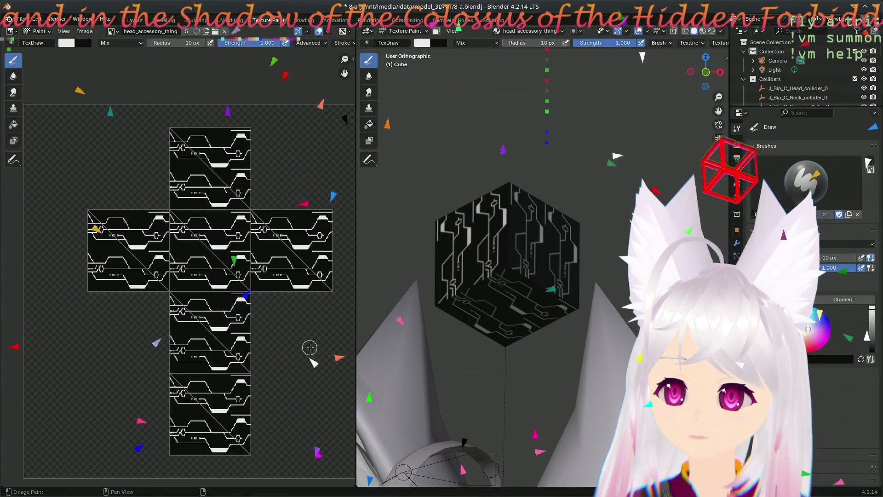
scroll(556, 330, down, 2)
scroll(559, 326, down, 2)
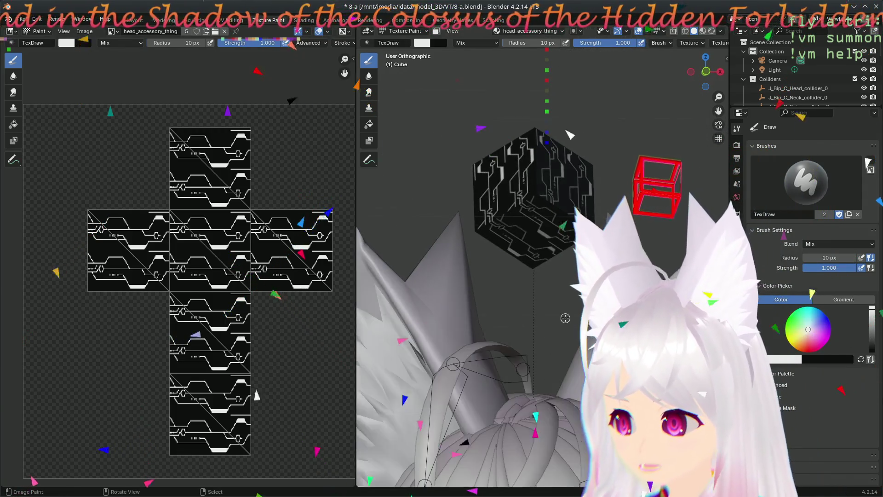
scroll(562, 320, down, 3)
mouse_move(565, 318)
ctrl+middle_down()
mouse_move(524, 303)
mouse_move(538, 251)
mouse_move(525, 258)
mouse_move(534, 257)
ctrl+middle_up()
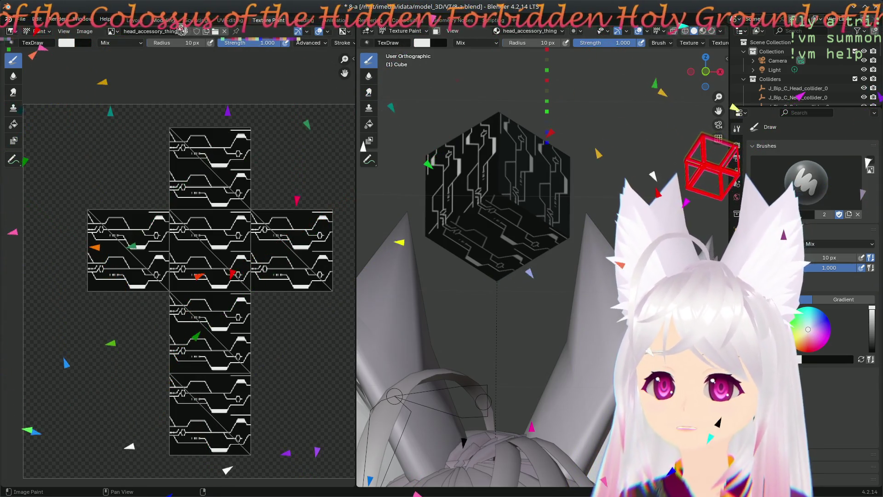
click(165, 20)
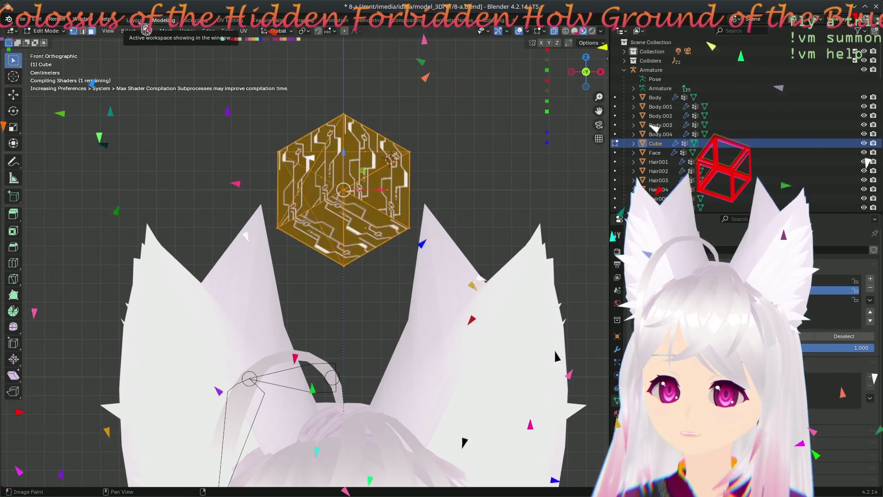
Step: In the Layout workspace, expand the cube material's VRM Emission texture settings
click(134, 19)
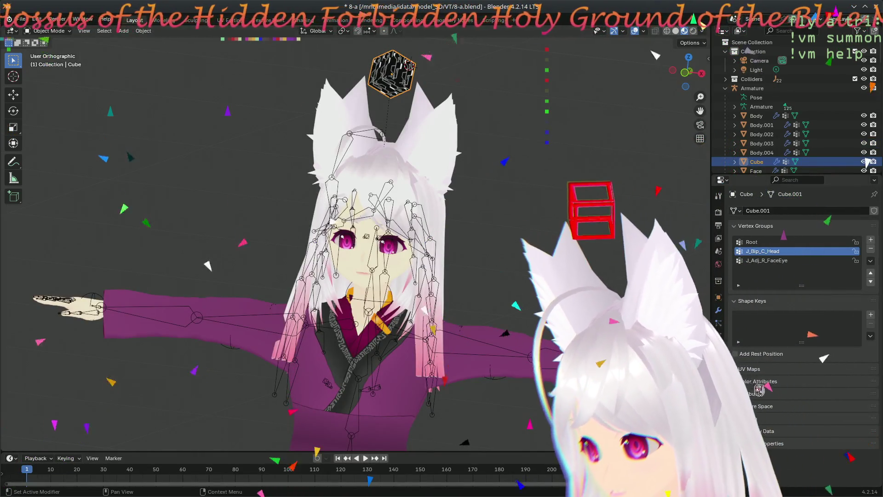
click(718, 375)
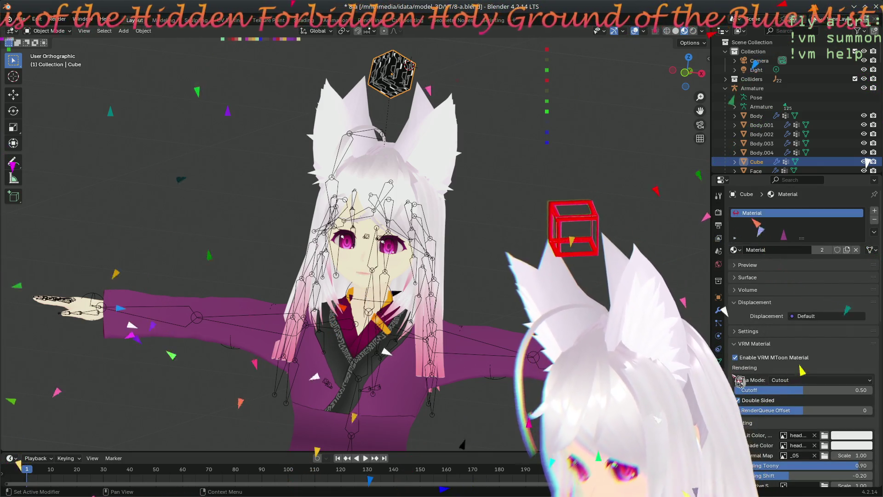
scroll(740, 380, down, 3)
scroll(740, 381, down, 3)
scroll(739, 381, down, 2)
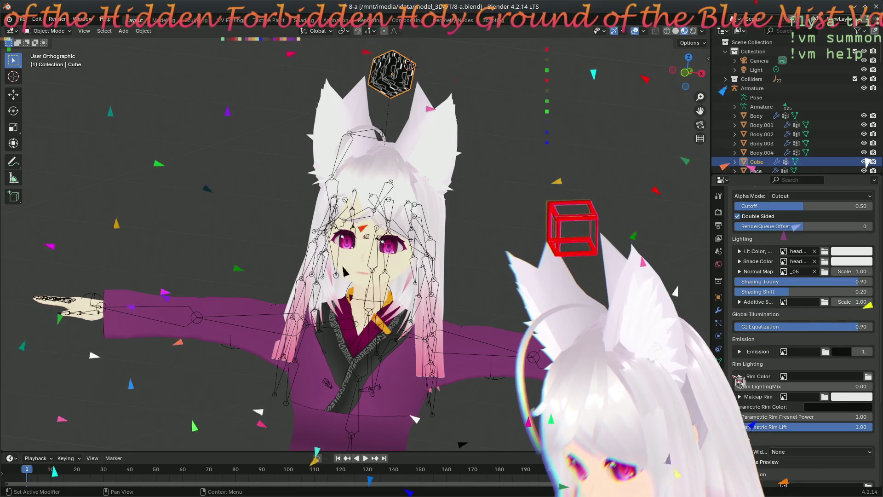
click(744, 354)
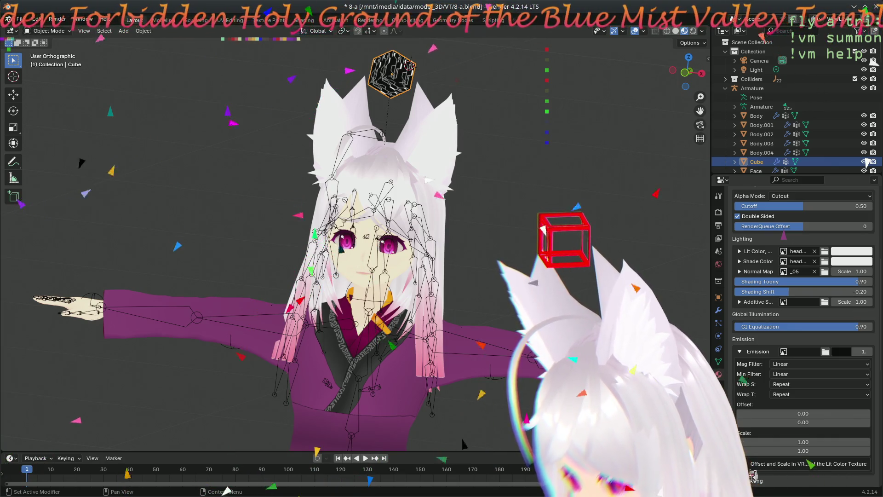
Step: Assign head_accessory_thing as the cube's MToon emission texture and view the avatar from the front
click(785, 352)
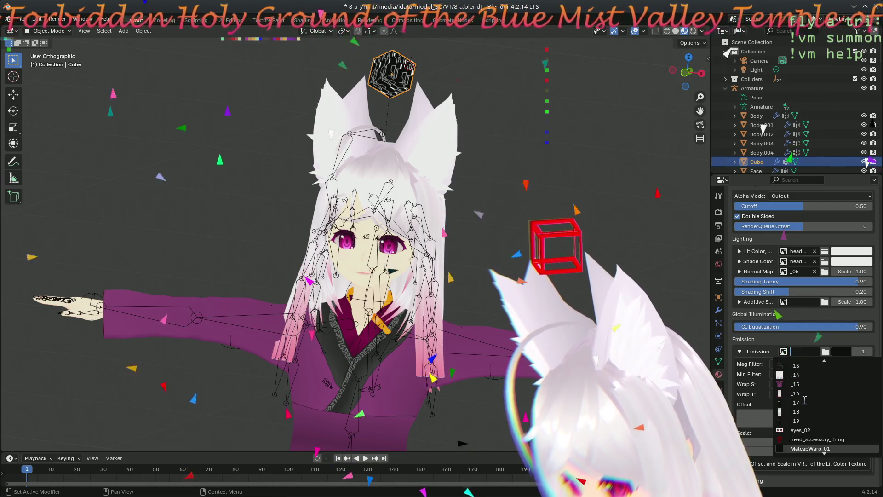
scroll(804, 398, down, 1)
scroll(810, 399, down, 2)
scroll(817, 398, down, 2)
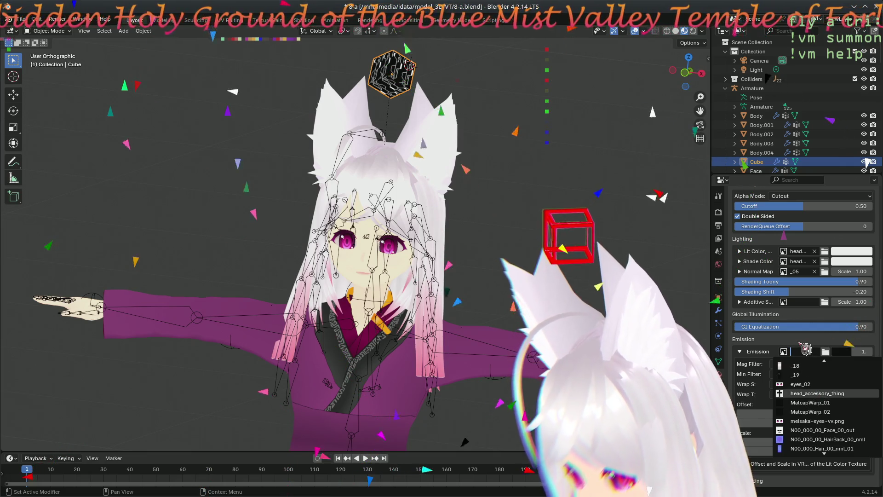
click(817, 393)
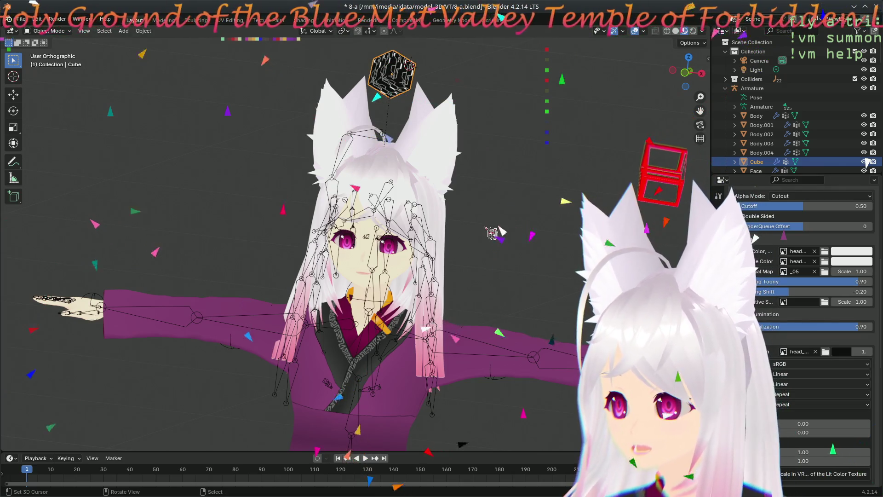
mouse_move(386, 262)
middle_down()
mouse_move(336, 259)
mouse_move(497, 241)
middle_up()
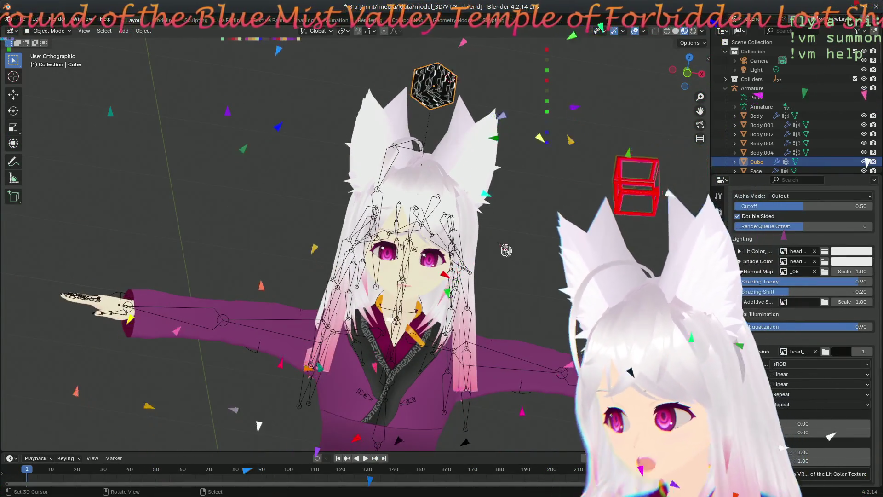
middle_drag(538, 229, 436, 170)
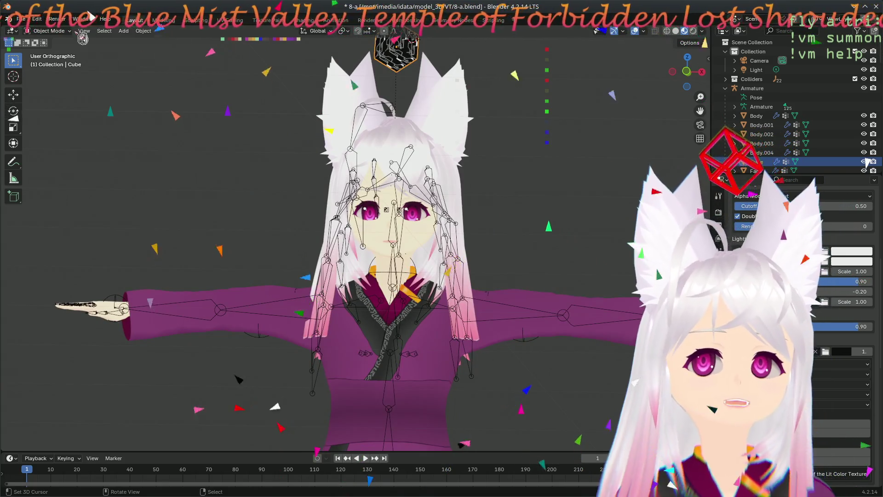
Step: Save 8-a.blend, then start a VRM export named Sage Mei-8-a.vrm
click(21, 18)
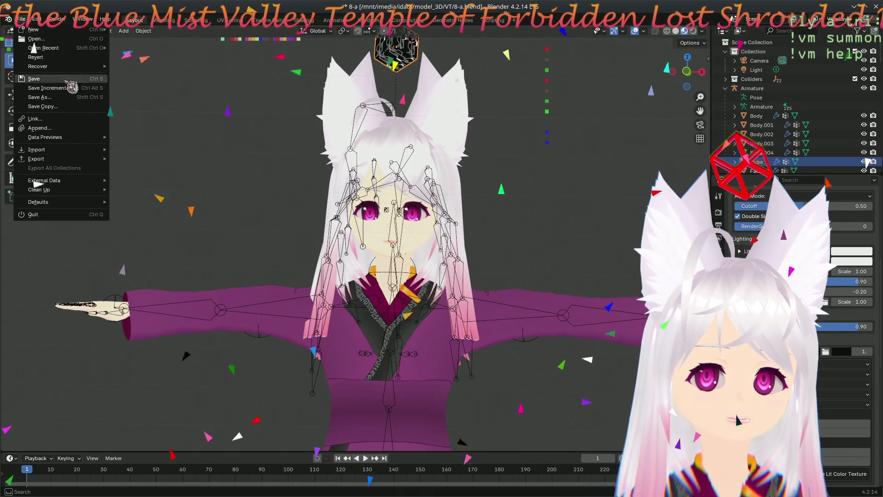
click(69, 87)
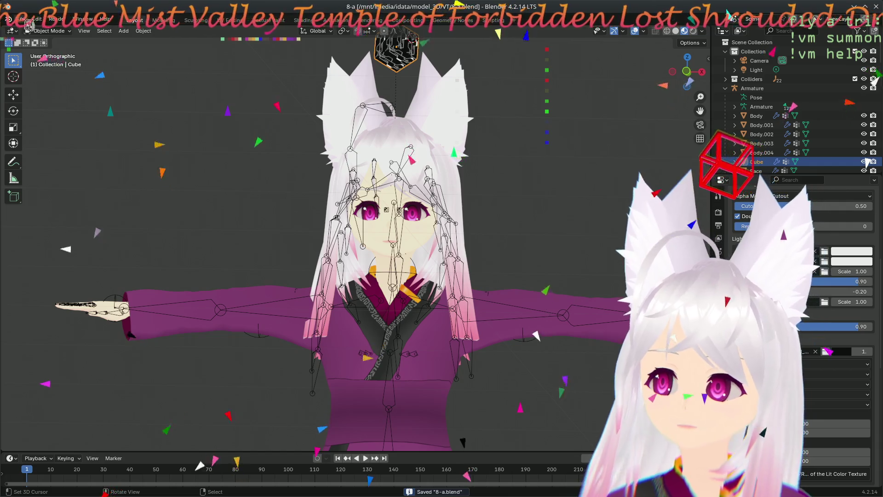
click(21, 19)
mouse_move(36, 159)
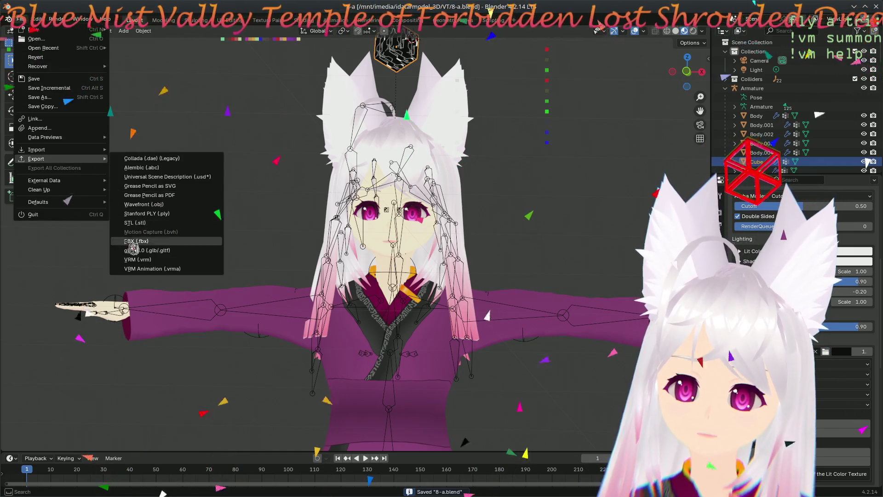
click(138, 258)
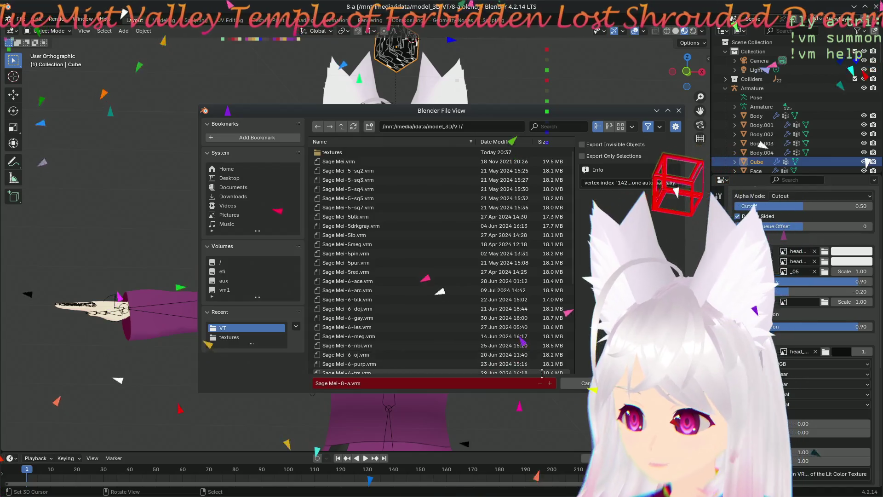
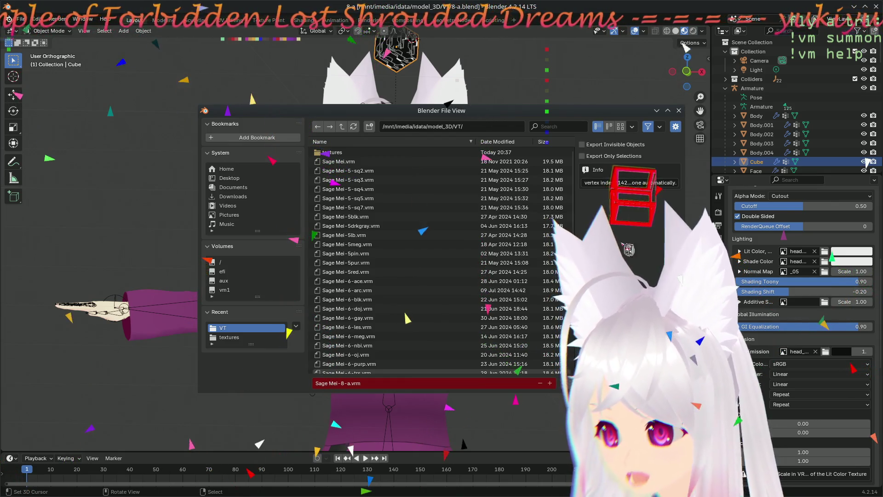
Step: Dismiss the VRM export file browser and confirm switching to the white-haired avatar
key(Return)
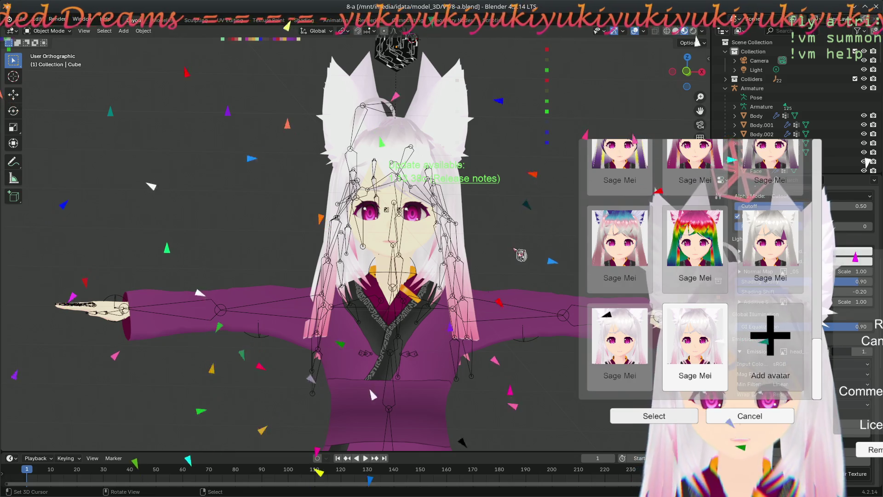
key(Return)
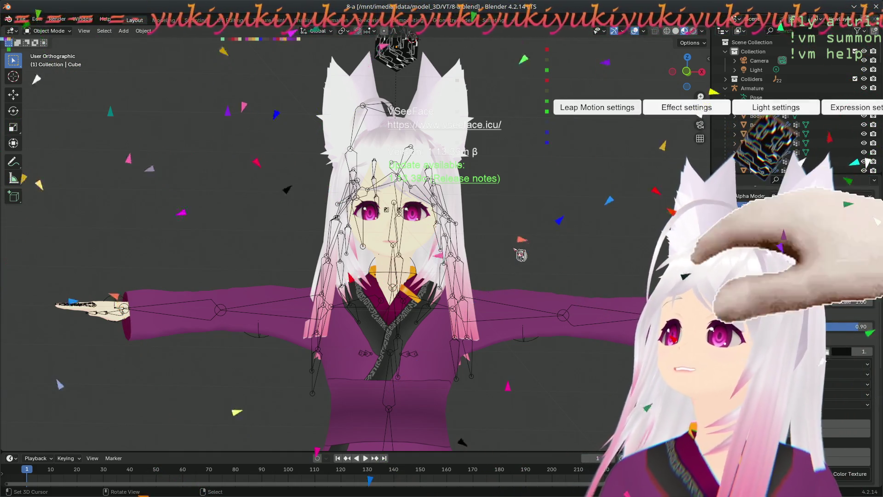
Step: Bring up VSeeFace's visual effect settings for the loaded Sage Mei avatar
click(686, 108)
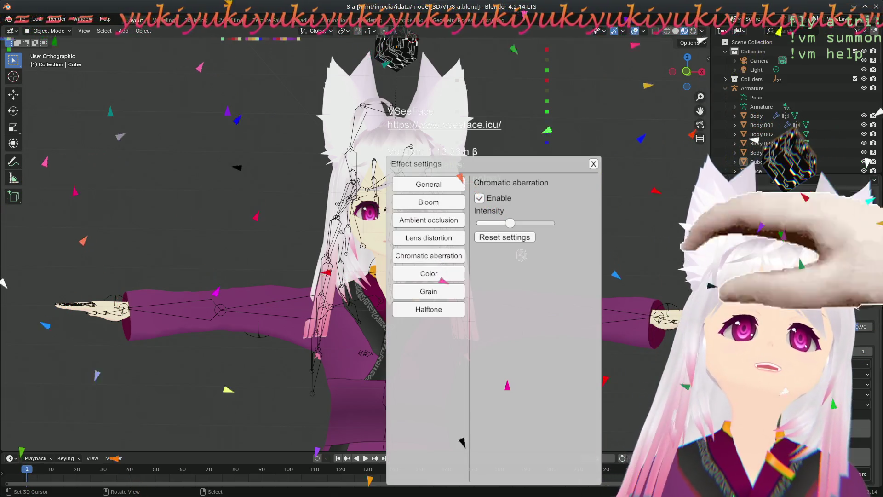
Step: Raise the chromatic aberration intensity slider to 0.76 and close the effect settings
drag(510, 223, 535, 222)
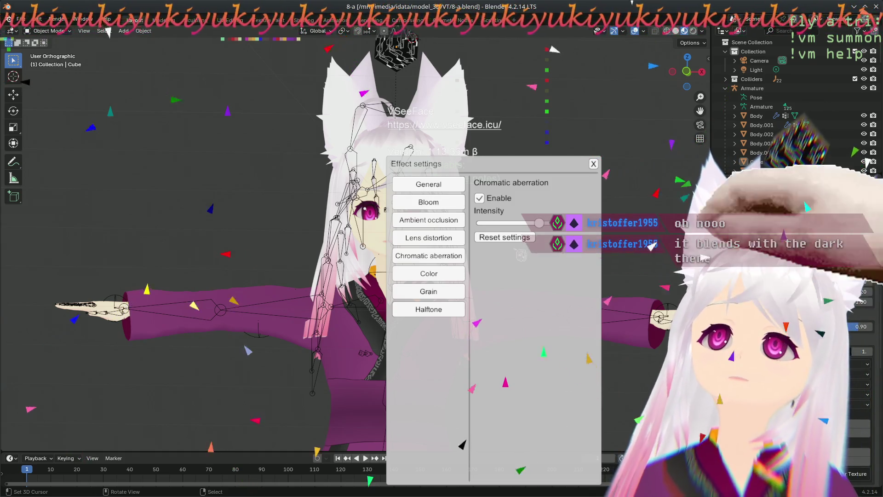
key(Escape)
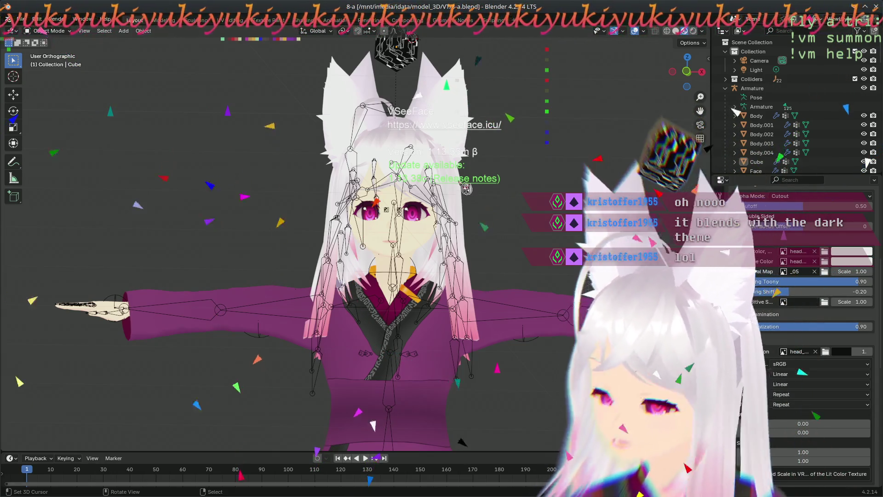
shift+middle_drag(389, 176, 398, 299)
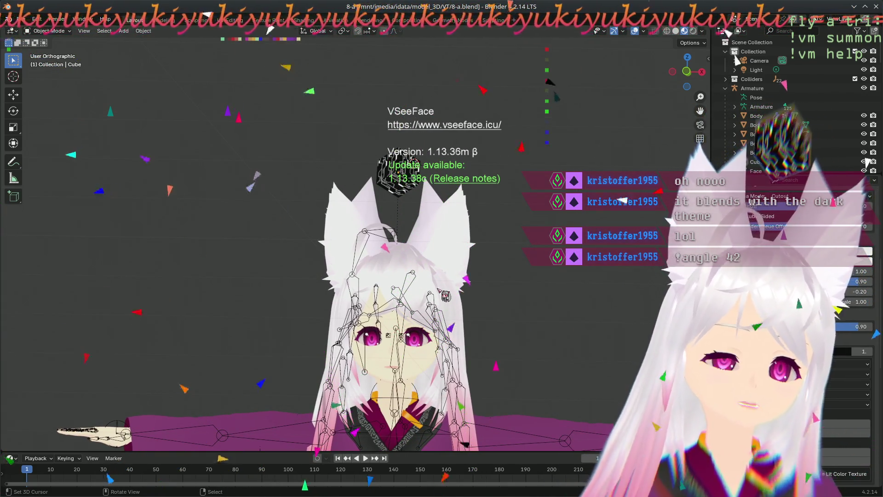
scroll(437, 261, up, 4)
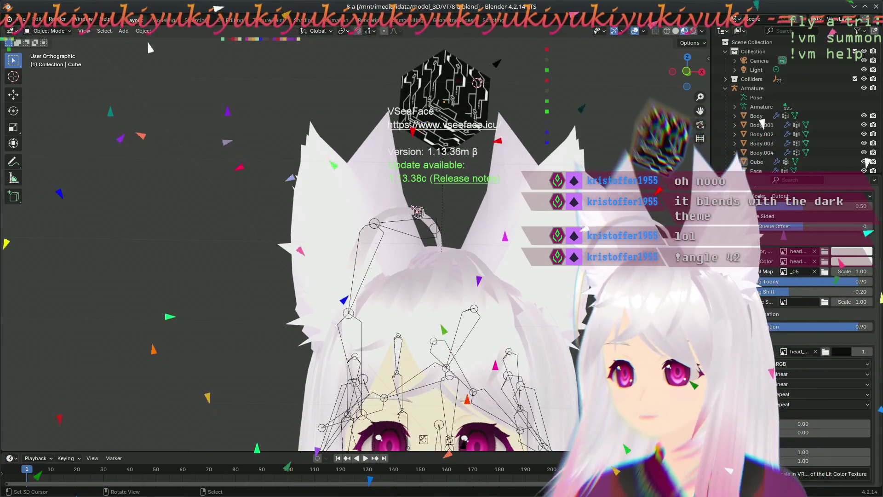
middle_drag(437, 260, 340, 229)
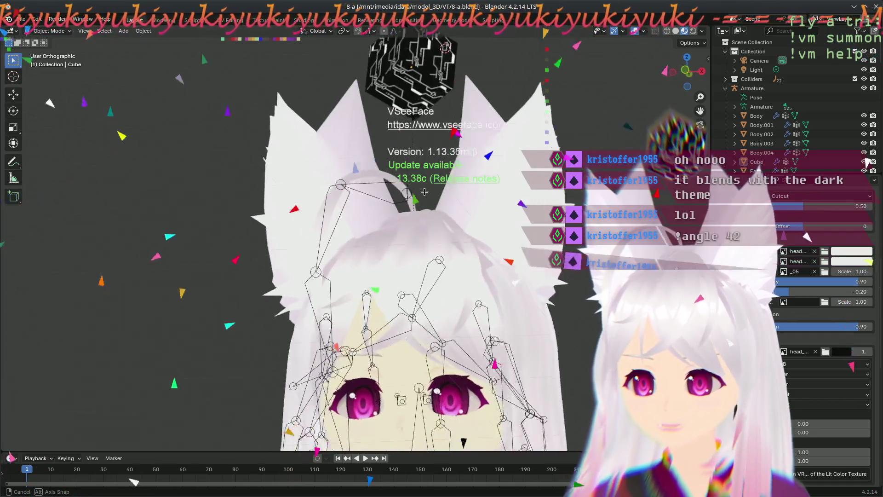
mouse_move(341, 229)
middle_down()
mouse_move(454, 206)
mouse_move(420, 187)
middle_up()
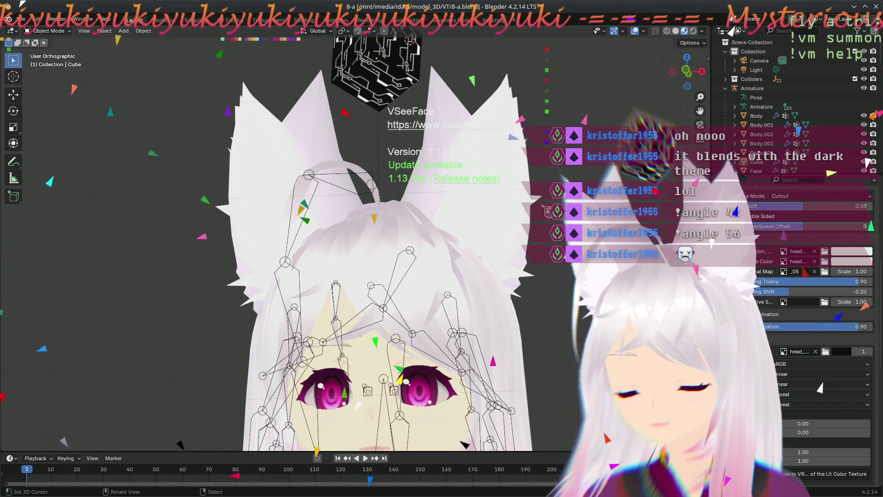
middle_drag(547, 210, 438, 208)
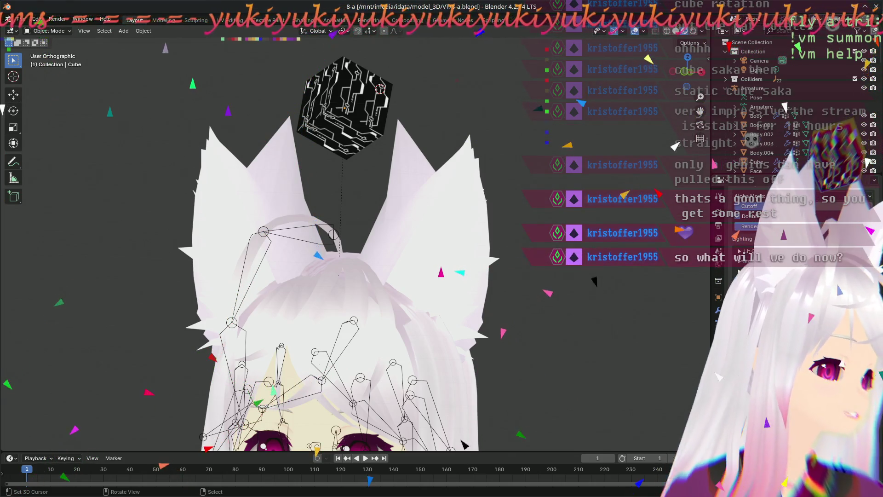
scroll(793, 290, down, 5)
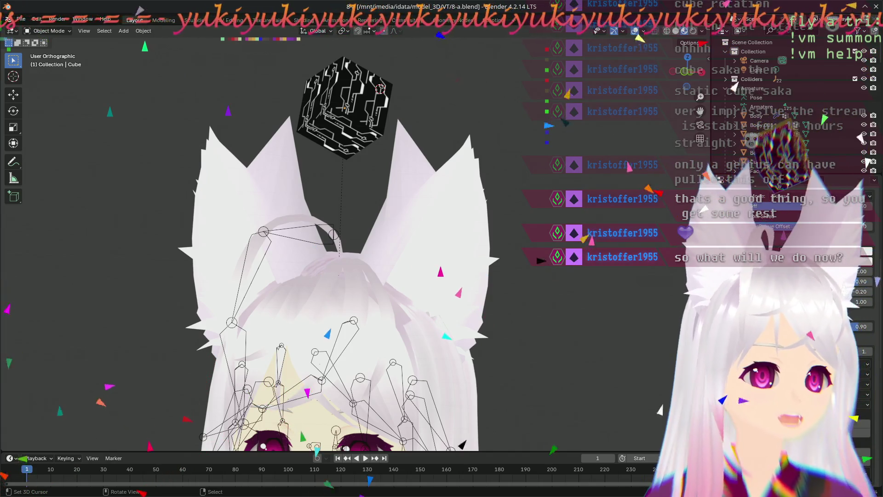
scroll(817, 178, up, 2)
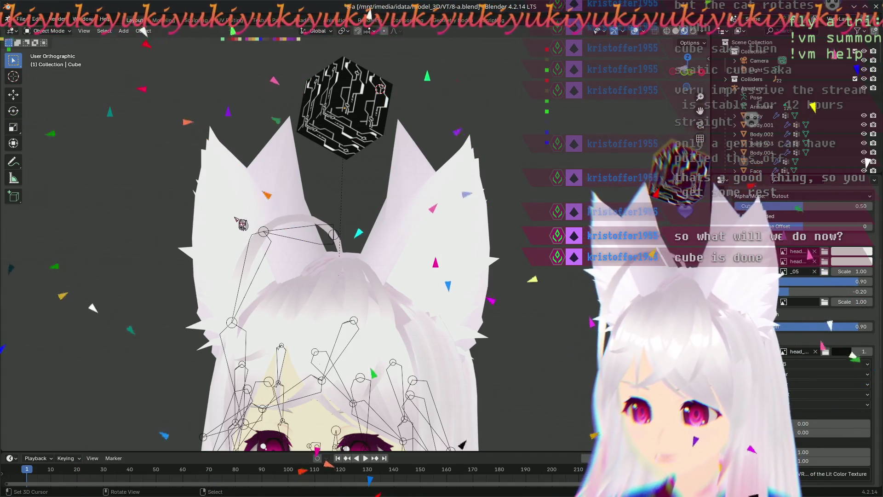
middle_drag(442, 248, 483, 249)
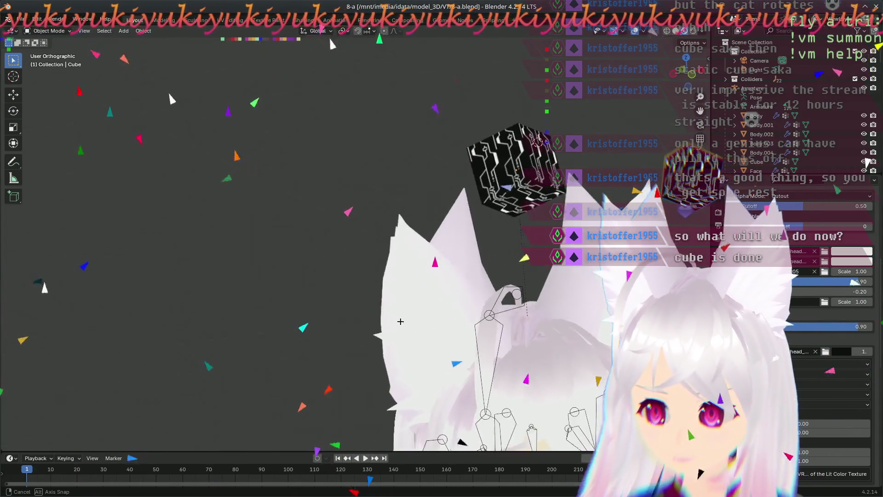
mouse_move(417, 234)
middle_down()
mouse_move(481, 228)
mouse_move(504, 301)
mouse_move(294, 293)
middle_up()
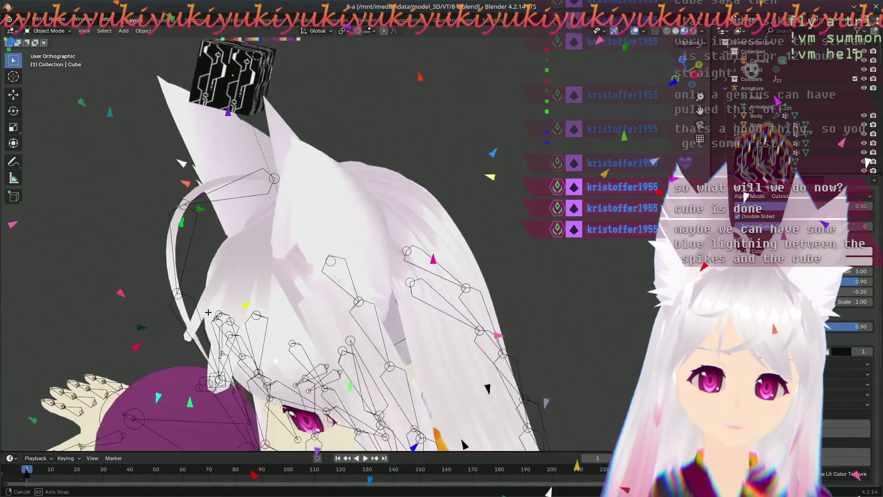
middle_drag(294, 294, 404, 142)
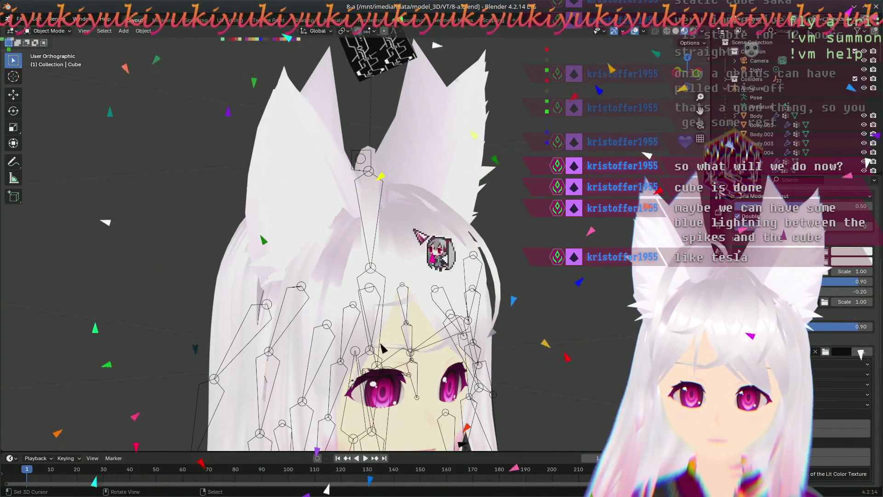
mouse_move(424, 187)
middle_down()
mouse_move(276, 235)
mouse_move(359, 205)
middle_up()
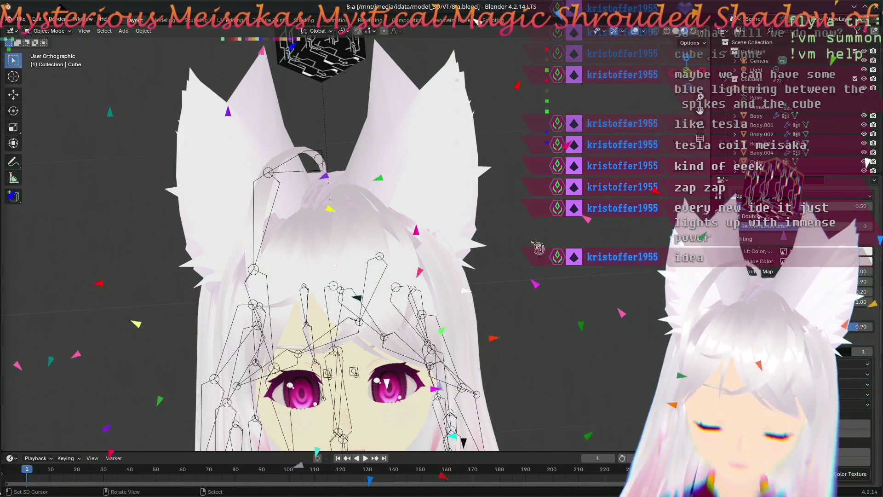
mouse_move(333, 244)
middle_down()
mouse_move(306, 187)
mouse_move(285, 251)
mouse_move(575, 316)
mouse_move(418, 390)
middle_up()
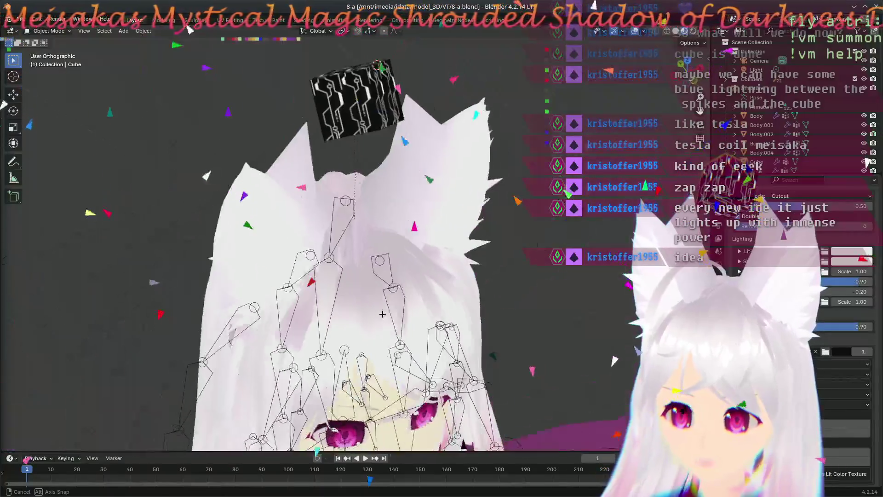
mouse_move(419, 390)
middle_down()
mouse_move(463, 445)
mouse_move(550, 263)
mouse_move(295, 414)
mouse_move(156, 212)
mouse_move(482, 322)
middle_up()
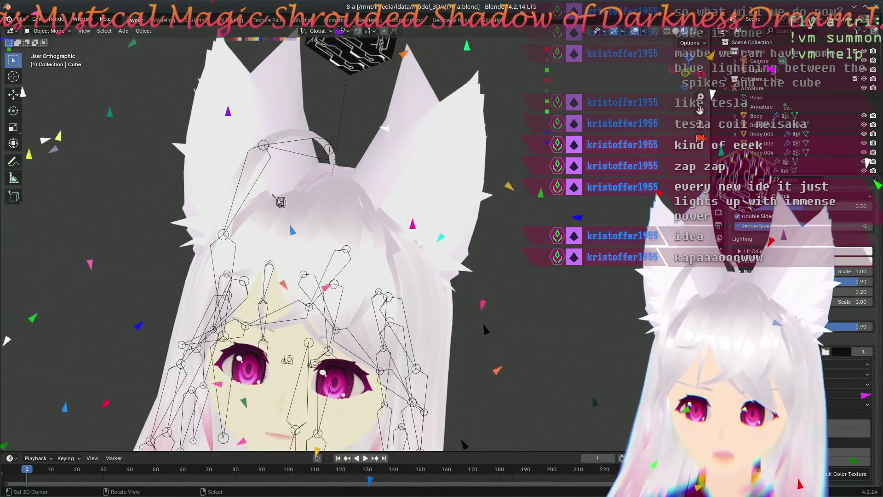
middle_drag(310, 187, 328, 227)
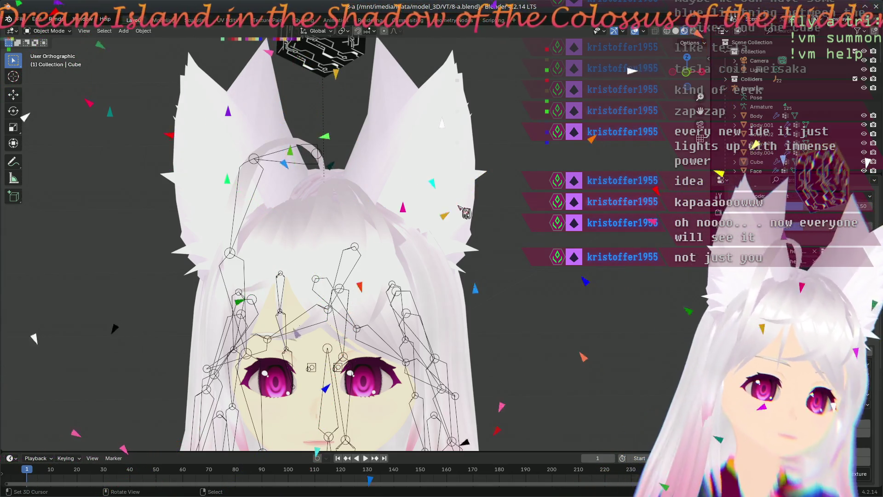
mouse_move(458, 215)
middle_down()
mouse_move(416, 255)
mouse_move(414, 229)
middle_up()
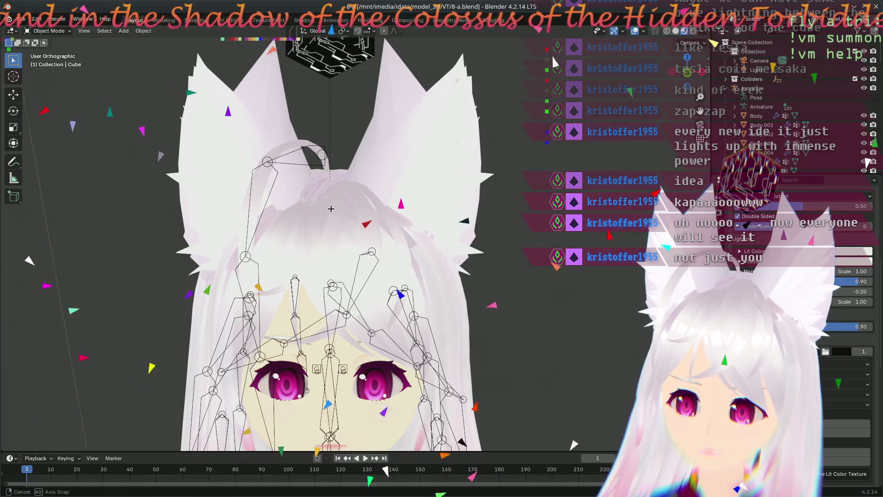
middle_drag(413, 230, 332, 212)
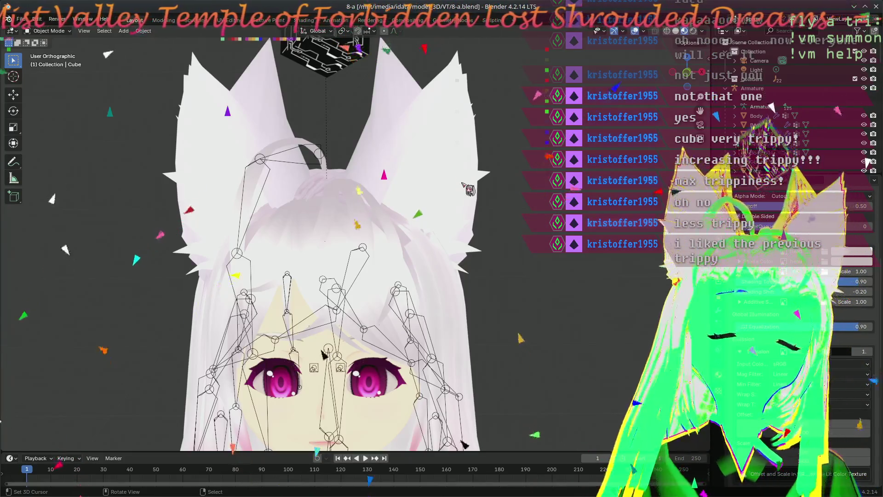
scroll(780, 311, up, 5)
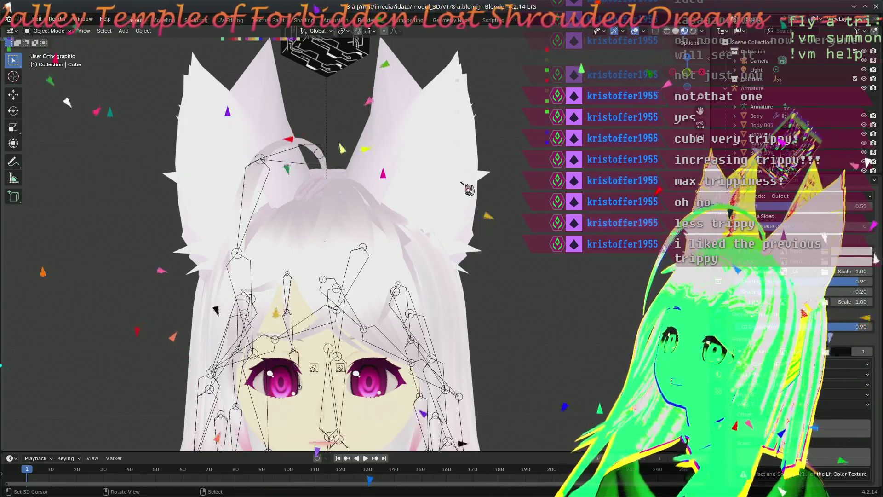
scroll(849, 310, down, 5)
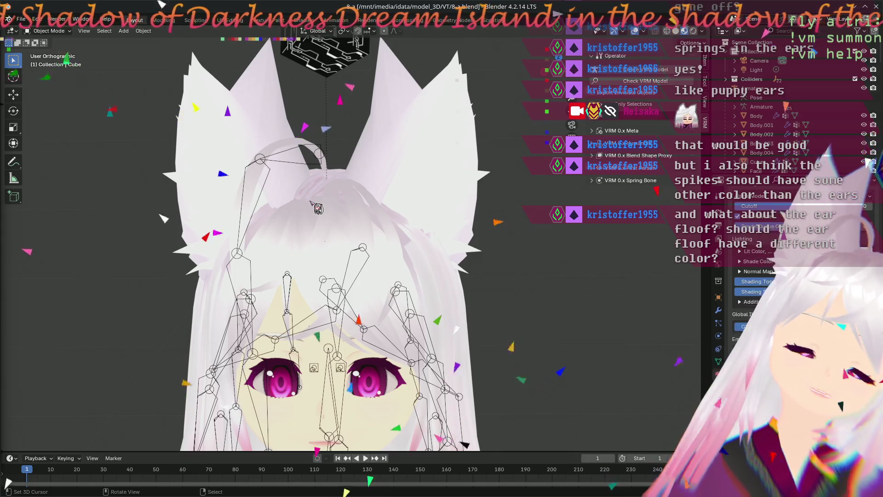
scroll(316, 208, up, 1)
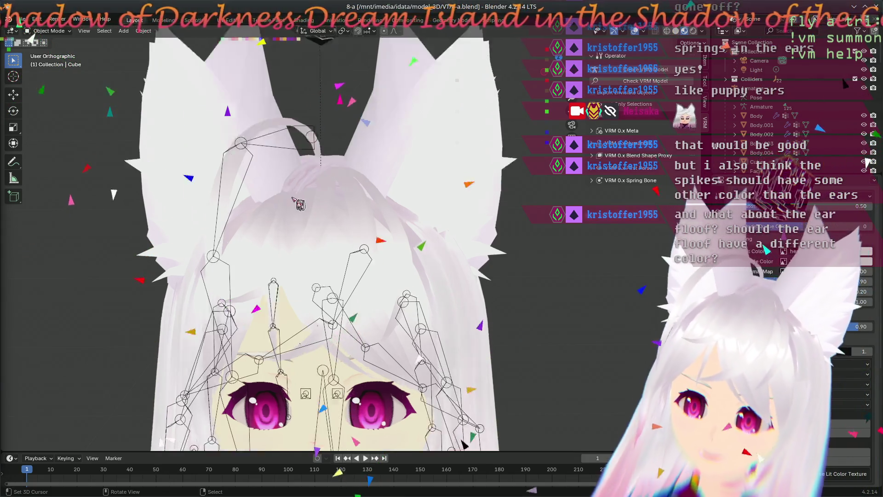
scroll(295, 210, up, 1)
mouse_move(295, 211)
middle_down()
mouse_move(503, 406)
mouse_move(161, 275)
mouse_move(461, 282)
mouse_move(429, 317)
middle_up()
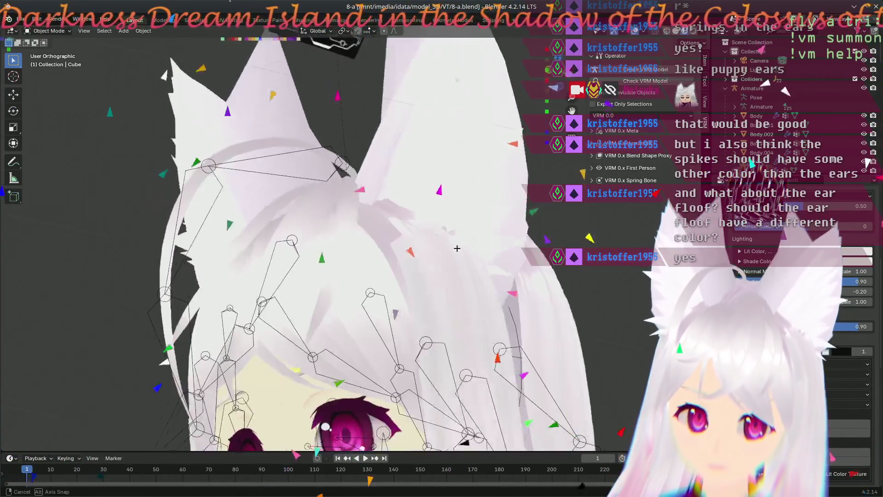
mouse_move(429, 317)
middle_down()
mouse_move(506, 296)
mouse_move(514, 284)
middle_up()
middle_drag(285, 271, 400, 308)
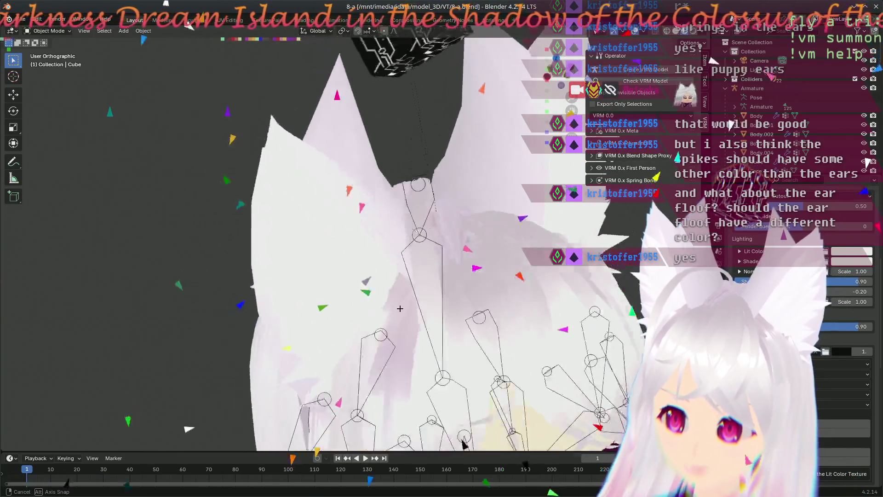
middle_drag(469, 316, 268, 315)
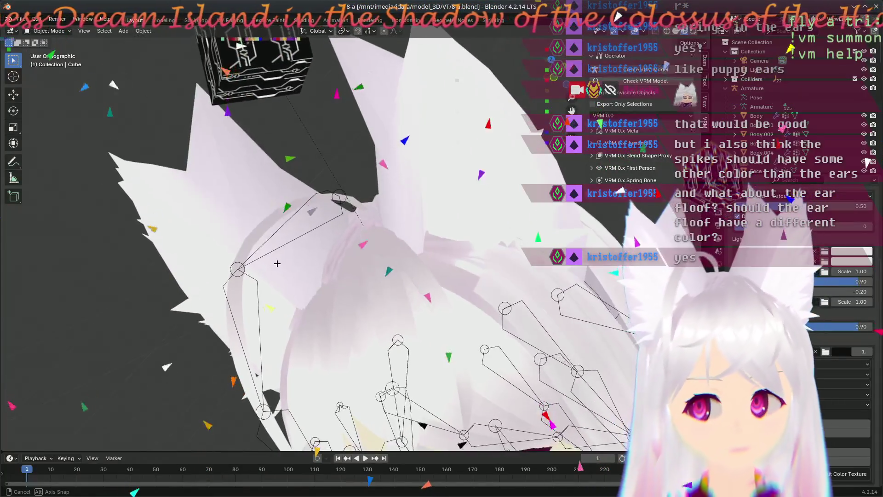
mouse_move(266, 316)
middle_down()
mouse_move(271, 254)
mouse_move(349, 209)
middle_up()
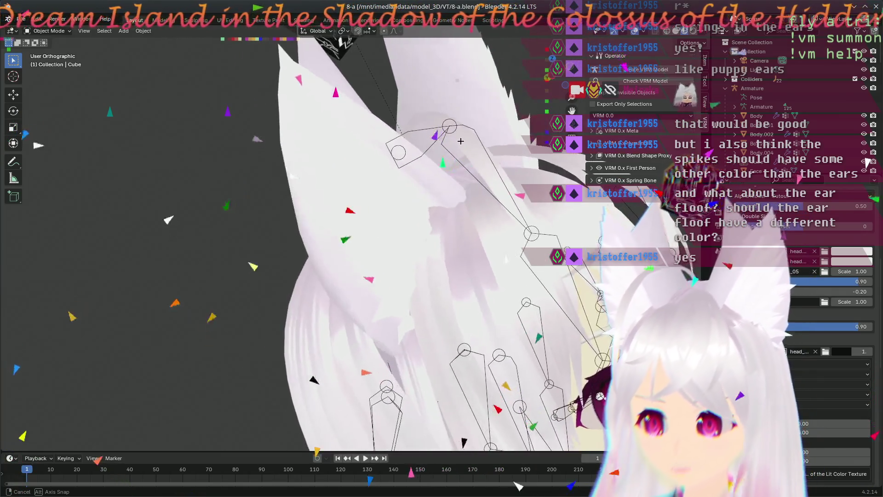
middle_drag(361, 237, 327, 129)
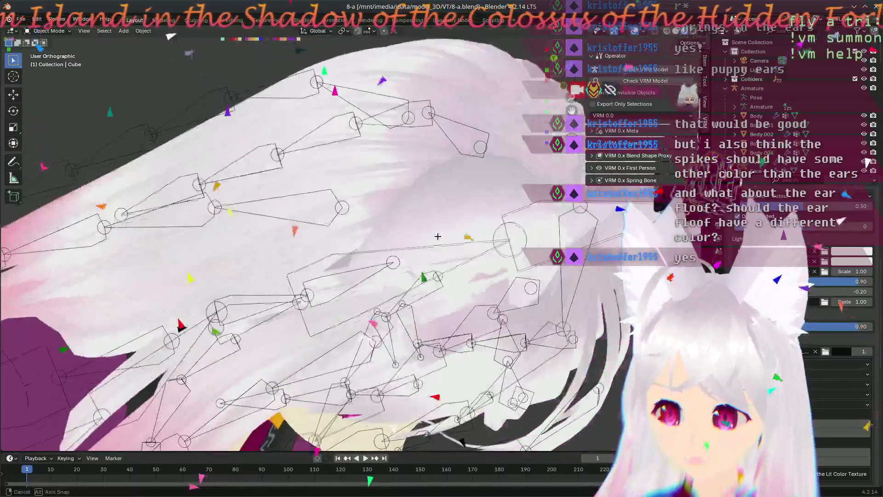
mouse_move(328, 130)
middle_down()
mouse_move(378, 125)
mouse_move(334, 114)
mouse_move(504, 219)
mouse_move(301, 106)
mouse_move(216, 148)
middle_up()
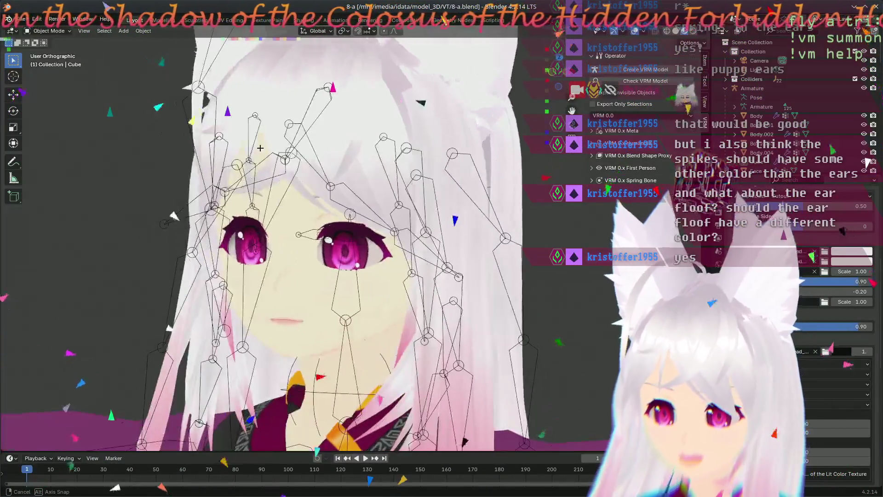
mouse_move(216, 149)
middle_down()
mouse_move(320, 262)
mouse_move(385, 405)
mouse_move(311, 345)
mouse_move(355, 176)
mouse_move(400, 278)
middle_up()
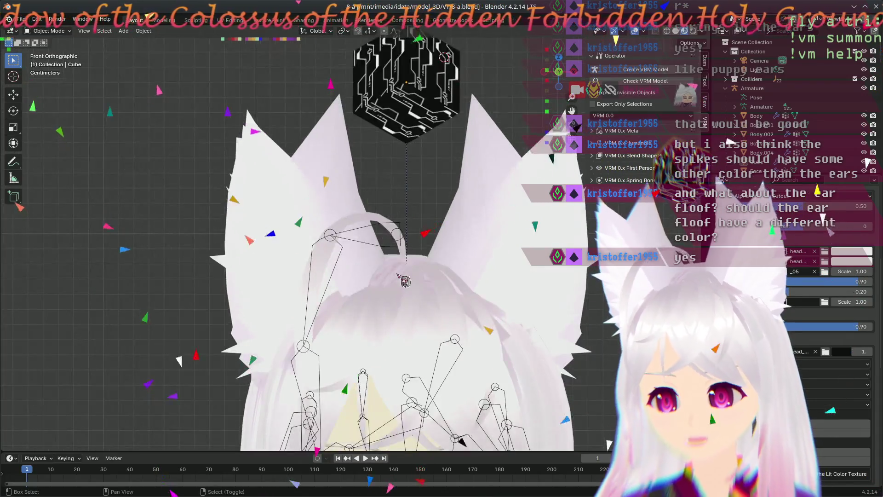
scroll(404, 280, up, 2)
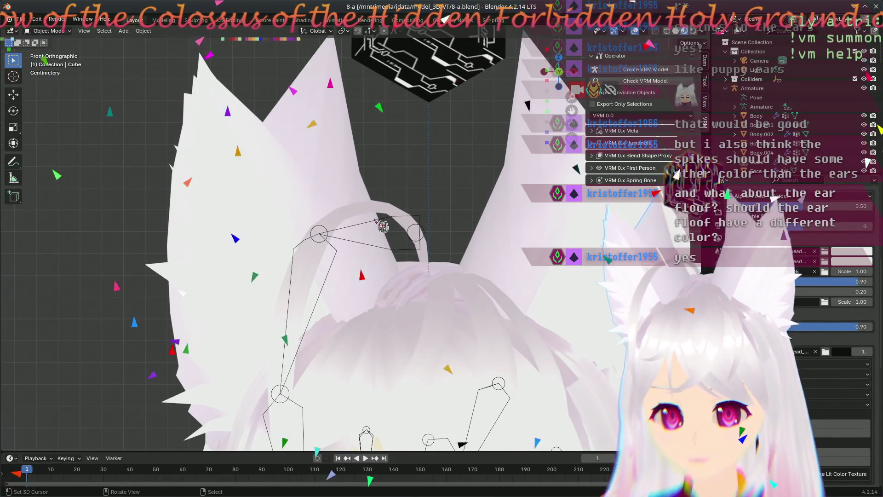
Step: Select the Body.004 ears-and-hair mesh, enter Edit Mode and frame both ears
click(324, 137)
key(Tab)
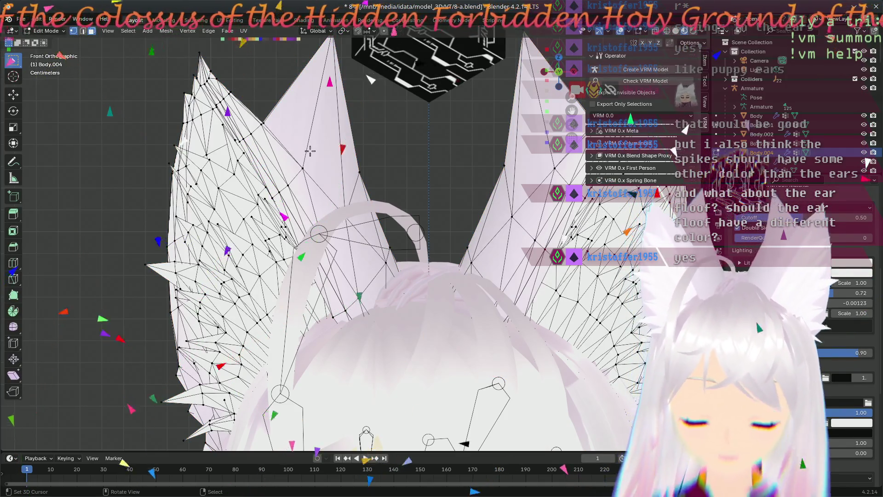
mouse_move(310, 151)
ctrl+middle_down()
mouse_move(312, 198)
mouse_move(294, 218)
ctrl+middle_up()
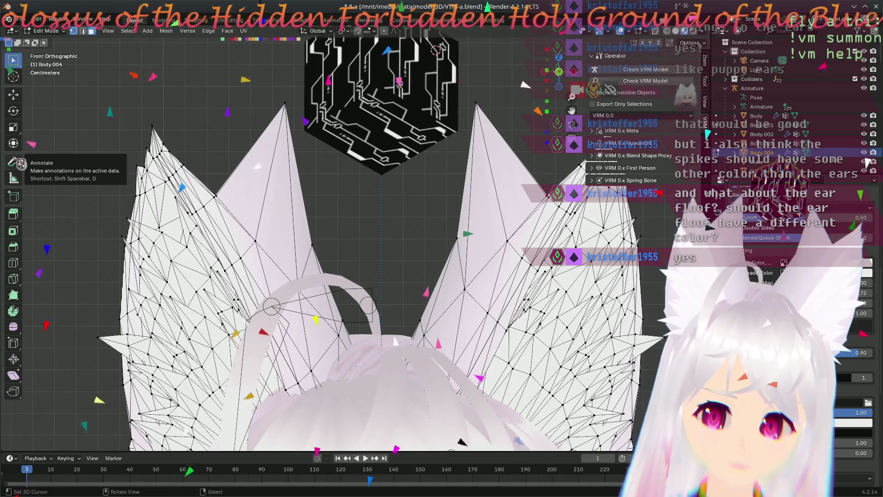
click(22, 164)
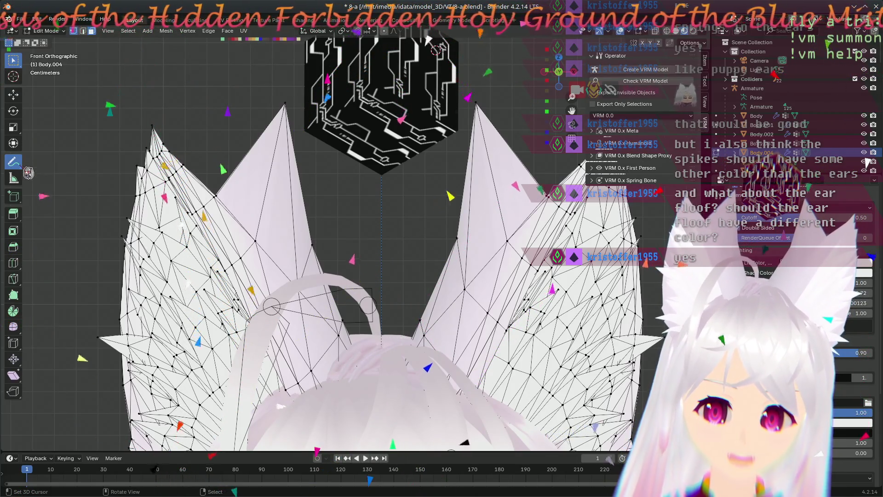
click(25, 169)
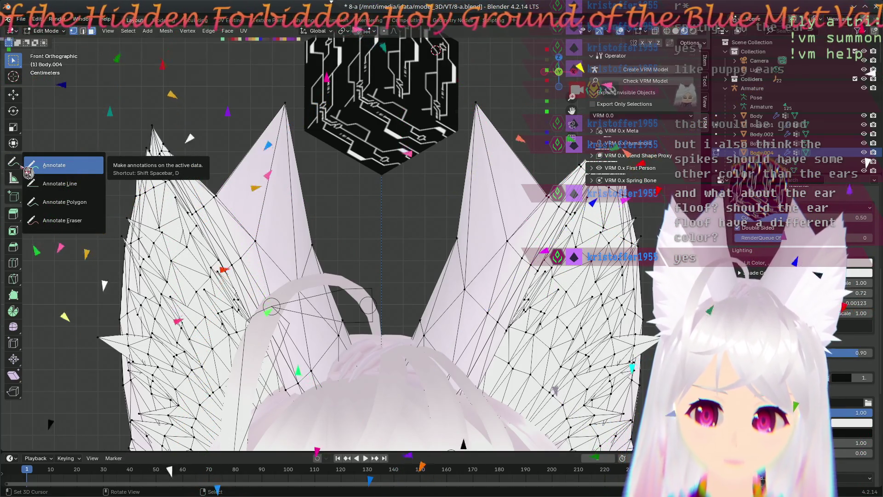
Step: Box-select the left inner ear spike's faces and undo a test annotation stroke
mouse_move(229, 99)
mouse_down()
mouse_move(266, 104)
mouse_move(209, 117)
mouse_up()
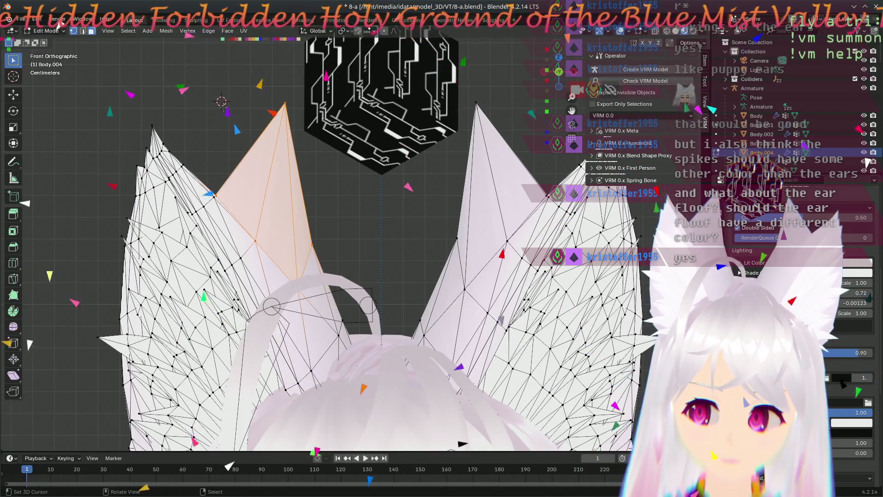
click(14, 162)
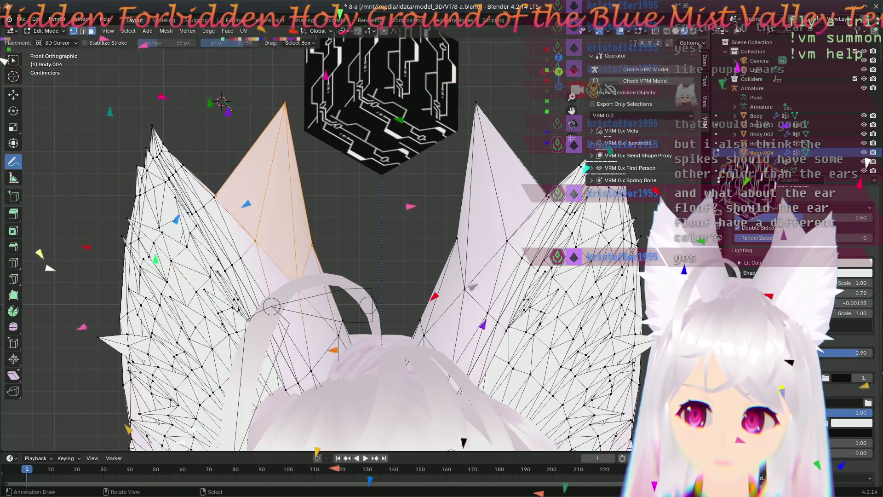
drag(222, 102, 288, 102)
middle_drag(333, 196, 384, 207)
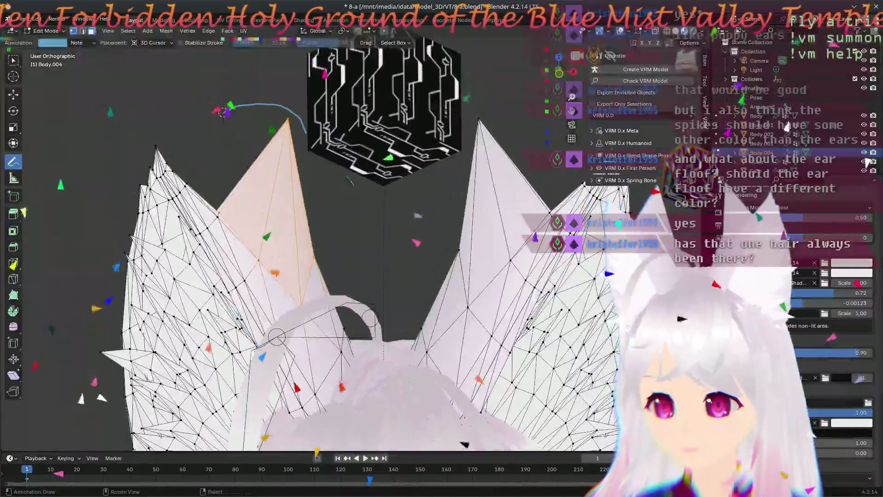
key(ctrl+z)
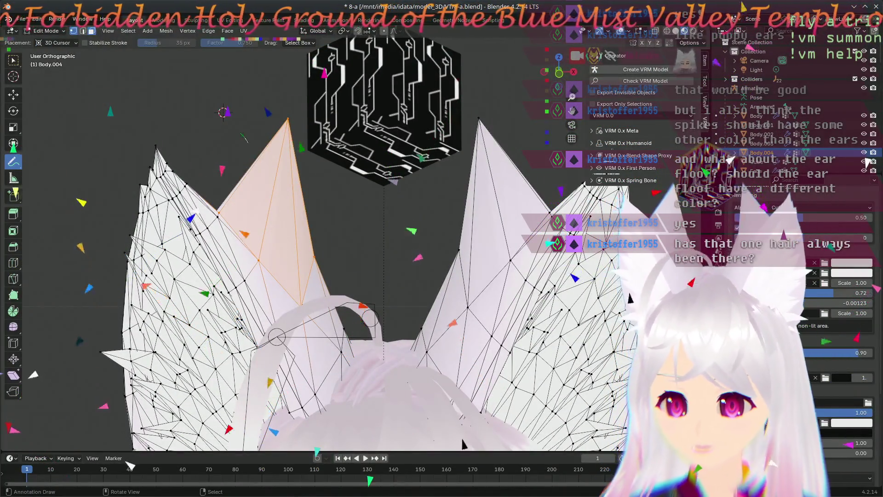
Step: Orbit and view the ear spikes from the side with the numpad views
middle_drag(276, 337, 114, 436)
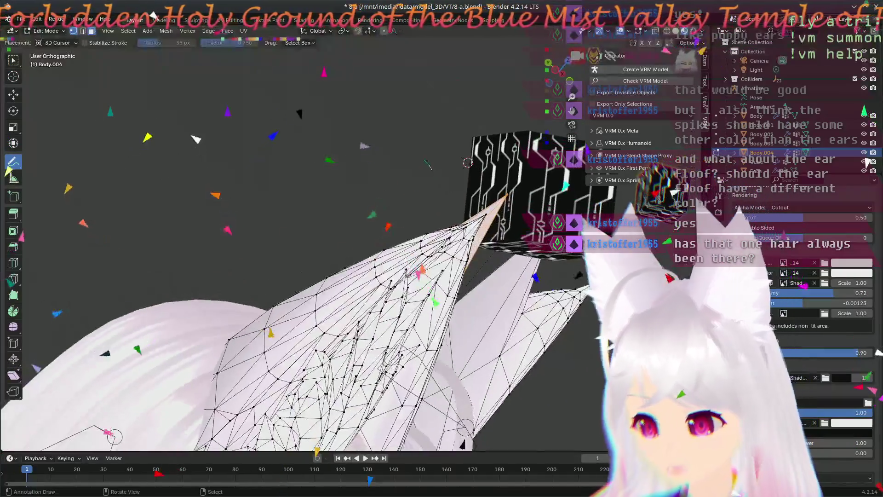
key(KP_1)
key(KP_3)
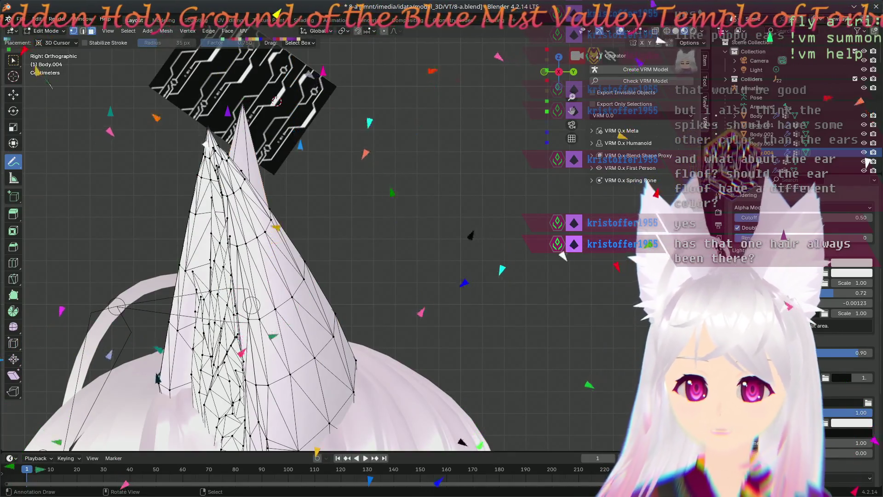
click(13, 76)
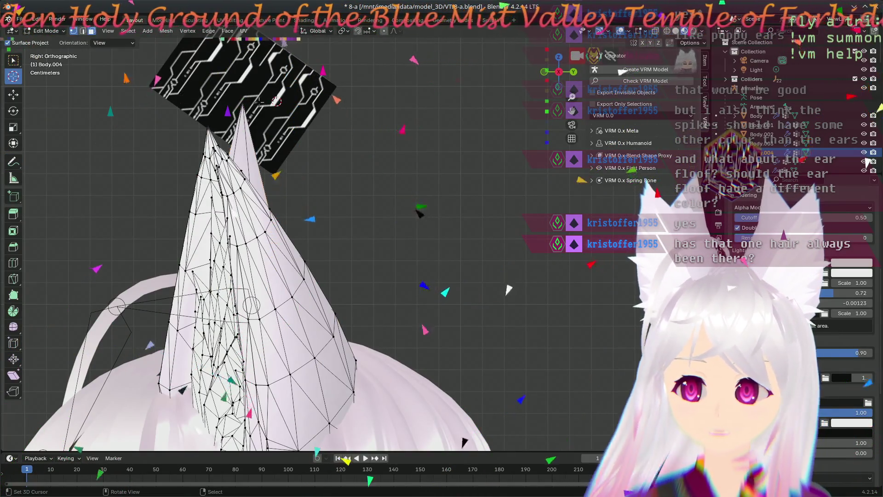
Step: Place the 3D cursor just above the left spike tip in Front view and save the file
click(236, 100)
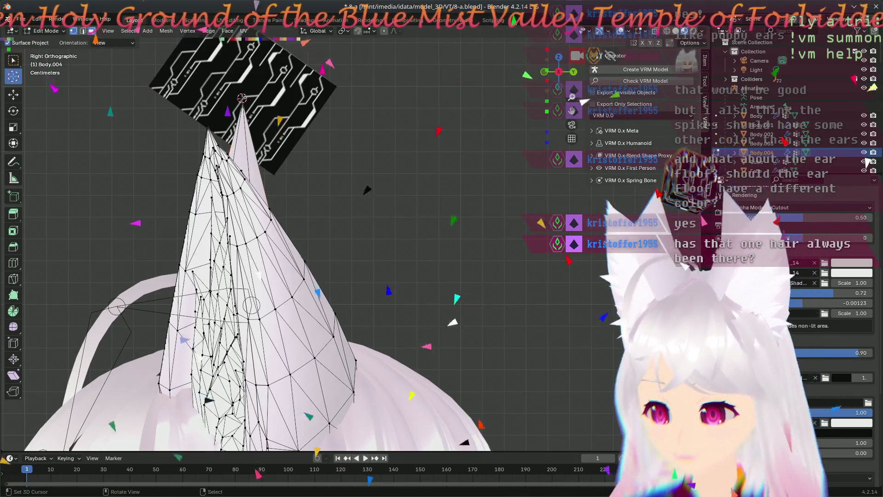
key(KP_1)
click(228, 102)
key(KP_3)
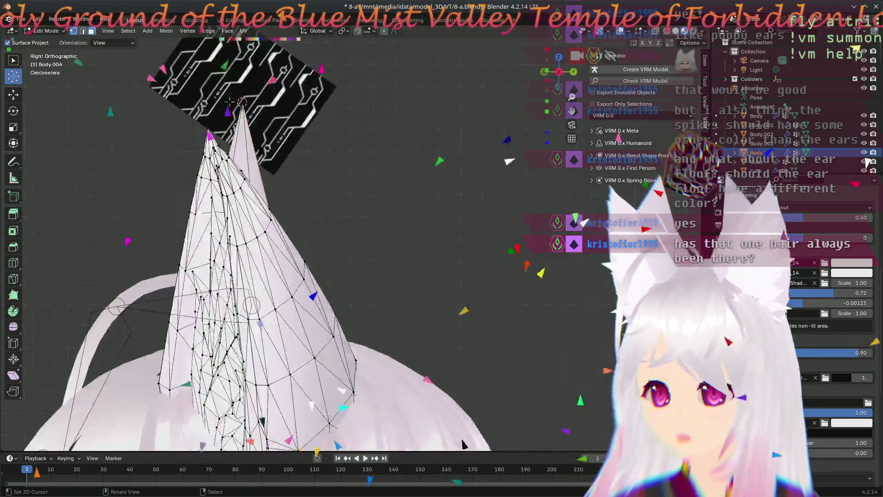
key(KP_1)
key(ctrl+s)
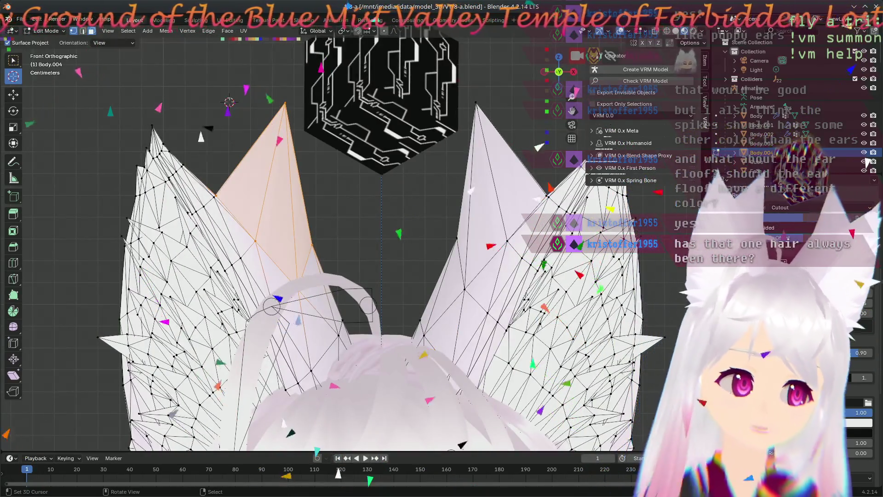
click(13, 161)
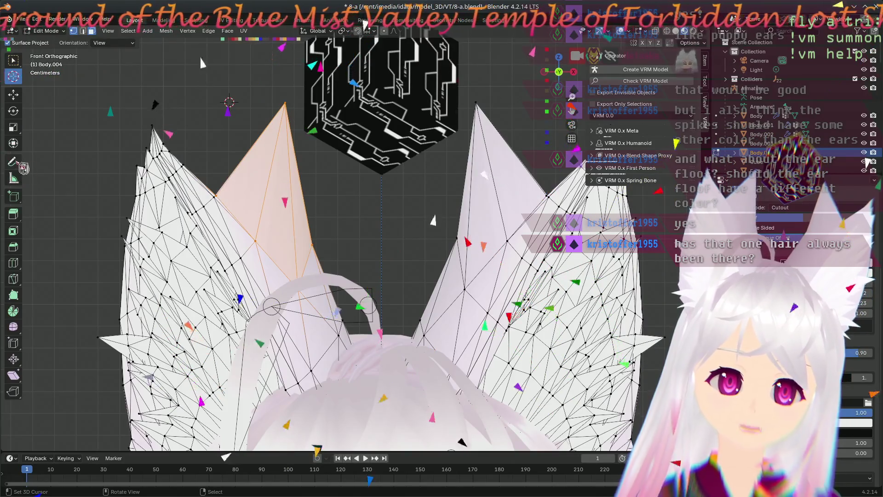
Step: Trace the selected spike's right and upper-left edges with annotation strokes, then undo them
drag(285, 106, 322, 242)
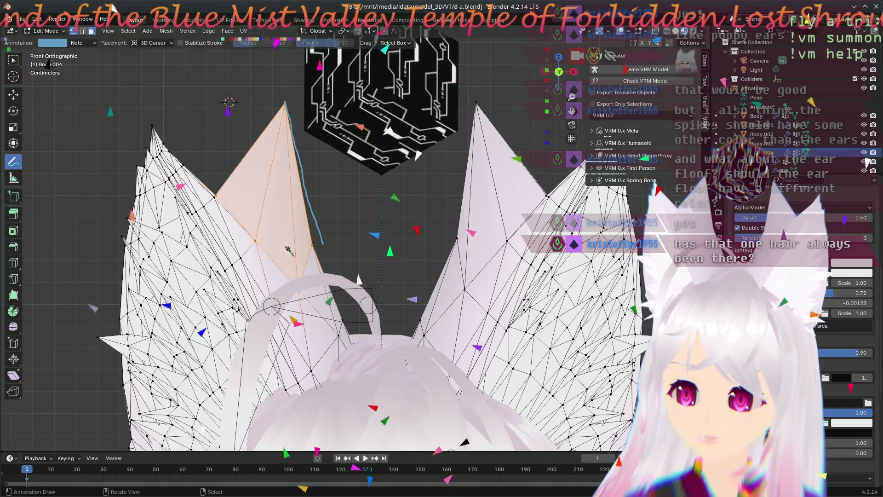
drag(283, 103, 249, 159)
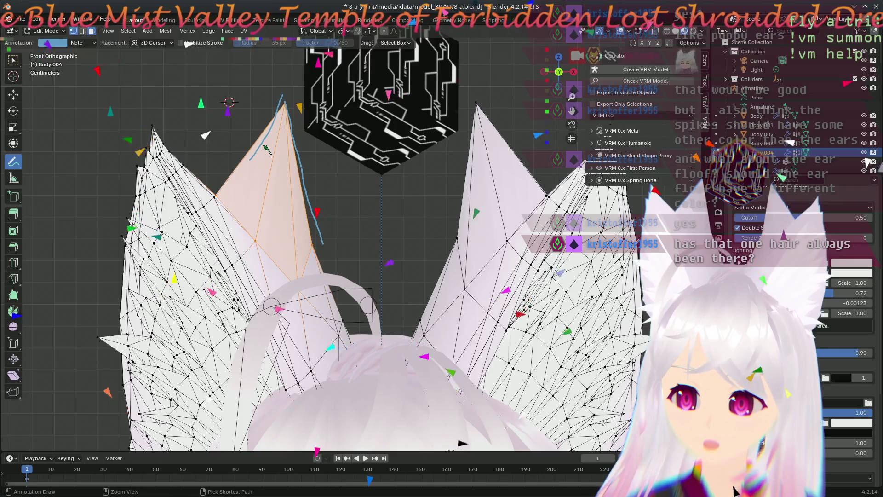
key(ctrl+z)
key(ctrl+z)
key(ctrl+z)
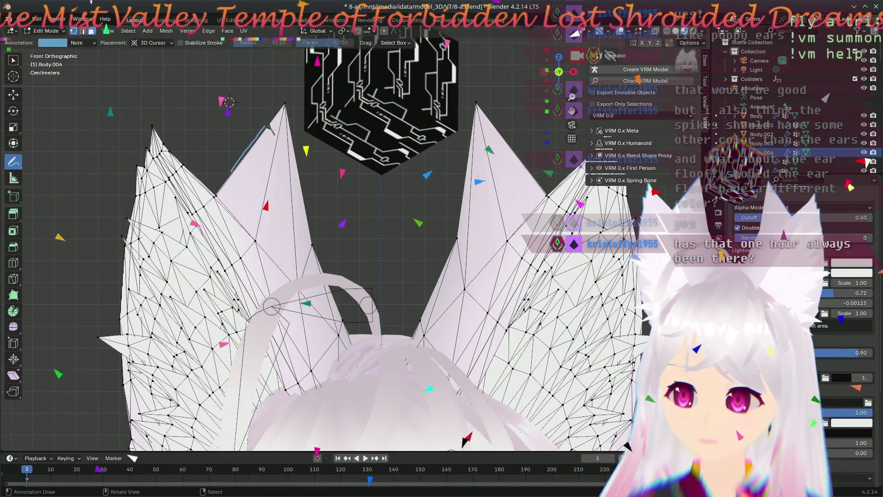
mouse_move(336, 221)
middle_down()
mouse_move(364, 234)
mouse_move(367, 181)
middle_up()
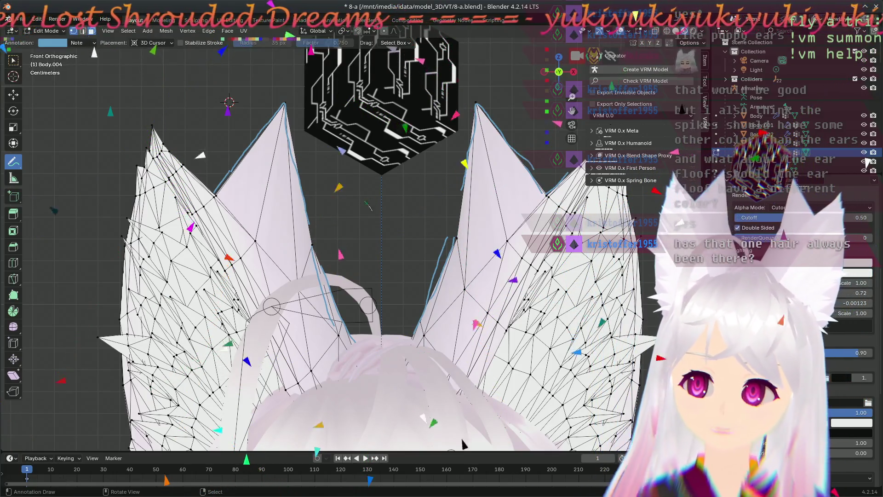
scroll(793, 276, up, 1)
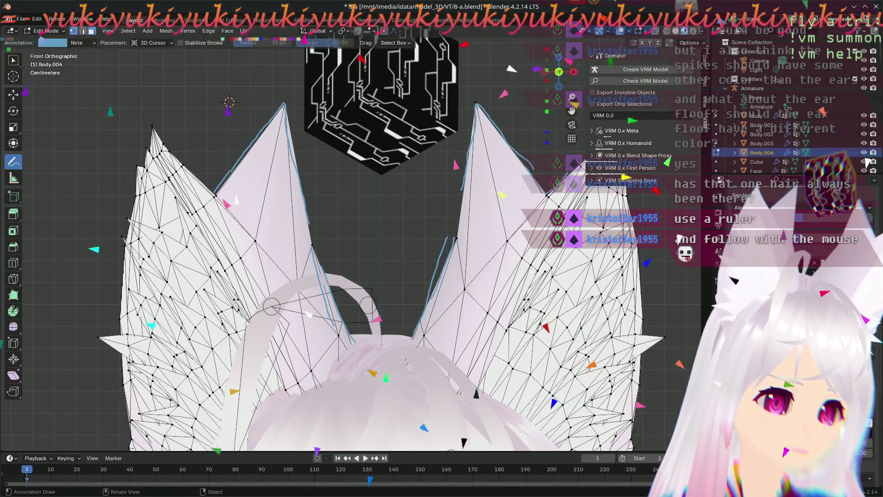
Step: Save the file, inspect the traced ear outlines from the front, and return to Select Box
key(ctrl+s)
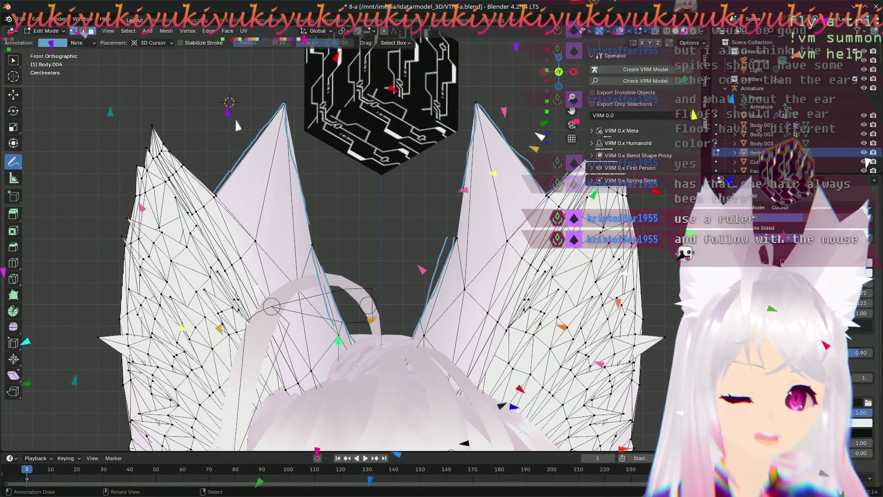
mouse_move(361, 252)
middle_down()
mouse_move(377, 247)
mouse_move(374, 300)
mouse_move(349, 188)
mouse_move(570, 416)
middle_up()
key(KP_1)
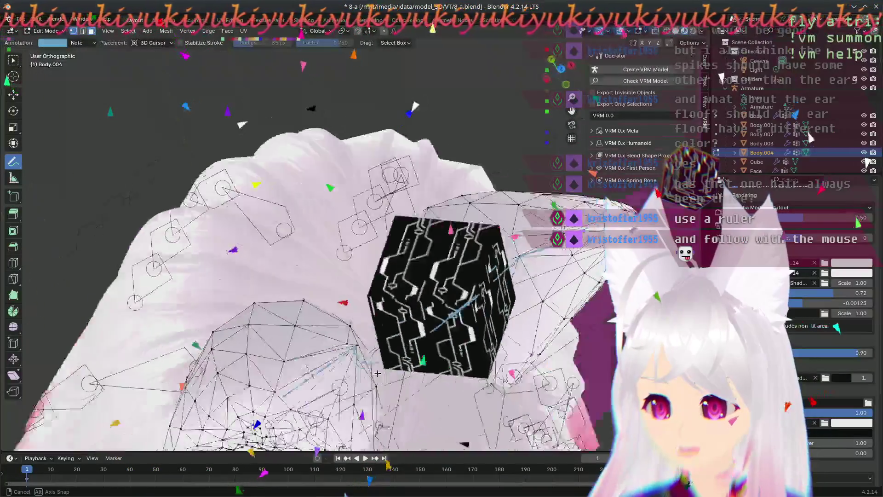
mouse_move(571, 416)
middle_down()
mouse_move(363, 397)
mouse_move(365, 146)
middle_up()
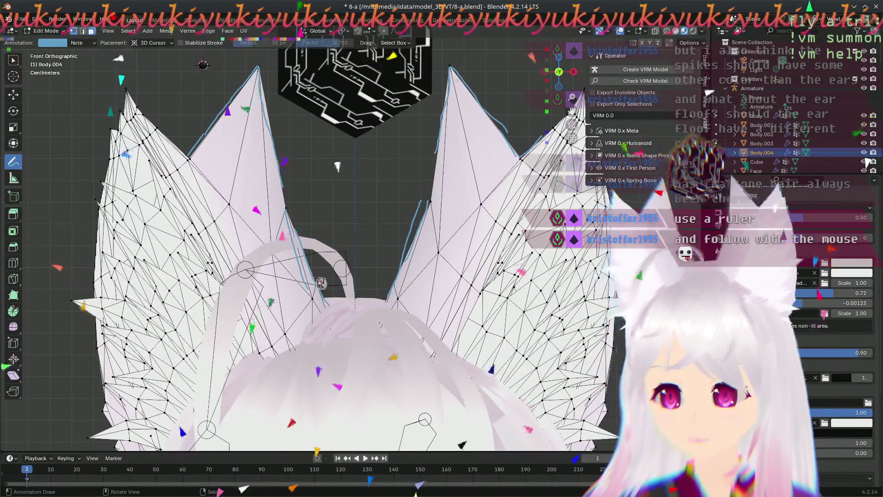
key(w)
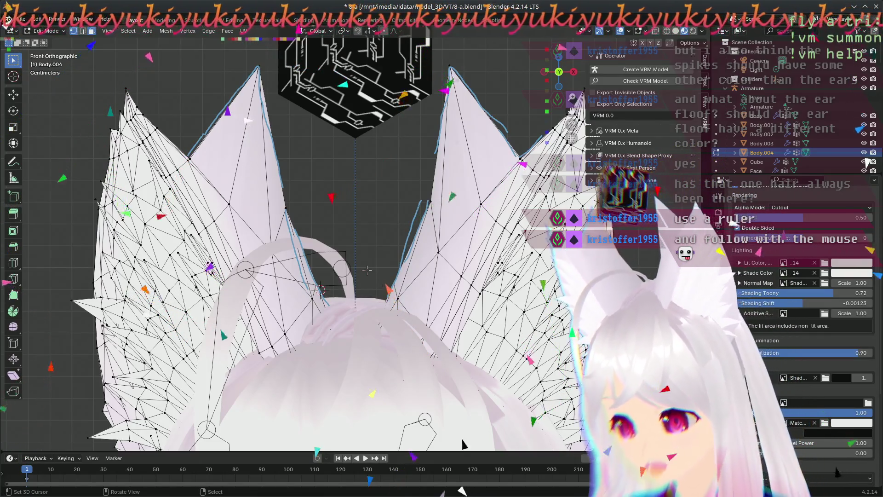
Step: View the ear mesh straight from above and take the Annotate tool
key(KP_7)
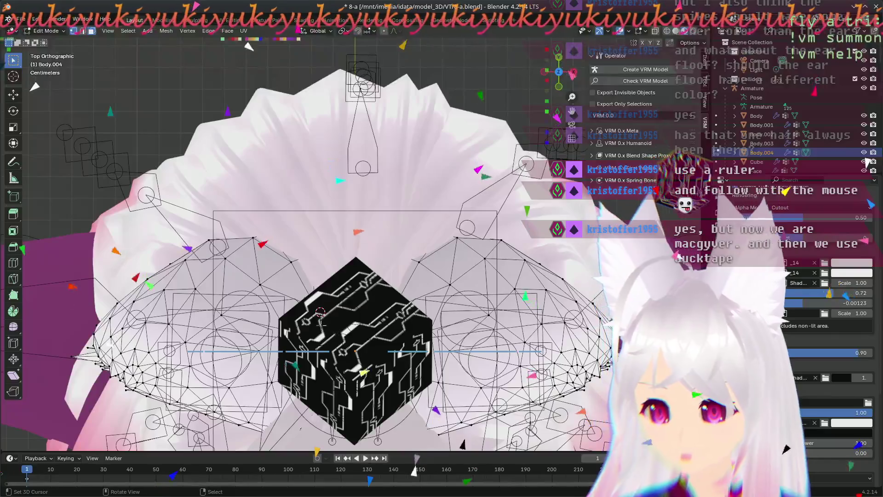
middle_drag(307, 337, 525, 304)
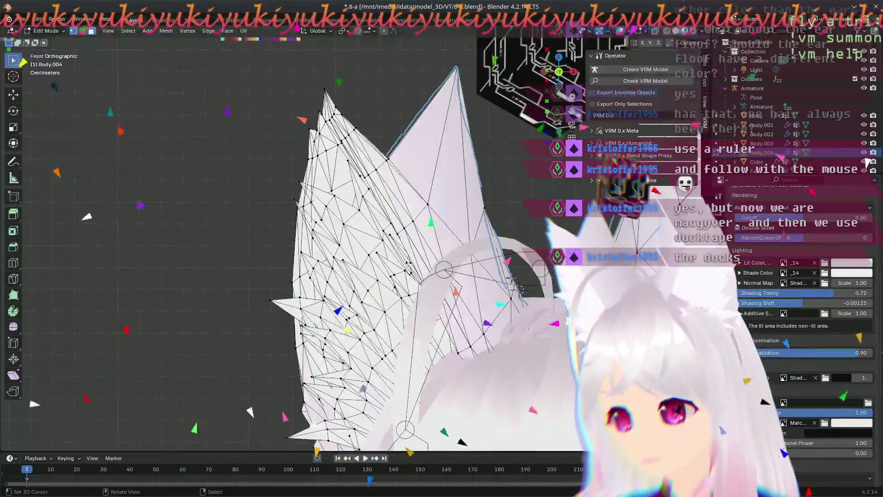
middle_drag(524, 304, 519, 278)
key(KP_7)
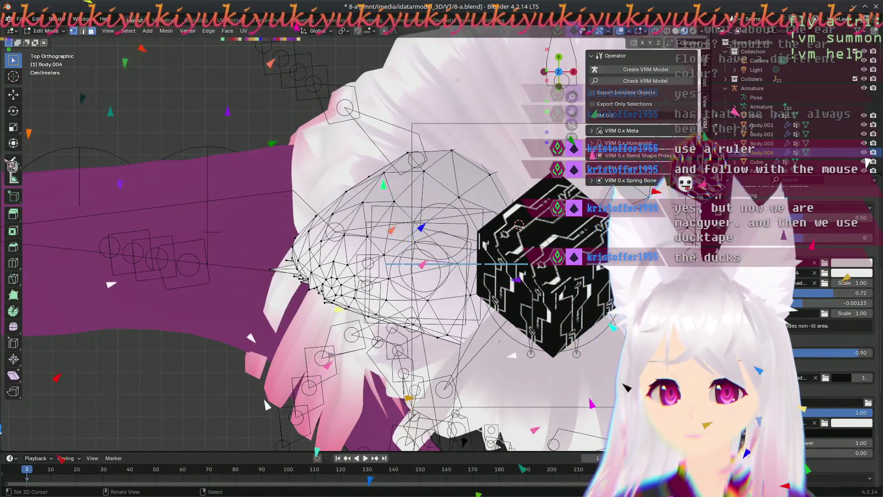
click(14, 163)
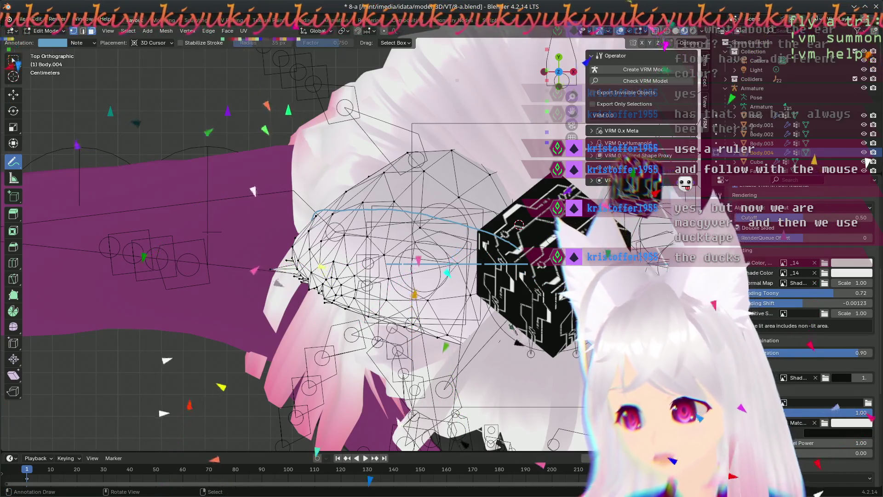
Step: Pan and orbit the view to frame both ears for drawing guide strokes
shift+middle_drag(414, 276, 311, 258)
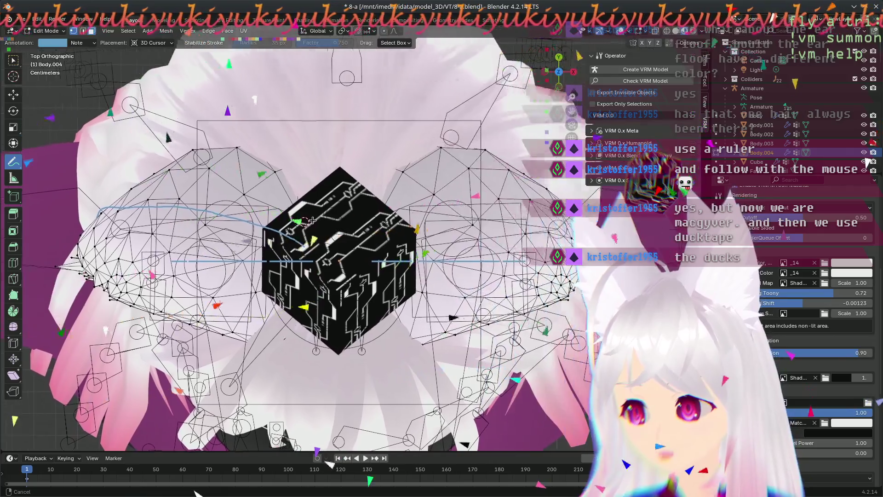
shift+middle_drag(416, 204, 264, 222)
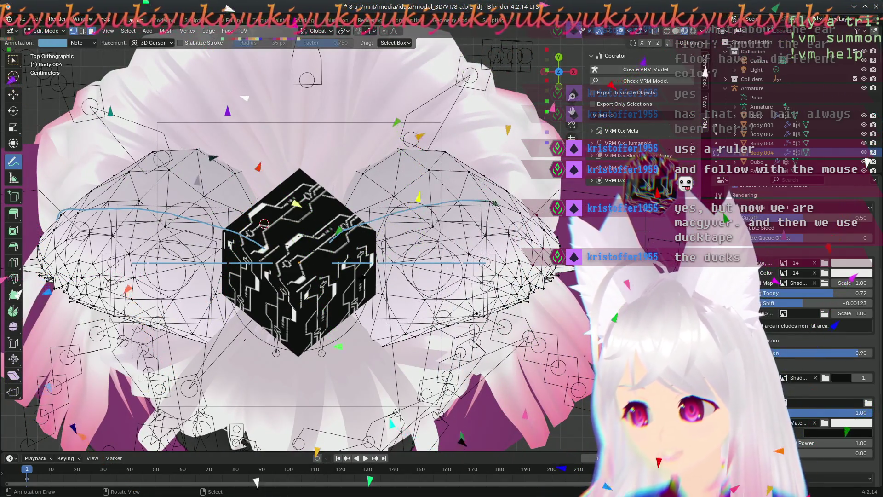
mouse_move(264, 222)
middle_down()
mouse_move(402, 75)
mouse_move(558, 292)
mouse_move(333, 192)
mouse_move(327, 205)
middle_up()
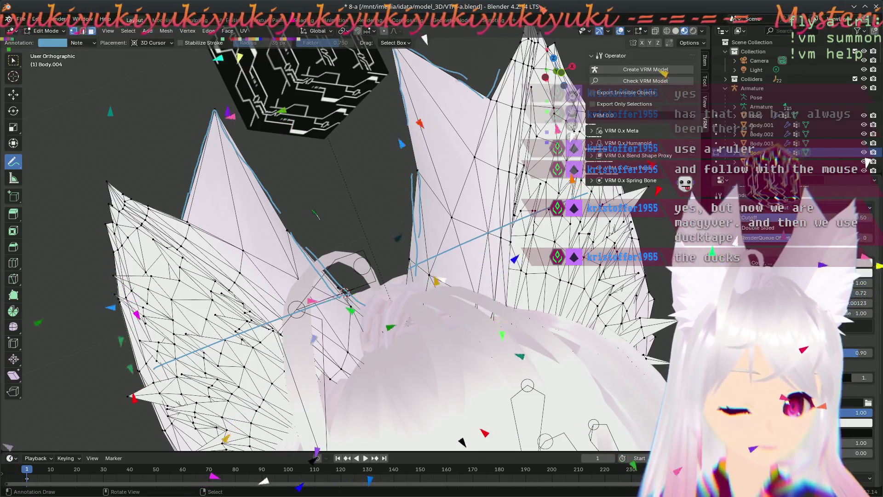
Step: Orbit in close on the ears, return to Front Orthographic and pan the ear tips into view
mouse_move(316, 216)
middle_down()
mouse_move(285, 219)
mouse_move(306, 215)
middle_up()
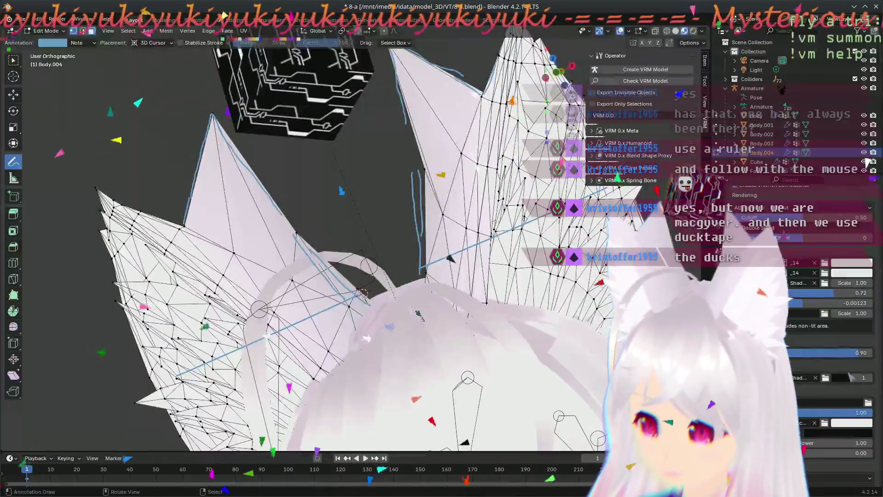
middle_drag(454, 339, 266, 237)
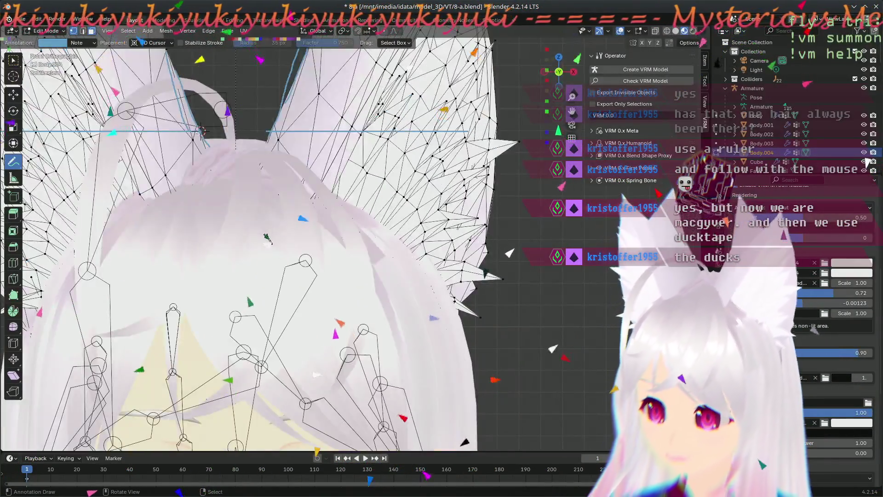
scroll(265, 238, down, 5)
shift+middle_drag(284, 242, 345, 259)
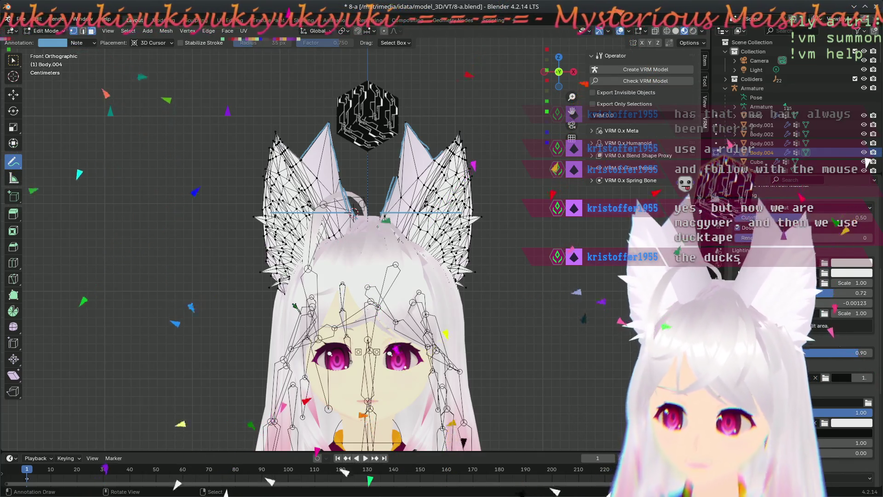
scroll(354, 207, up, 5)
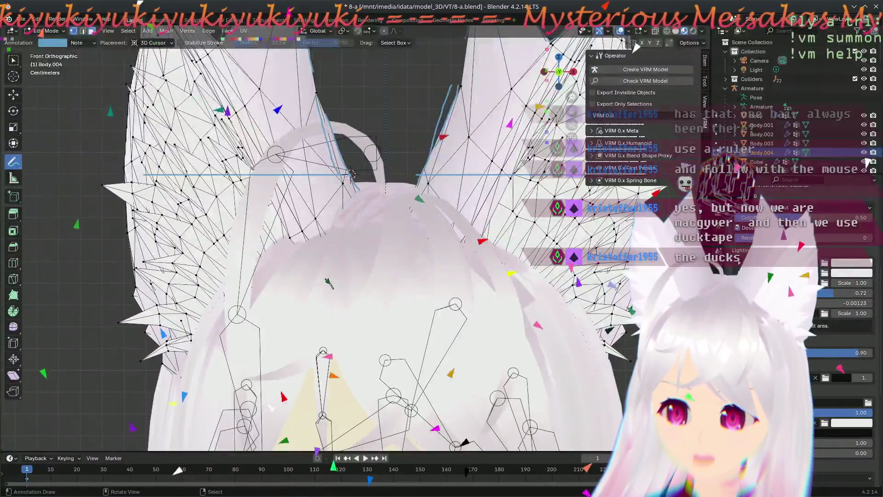
key(KP_7)
key(KP_1)
shift+middle_drag(160, 20, 160, 67)
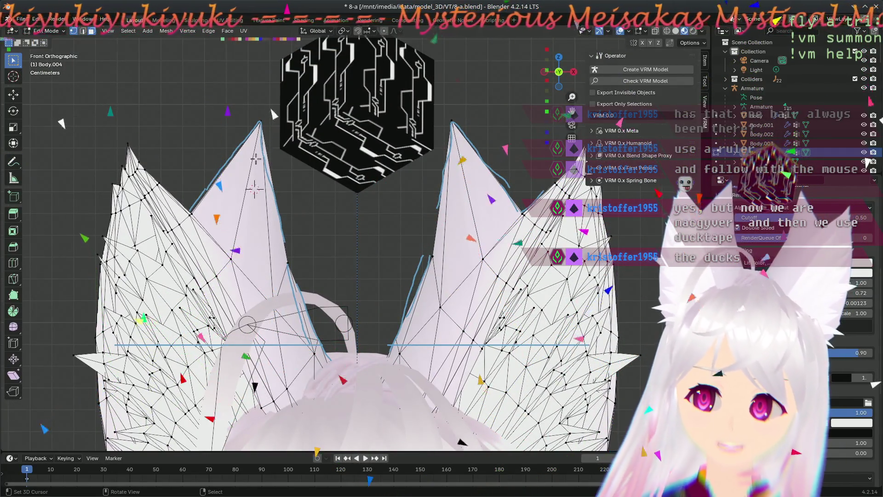
Step: Set the 3D cursor between the ears and pull the left ear's tip vertex down toward the guide outline
shift+right_click(346, 286)
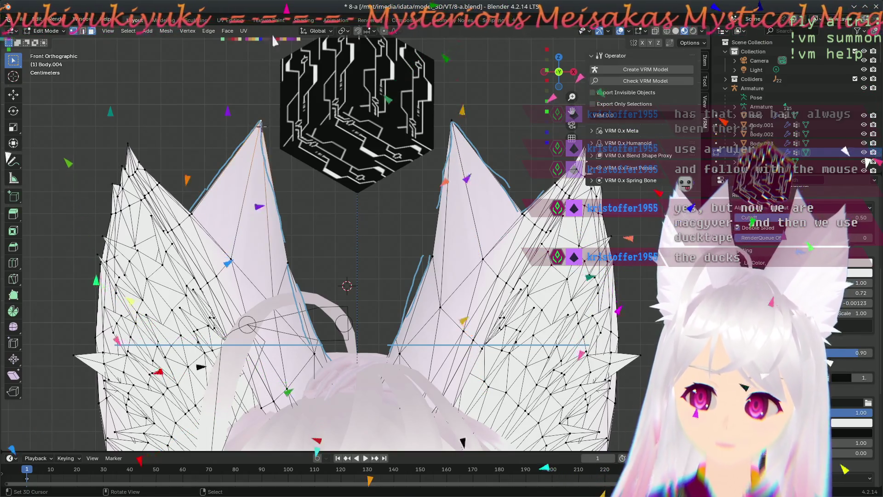
key(g)
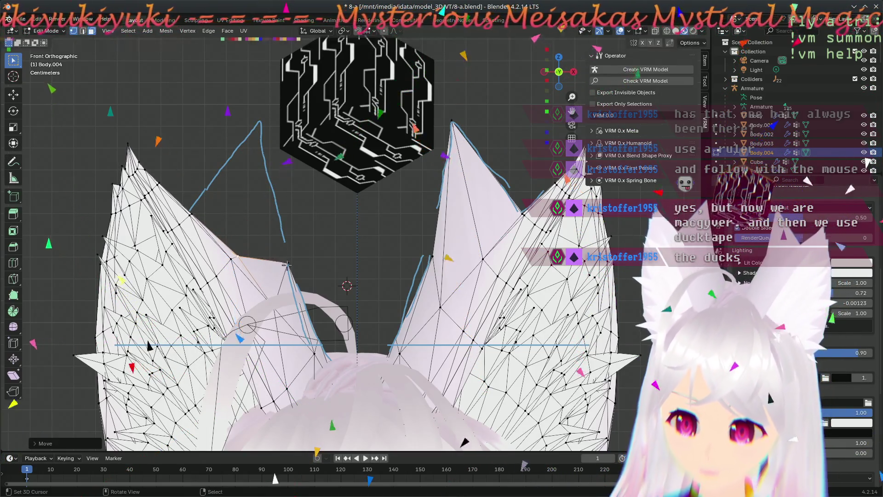
click(287, 310)
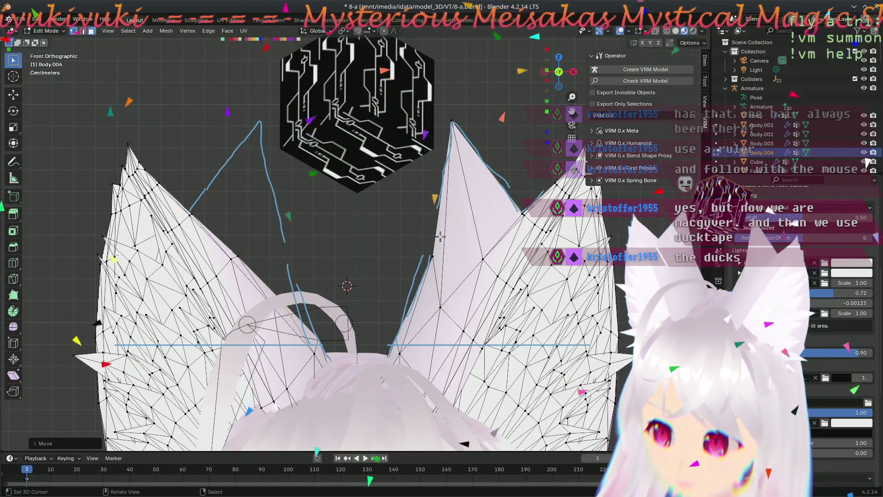
Step: Pull the right ear's tip vertices down toward its traced guide outline
mouse_move(354, 368)
shift+middle_down()
mouse_move(389, 246)
mouse_move(276, 338)
shift+middle_up()
key(g)
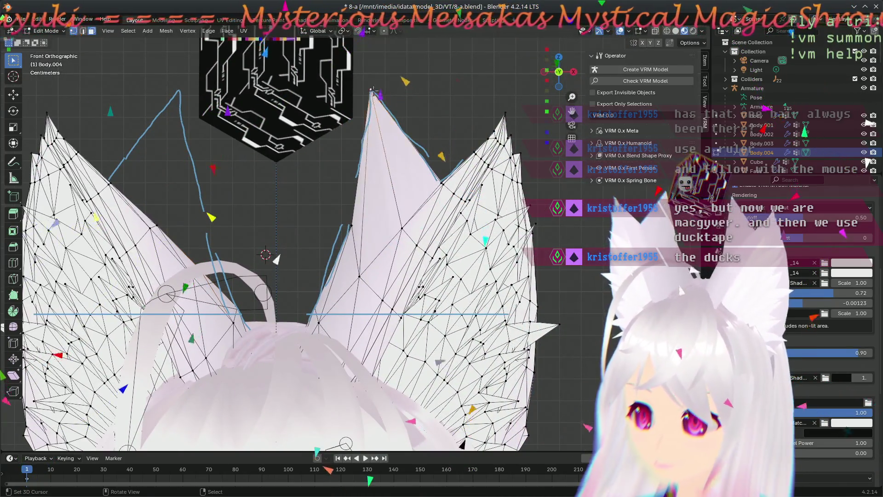
key(g)
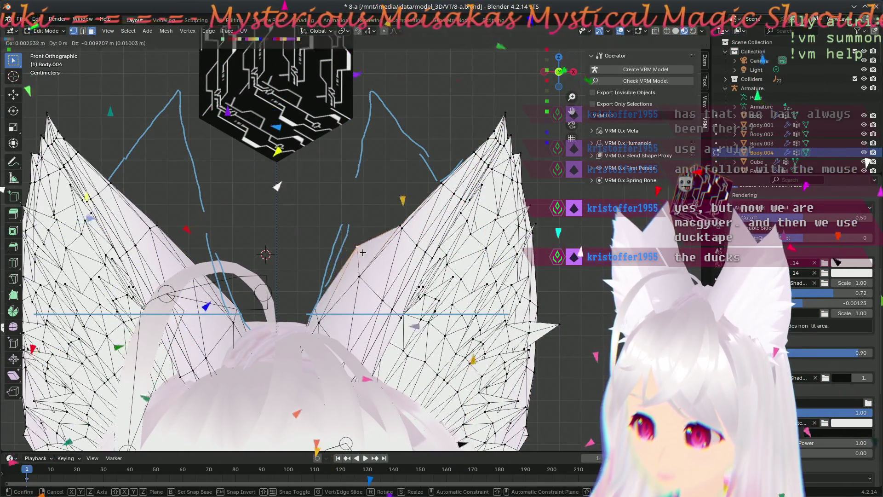
click(314, 318)
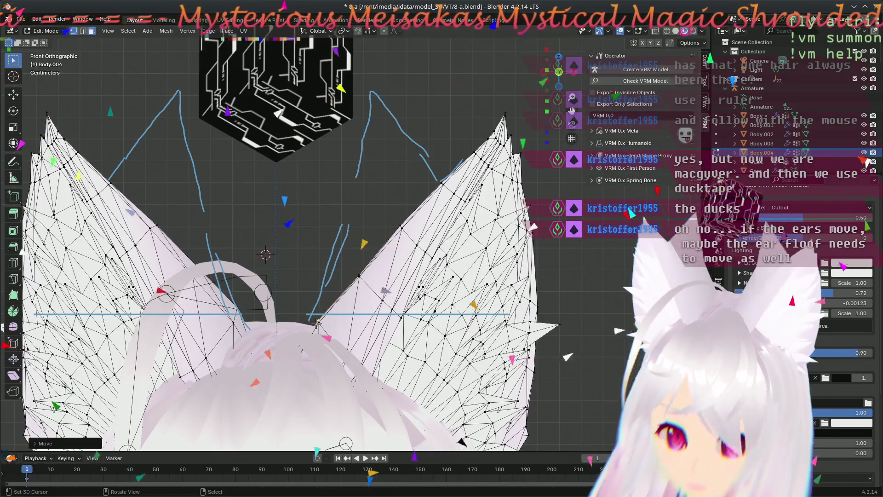
scroll(343, 244, up, 2)
scroll(343, 245, up, 2)
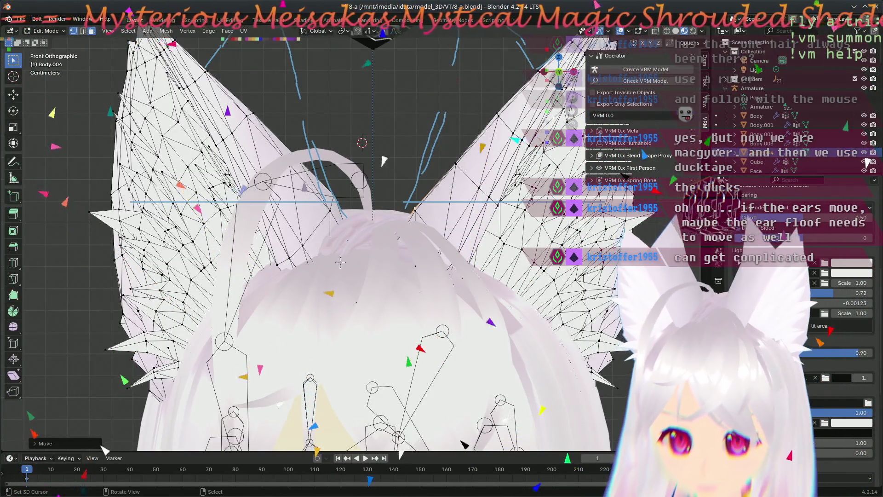
shift+middle_drag(355, 356, 345, 280)
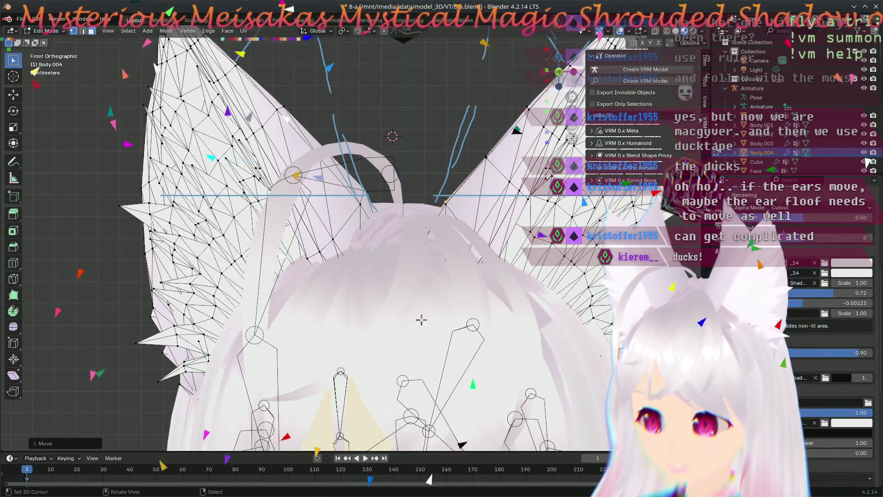
mouse_move(421, 319)
shift+middle_down()
mouse_move(353, 238)
mouse_move(371, 280)
shift+middle_up()
key(Tab)
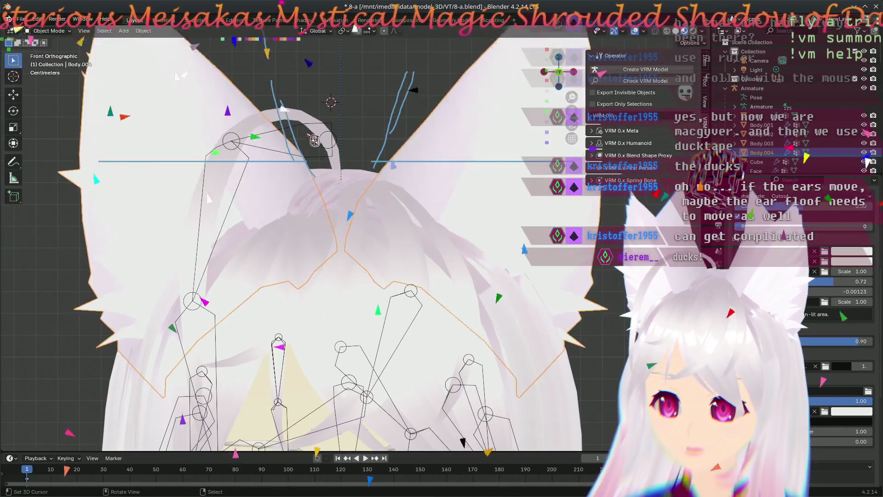
click(308, 123)
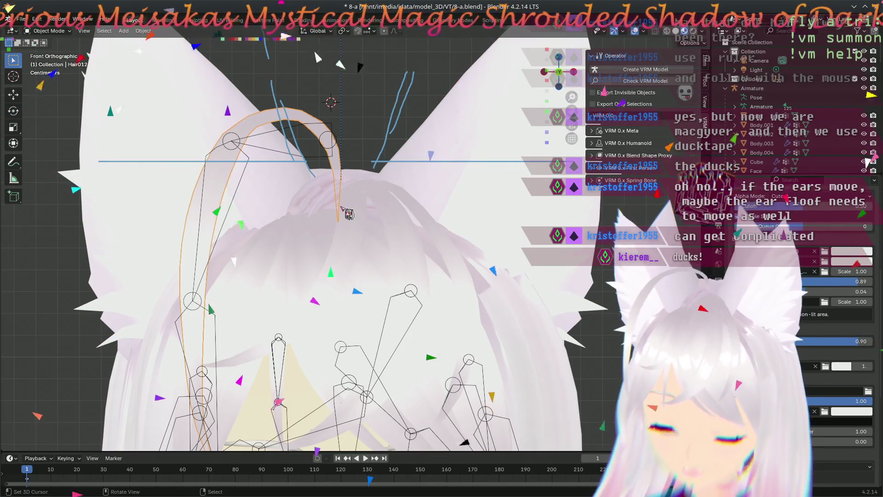
key(alt+a)
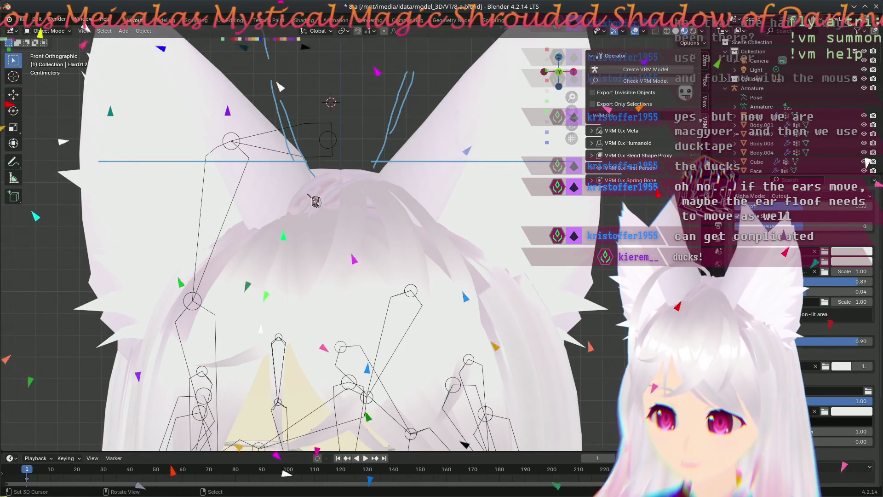
click(247, 131)
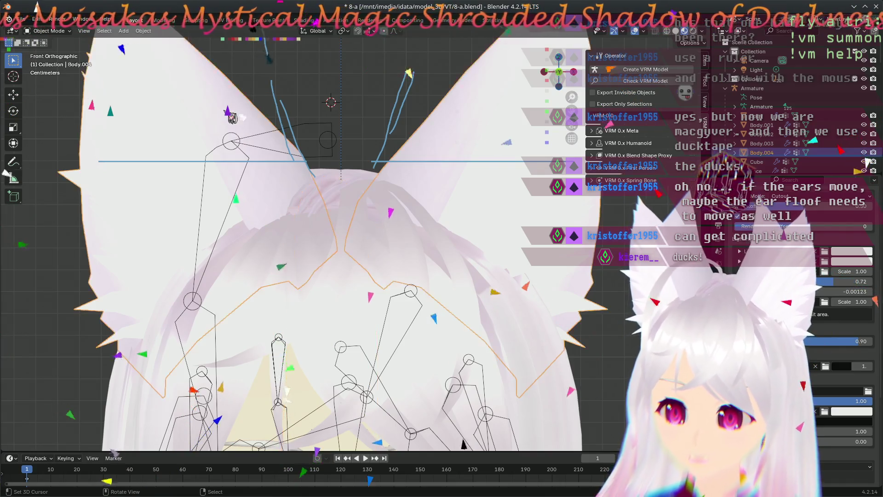
key(Tab)
mouse_move(301, 161)
shift+middle_down()
mouse_move(321, 261)
mouse_move(379, 255)
mouse_move(368, 282)
shift+middle_up()
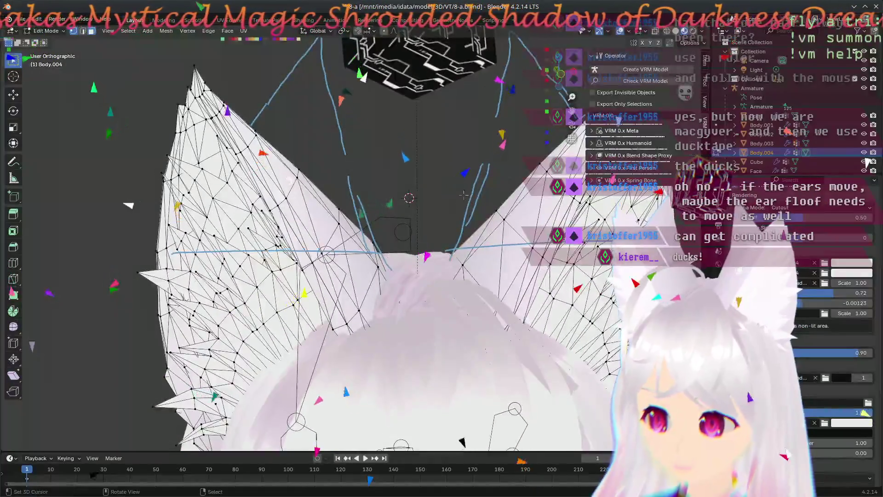
mouse_move(368, 281)
middle_down()
mouse_move(452, 181)
mouse_move(388, 216)
middle_up()
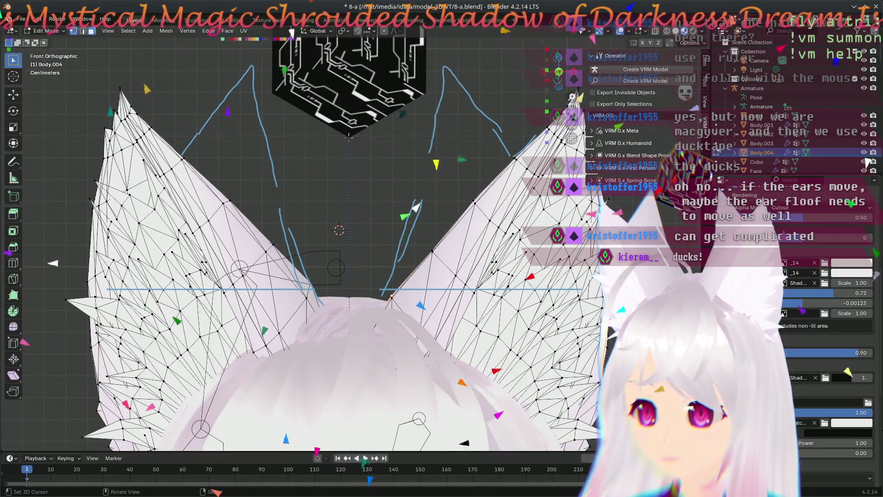
Step: Switch to the Annotate tool, check the ears from an angle, and leave Edit Mode for Object Mode
click(17, 164)
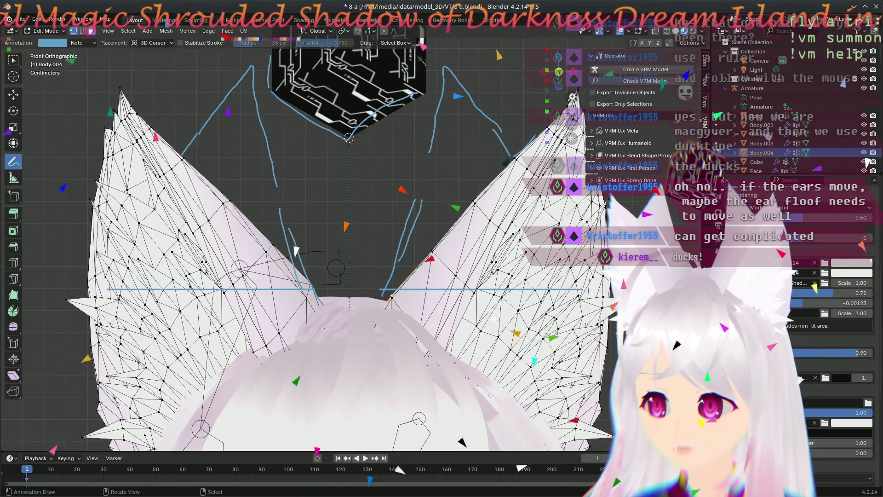
middle_drag(330, 164, 325, 209)
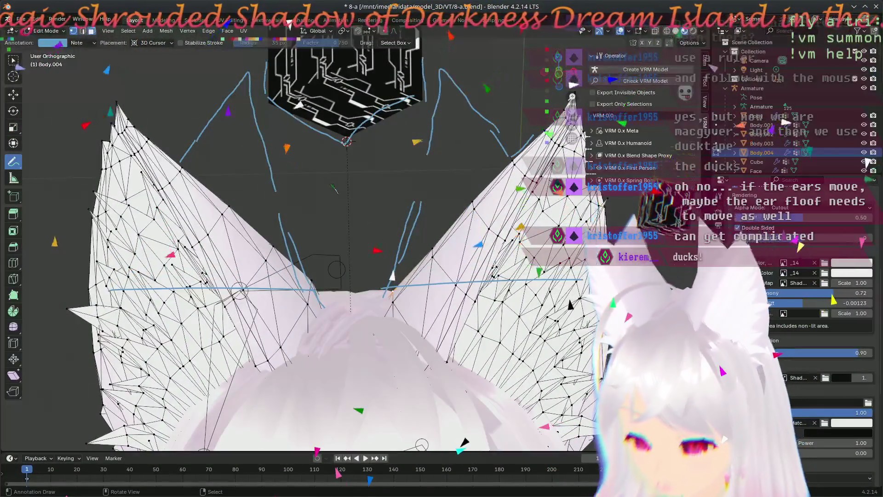
middle_drag(326, 208, 325, 208)
scroll(317, 241, up, 2)
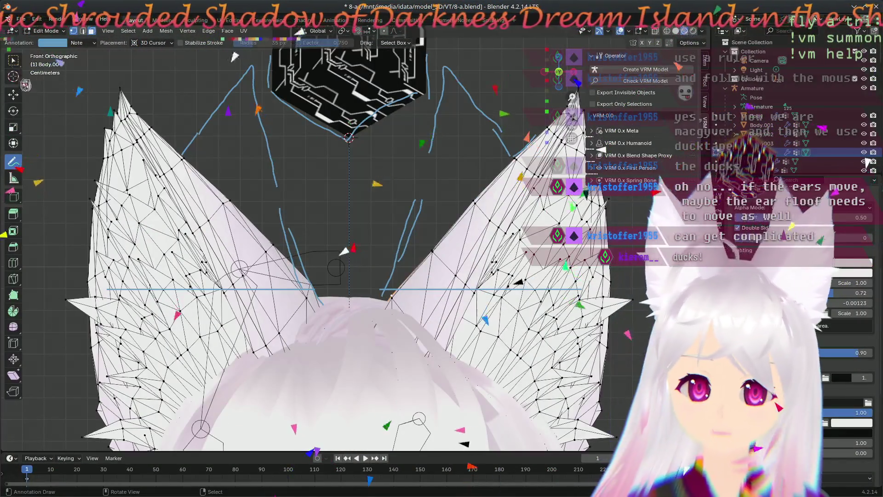
key(Tab)
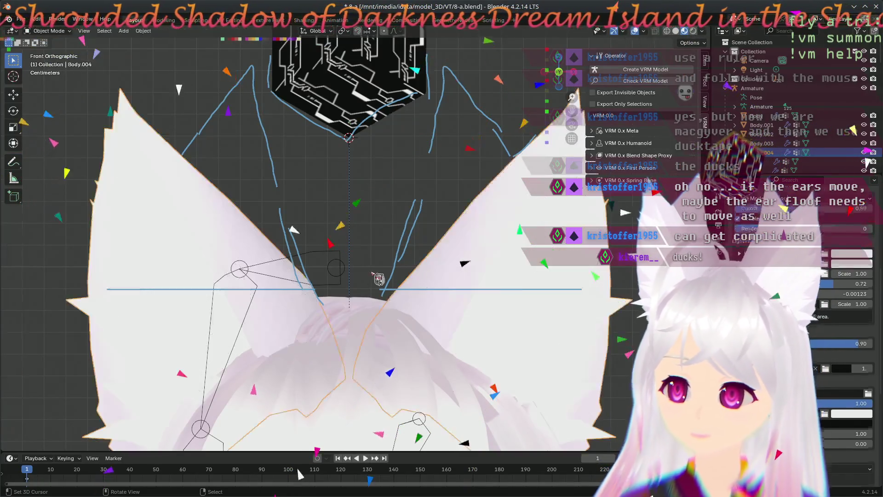
Step: Select the ear object Body.004, enter Edit Mode on it, and view it from the top orthographic angle
click(352, 124)
click(167, 207)
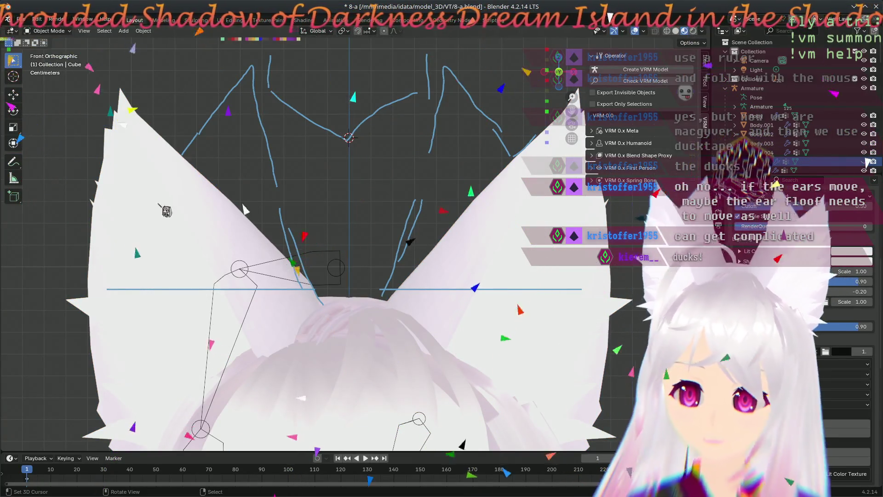
key(Tab)
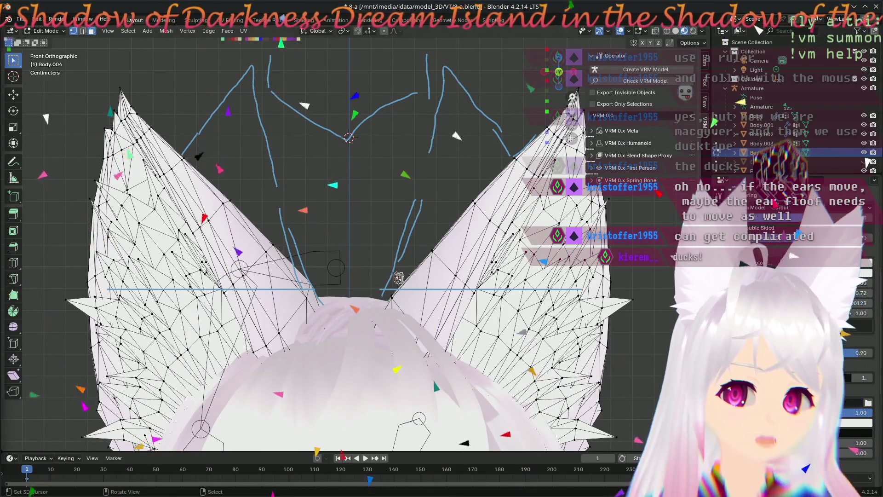
shift+middle_drag(347, 290, 443, 284)
scroll(443, 285, up, 2)
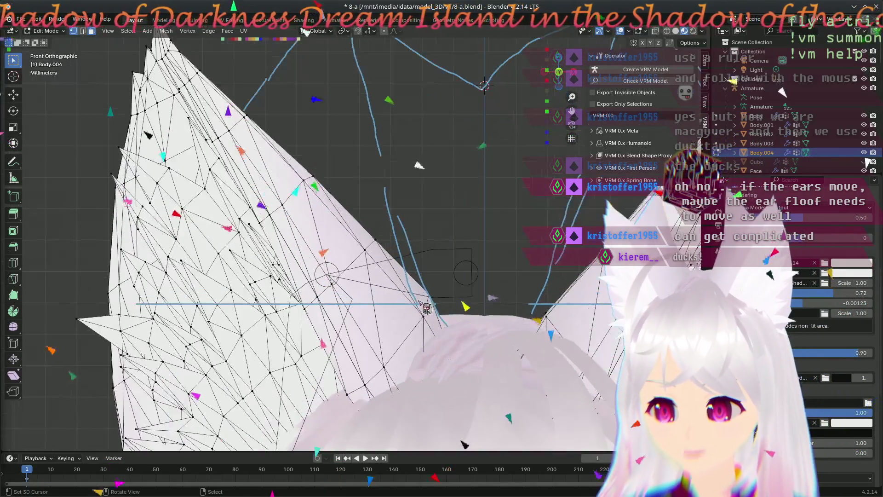
shift+middle_drag(440, 334, 422, 285)
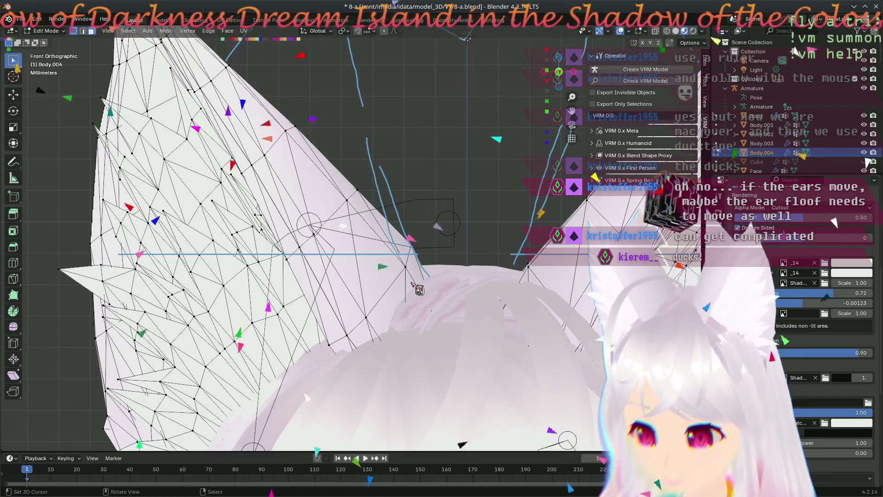
key(KP_7)
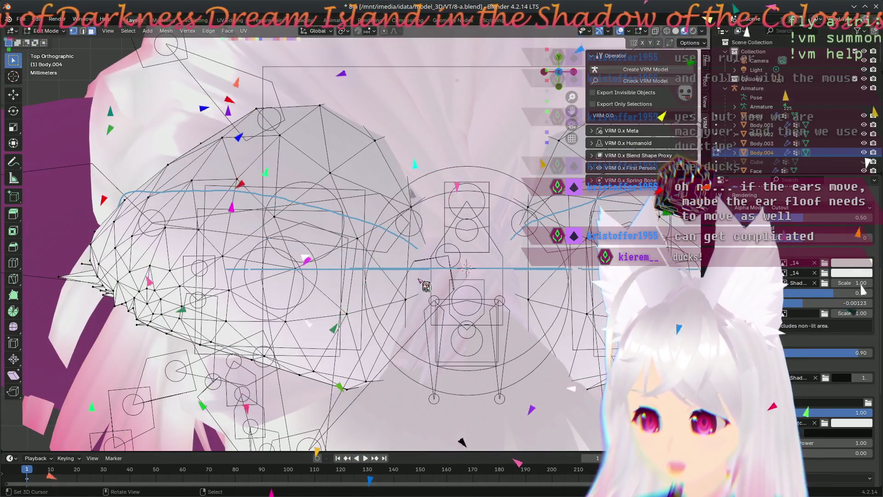
scroll(426, 286, down, 5)
scroll(426, 286, up, 4)
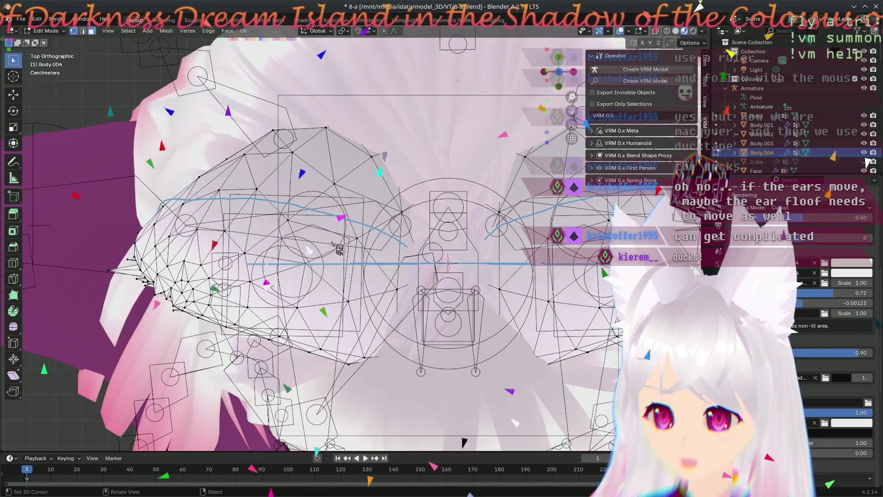
scroll(288, 251, up, 1)
scroll(292, 243, up, 1)
scroll(299, 235, up, 1)
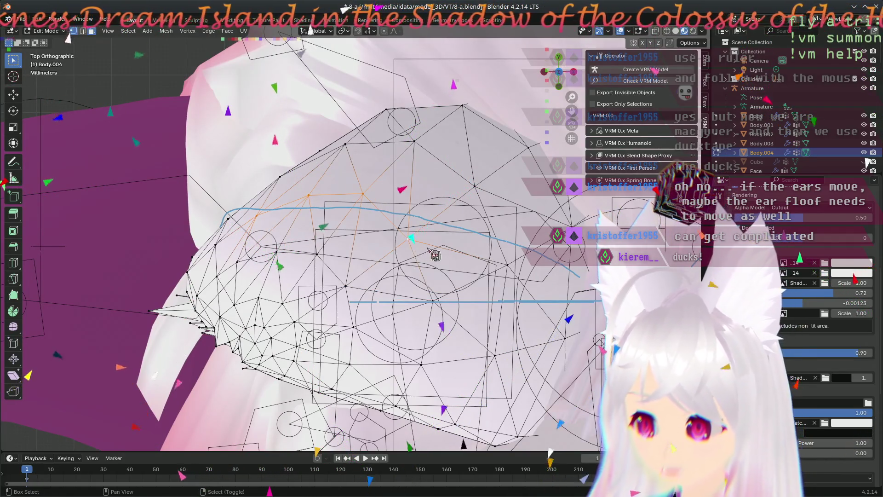
Step: Move a selected part of the ear outline into place, then switch to vertex select mode
click(374, 201)
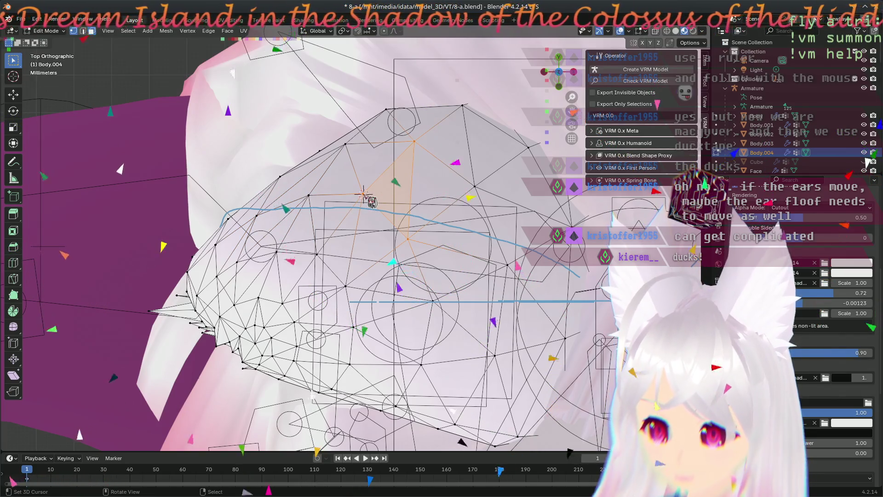
shift+click(254, 218)
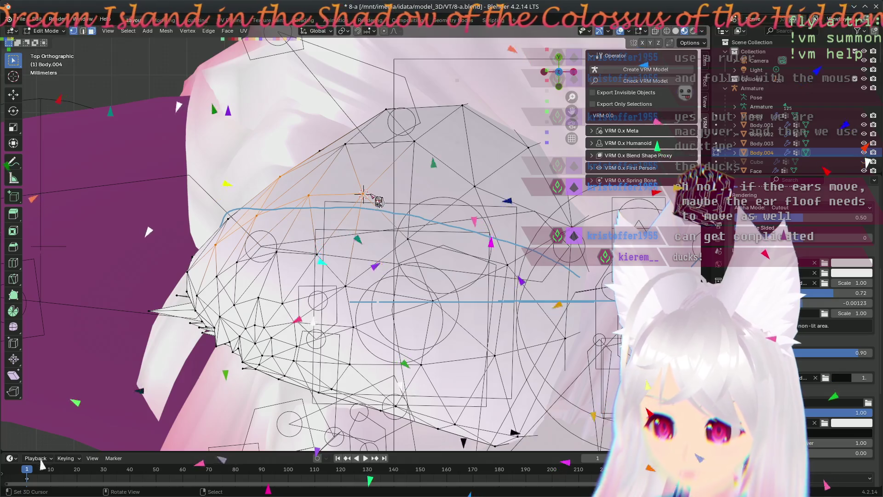
key(g)
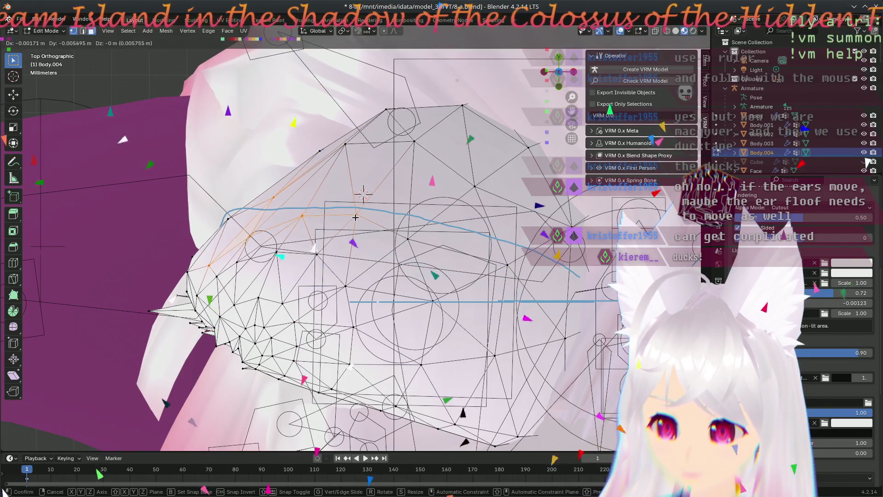
click(357, 211)
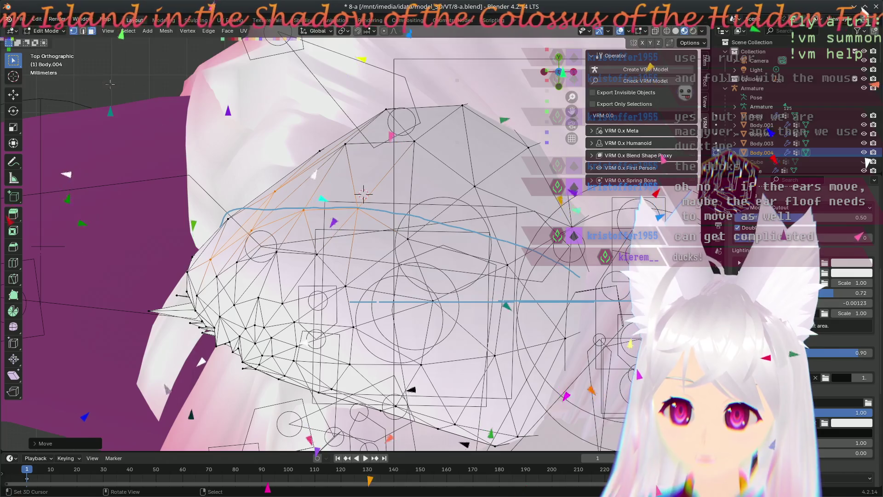
click(362, 195)
click(73, 31)
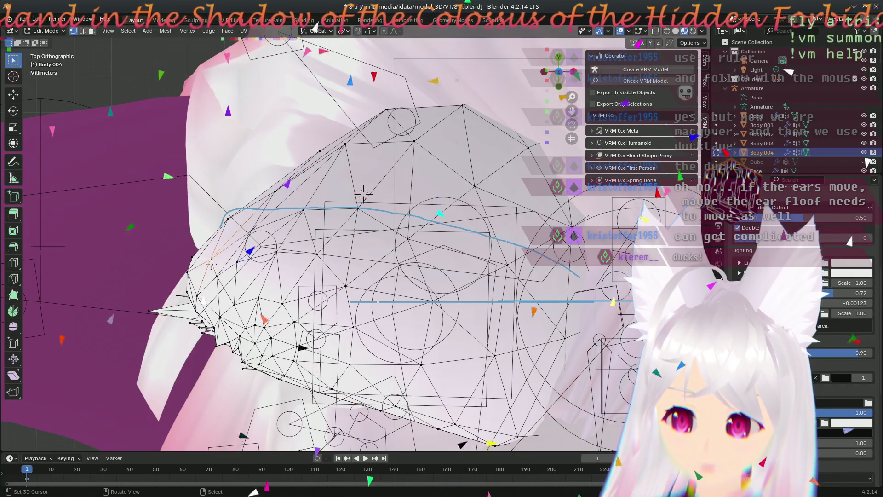
Step: Reposition two stray vertices along the ear outline one after another
click(304, 219)
key(g)
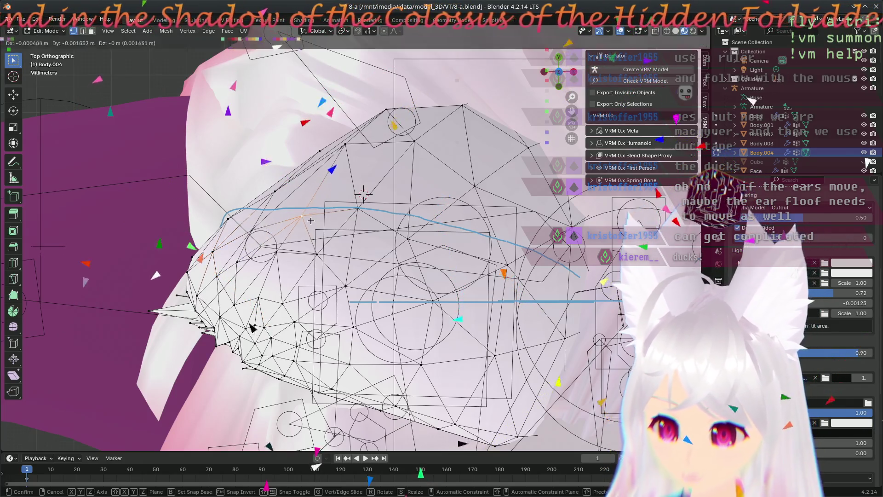
click(362, 235)
click(507, 283)
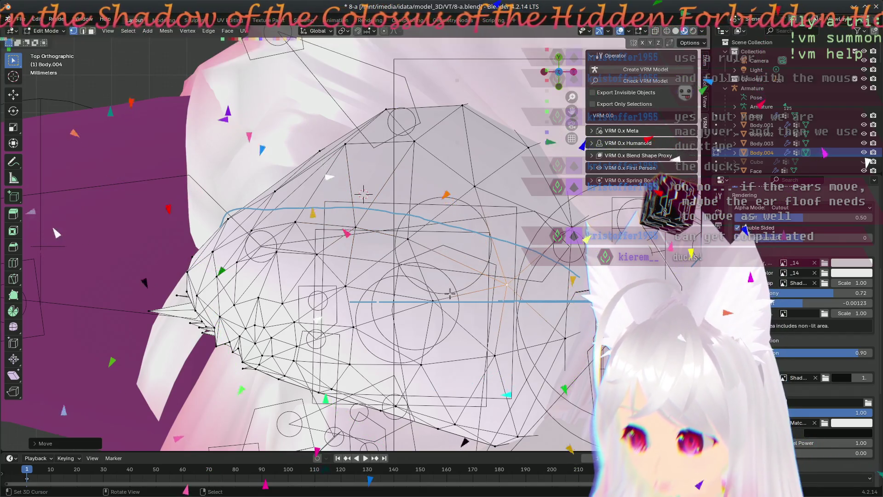
key(g)
click(350, 224)
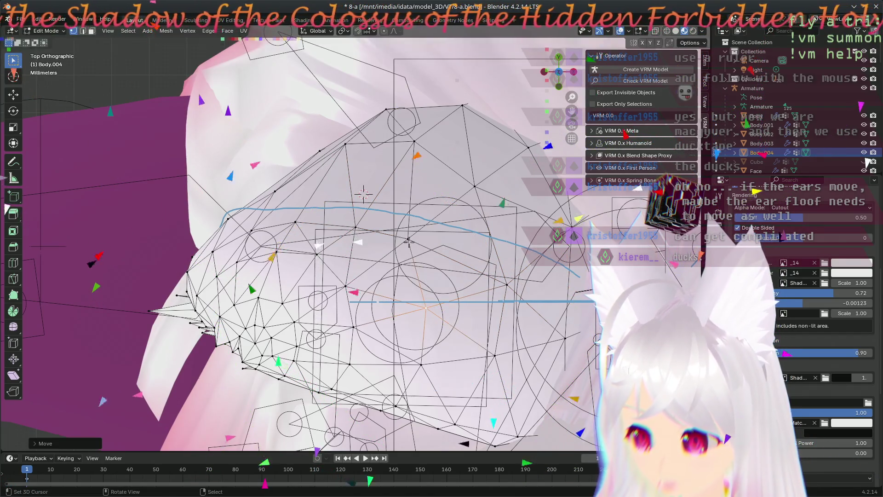
key(g)
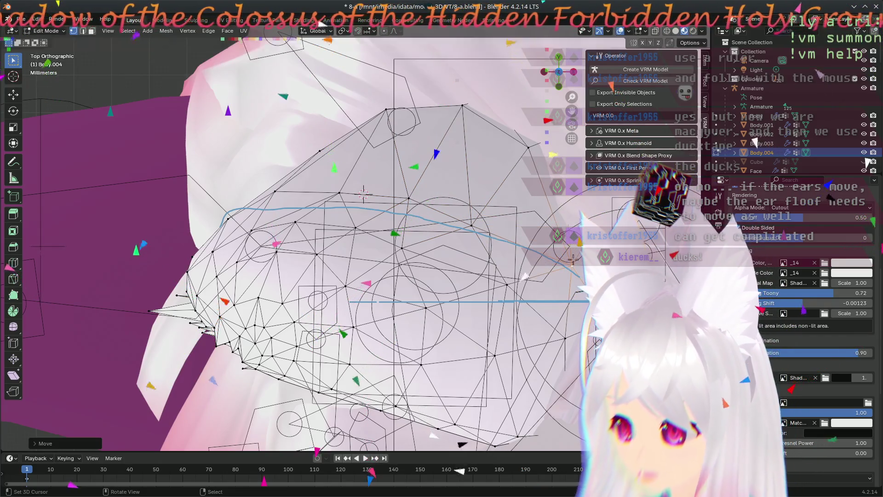
click(524, 207)
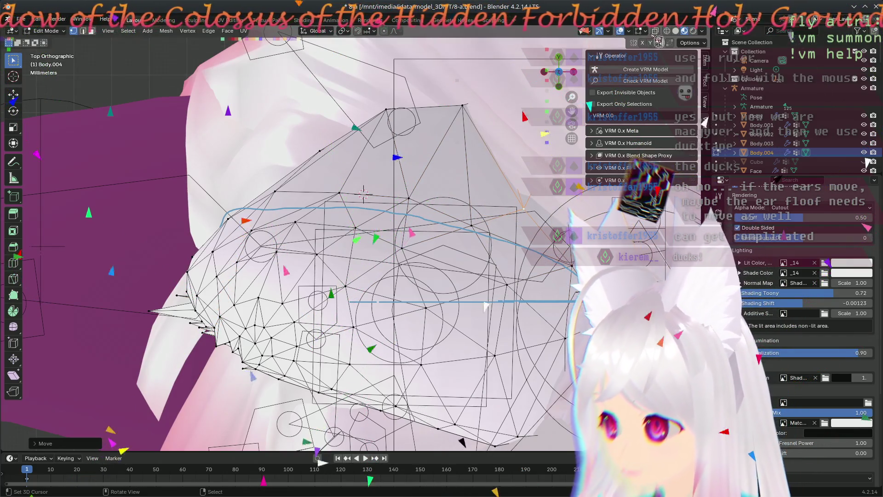
Step: Turn on X-ray and lower several outline vertices near the ear tip
key(alt+z)
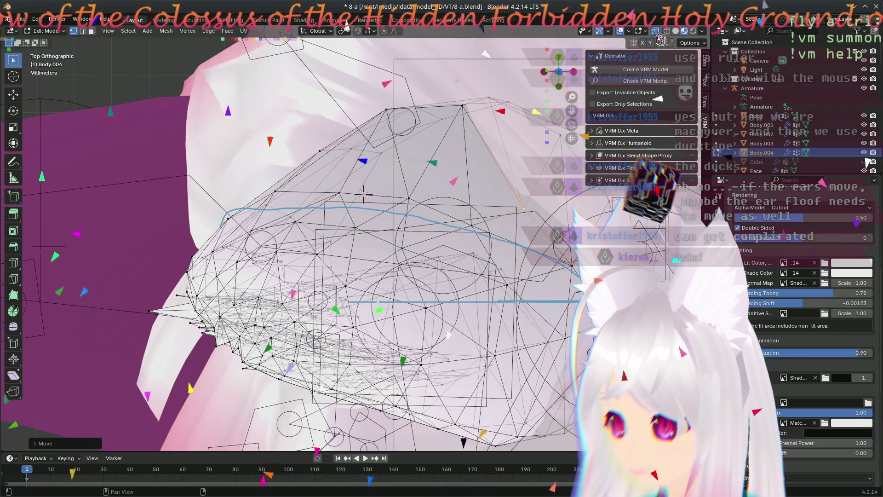
scroll(532, 188, up, 3)
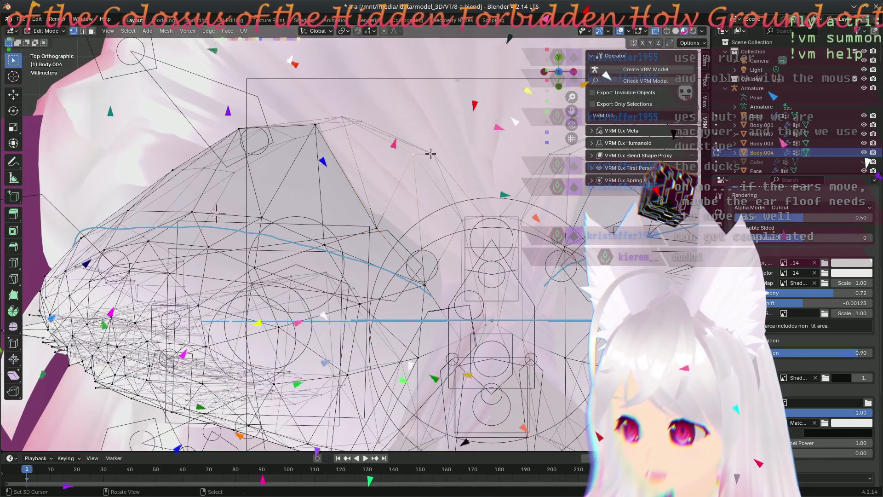
key(g)
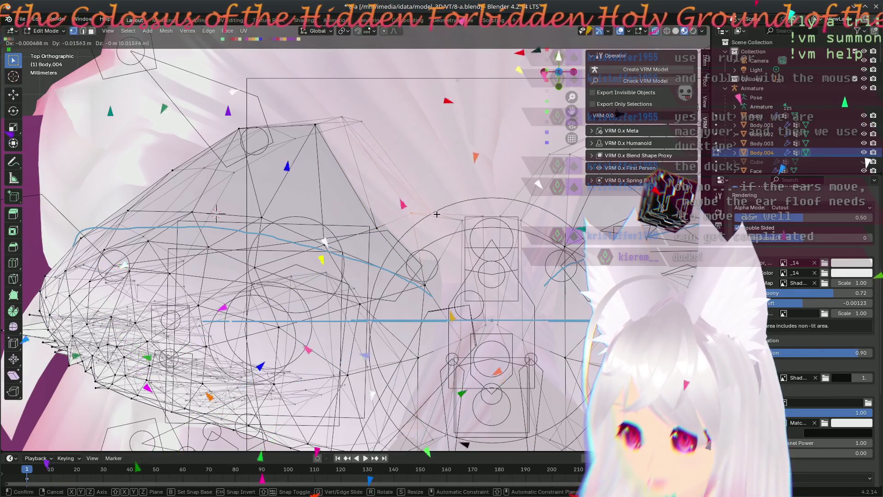
click(436, 216)
shift+middle_drag(345, 228, 446, 195)
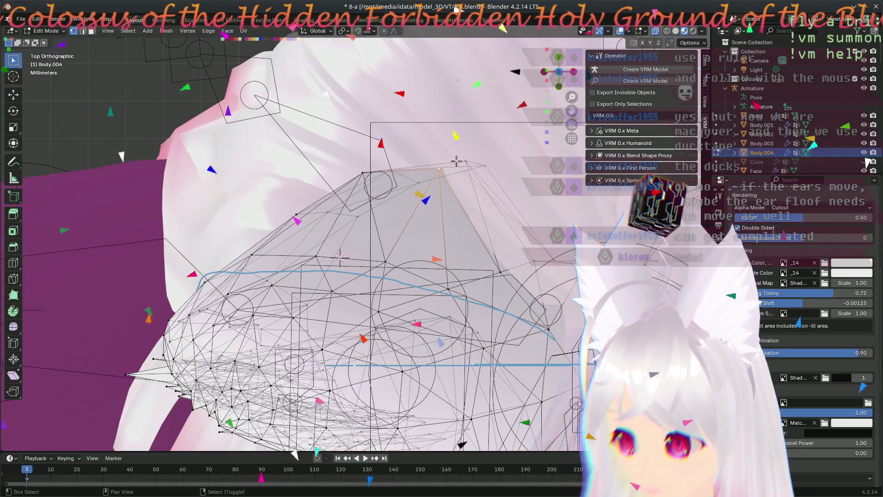
key(g)
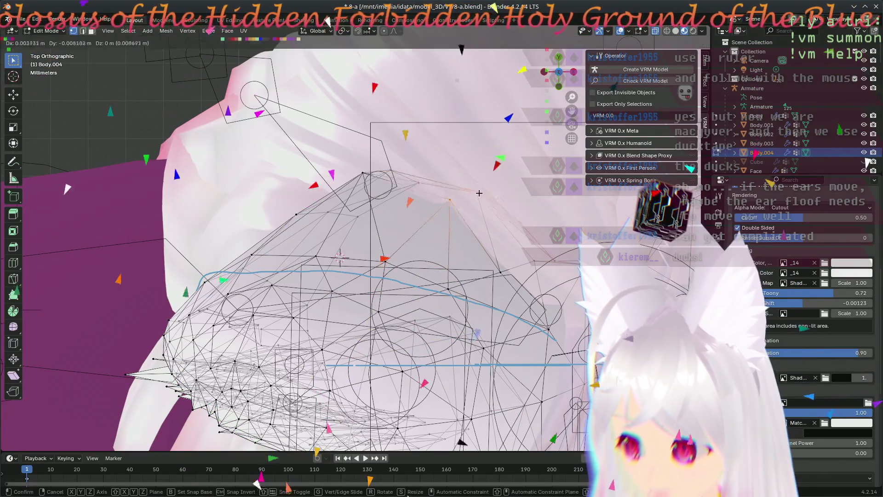
click(482, 249)
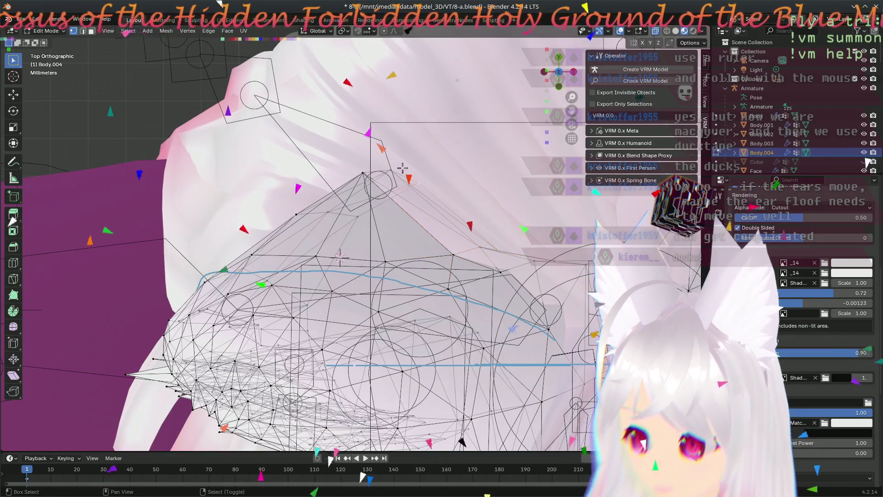
key(g)
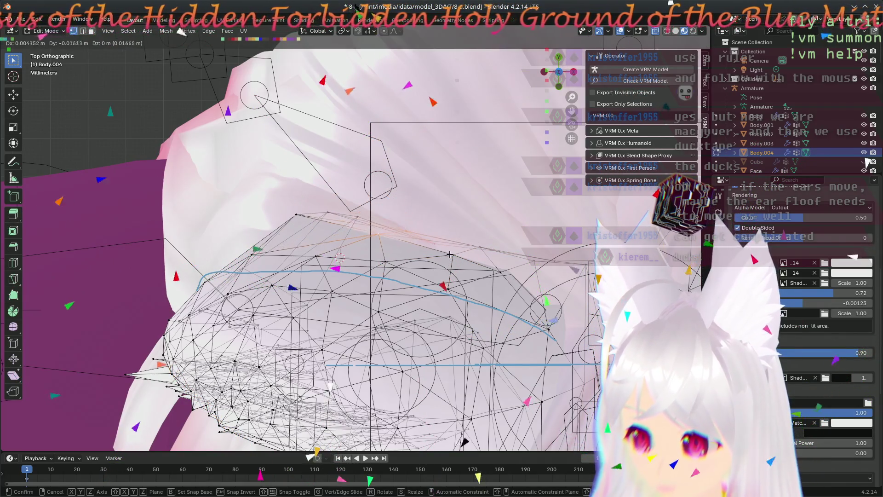
click(354, 219)
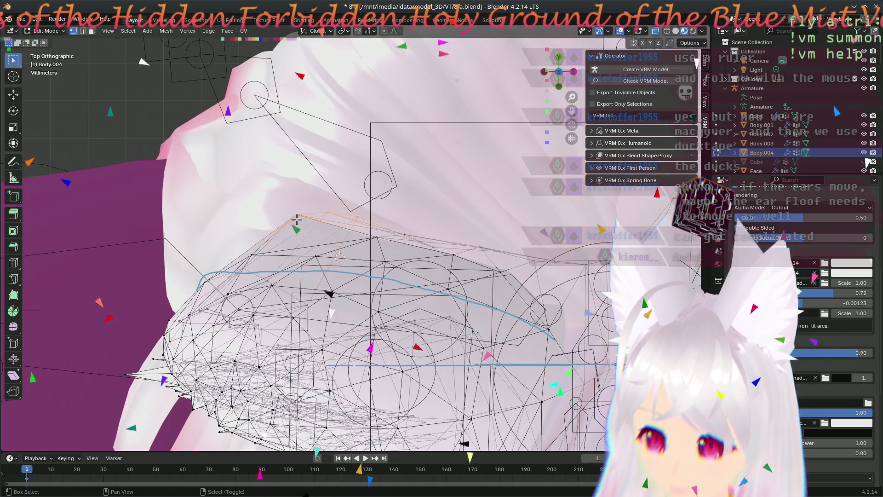
Step: Nudge the last selected vertex into position twice and orbit to check the ear's shape
key(g)
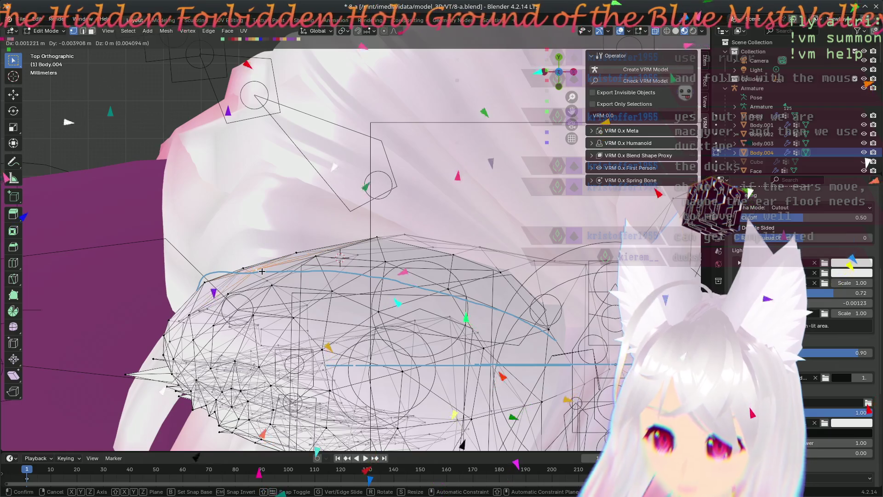
click(205, 285)
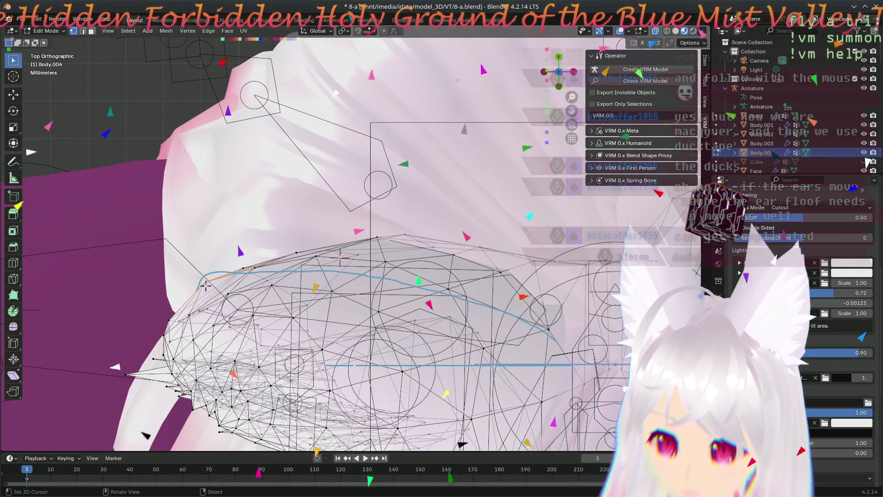
key(g)
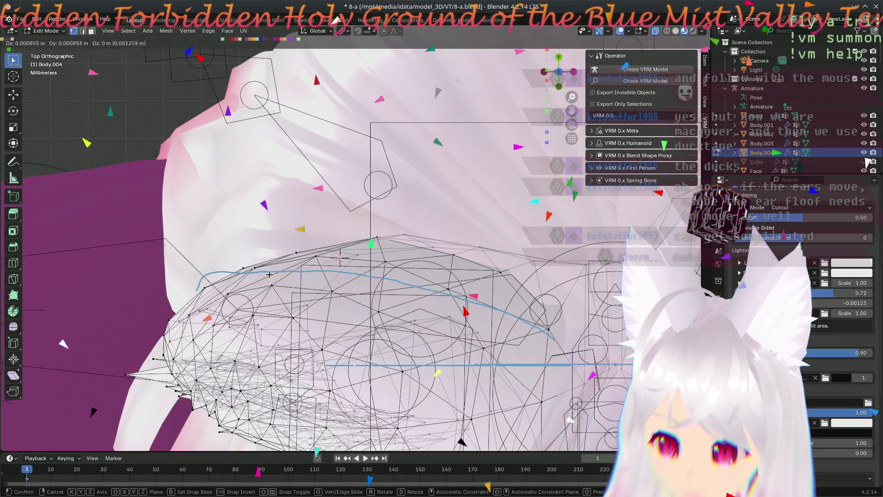
click(269, 275)
mouse_move(269, 275)
middle_down()
mouse_move(385, 324)
mouse_move(306, 350)
mouse_move(449, 302)
mouse_move(437, 222)
middle_up()
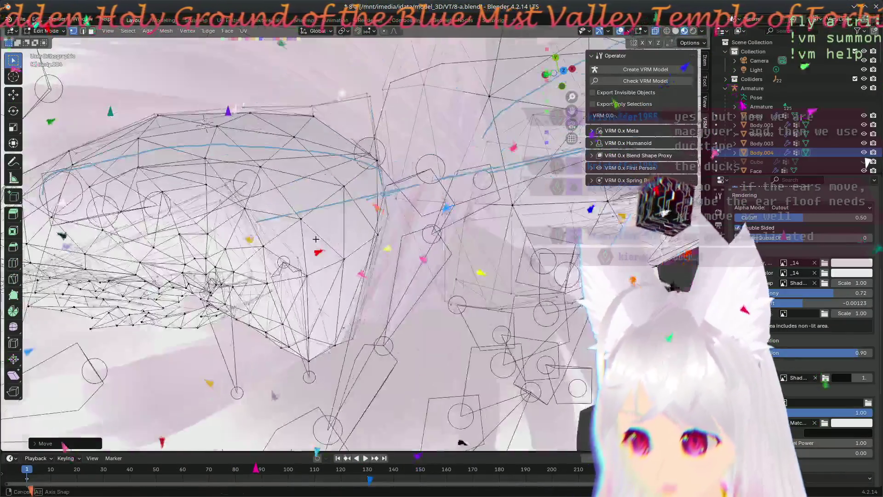
Step: From the top view, move one upper-outline vertex and verify it by orbiting around the ear
middle_drag(438, 222, 315, 227)
key(KP_1)
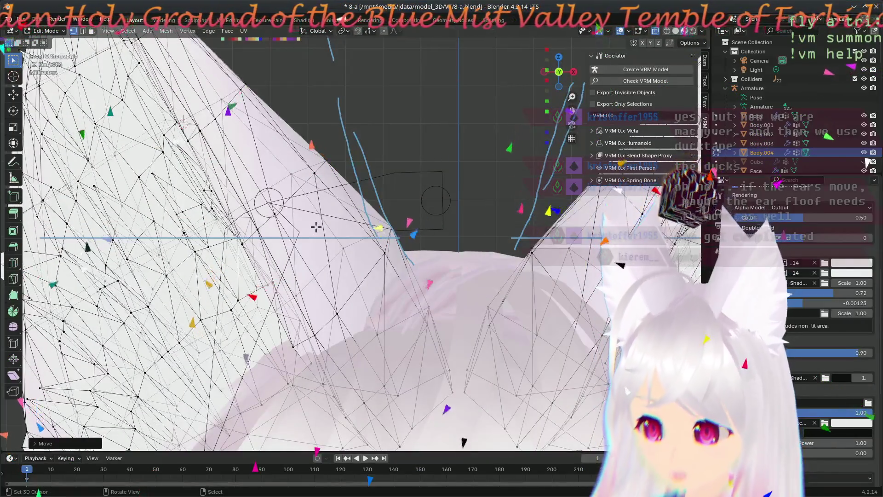
key(KP_7)
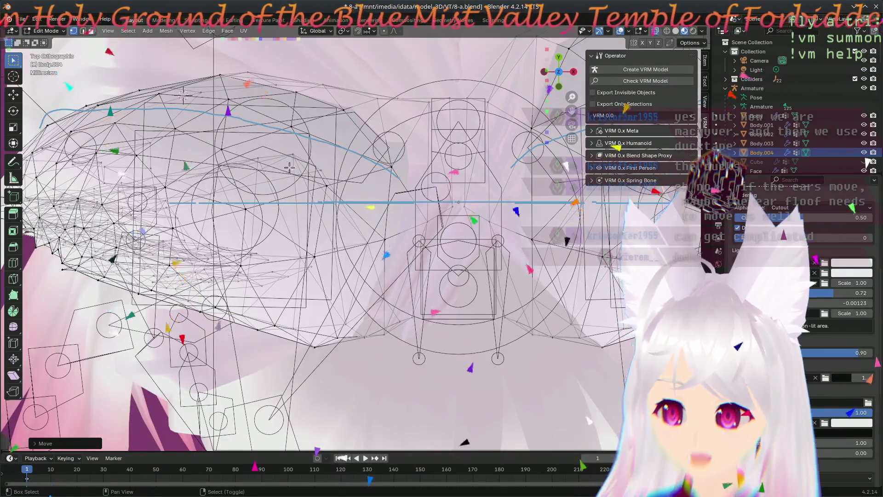
shift+middle_drag(290, 167, 331, 200)
scroll(346, 208, up, 3)
key(g)
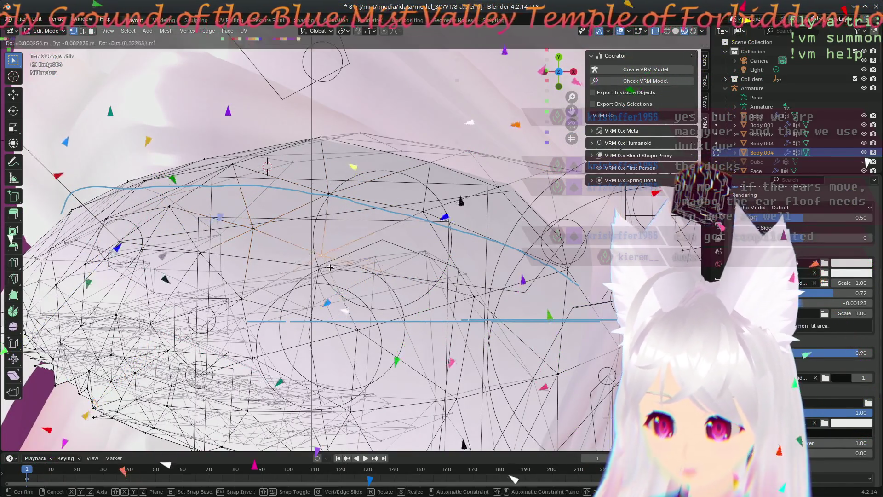
click(329, 267)
mouse_move(330, 267)
middle_down()
mouse_move(383, 280)
mouse_move(209, 264)
mouse_move(501, 257)
middle_up()
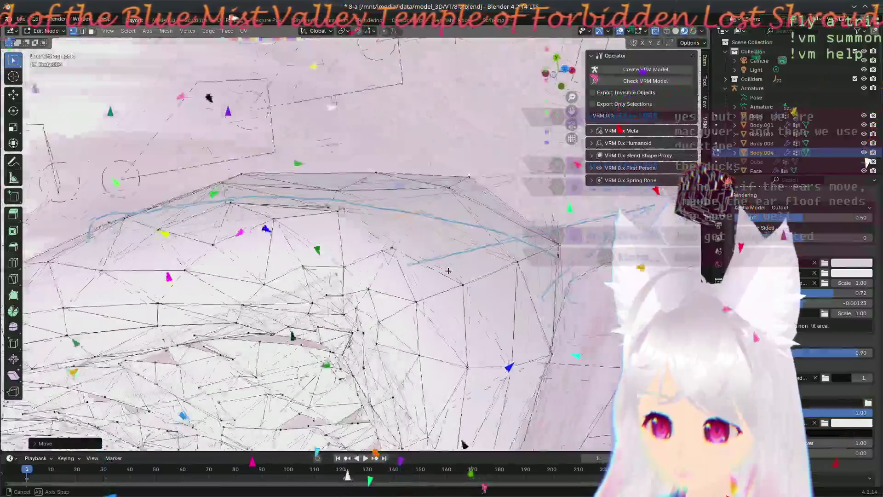
middle_drag(501, 257, 261, 258)
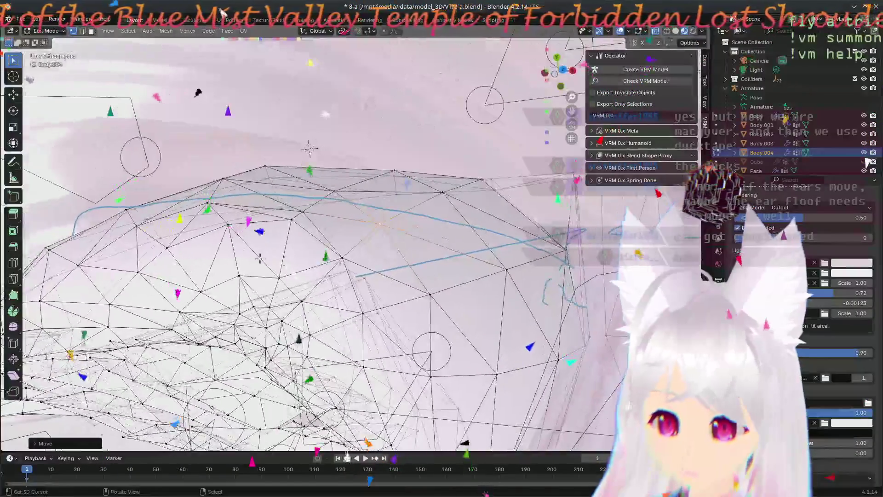
click(138, 226)
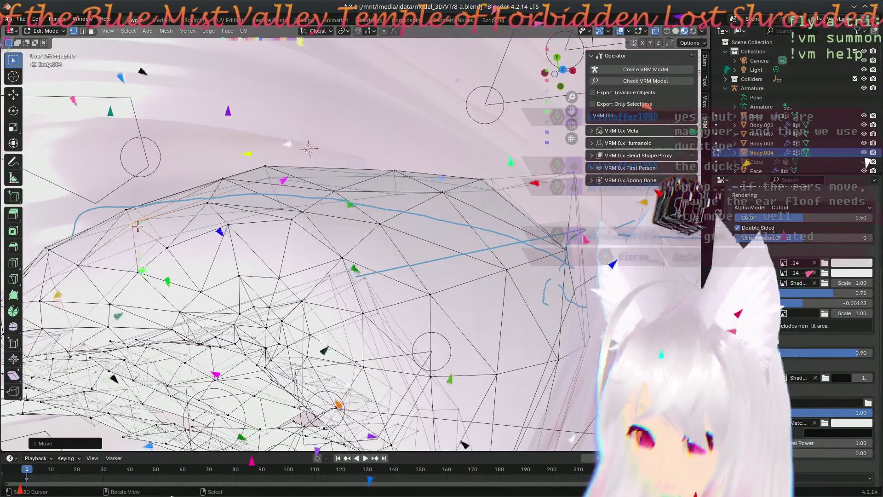
Step: Back in top view, shift two more upper-outline vertices and orbit to inspect the edge
key(KP_7)
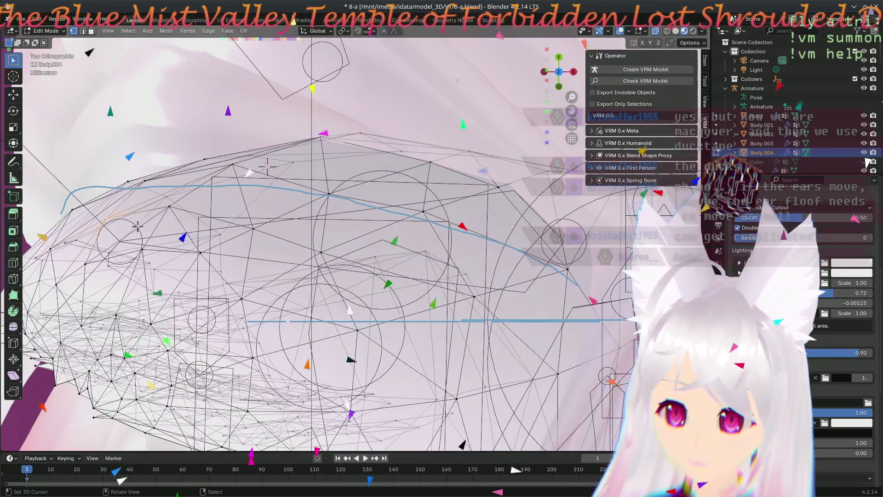
key(g)
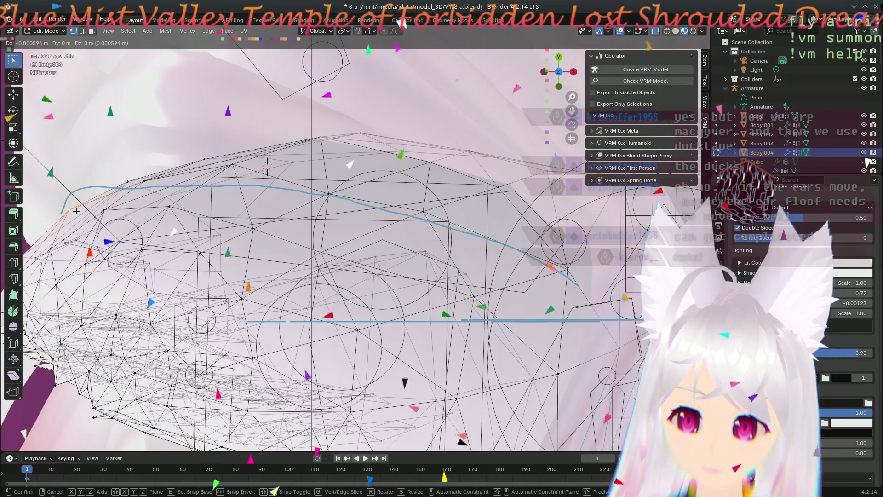
click(78, 214)
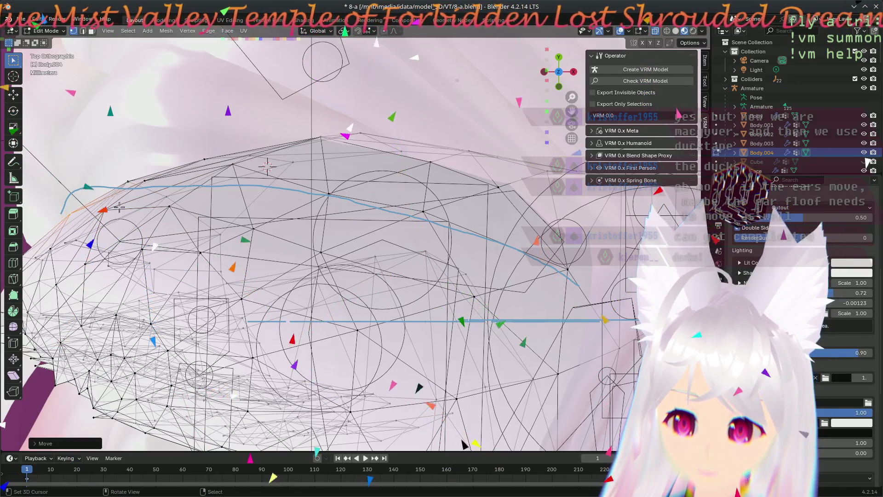
key(g)
click(147, 183)
mouse_move(148, 184)
middle_down()
mouse_move(236, 315)
mouse_move(506, 224)
mouse_move(589, 270)
mouse_move(502, 256)
middle_up()
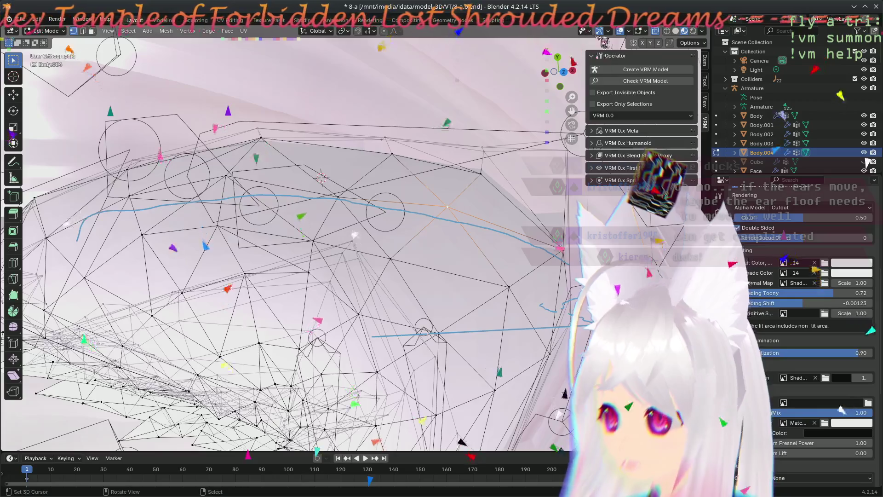
Step: Adjust gizmo visibility, then reposition another outline vertex after viewing the ear from above and the side
click(607, 32)
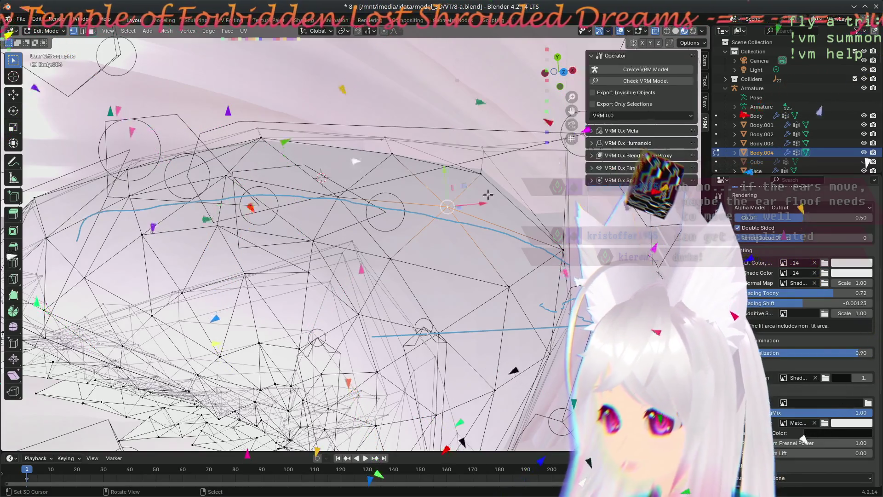
click(464, 187)
mouse_move(544, 251)
middle_down()
mouse_move(393, 231)
mouse_move(481, 201)
middle_up()
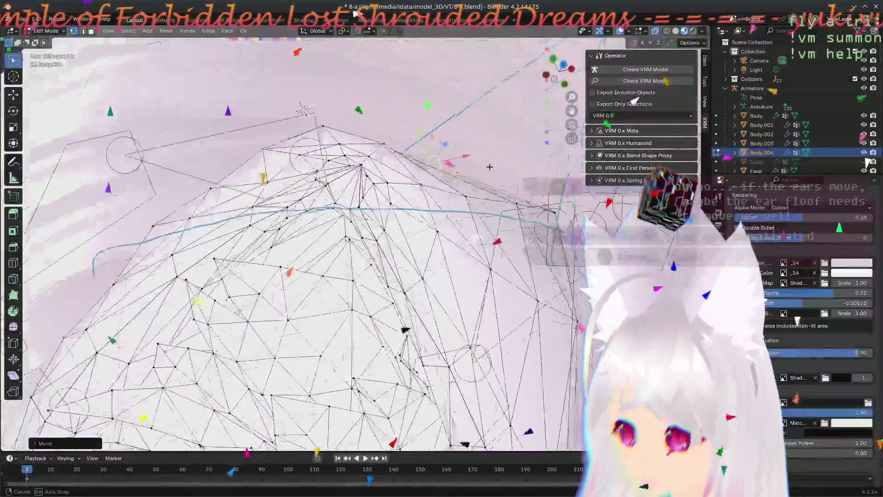
key(KP_7)
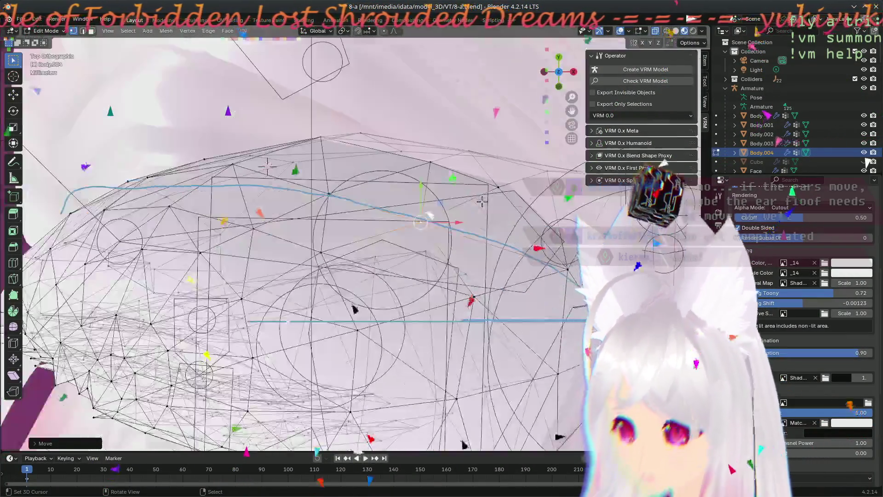
mouse_move(481, 228)
middle_down()
mouse_move(395, 205)
mouse_move(373, 173)
middle_up()
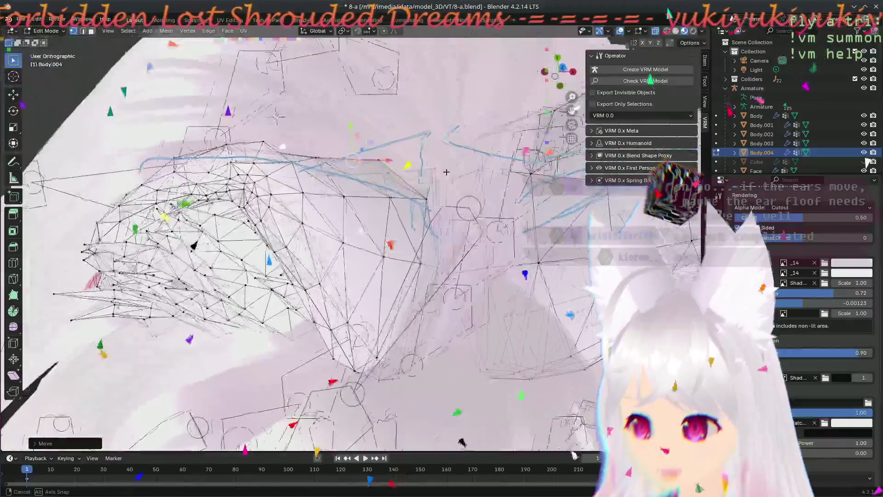
middle_drag(373, 174, 464, 190)
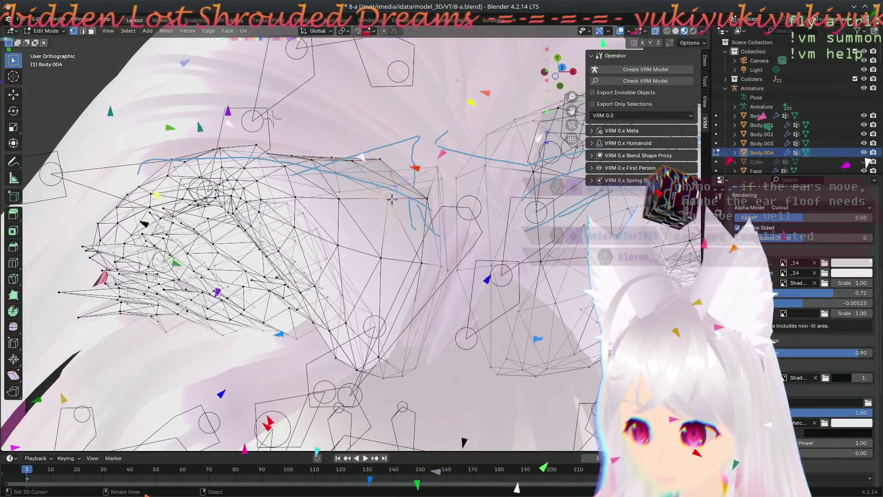
key(g)
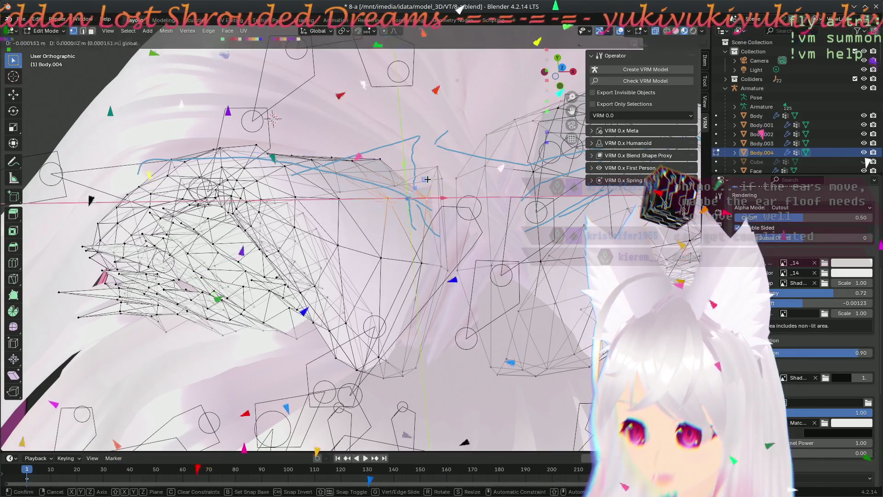
click(427, 201)
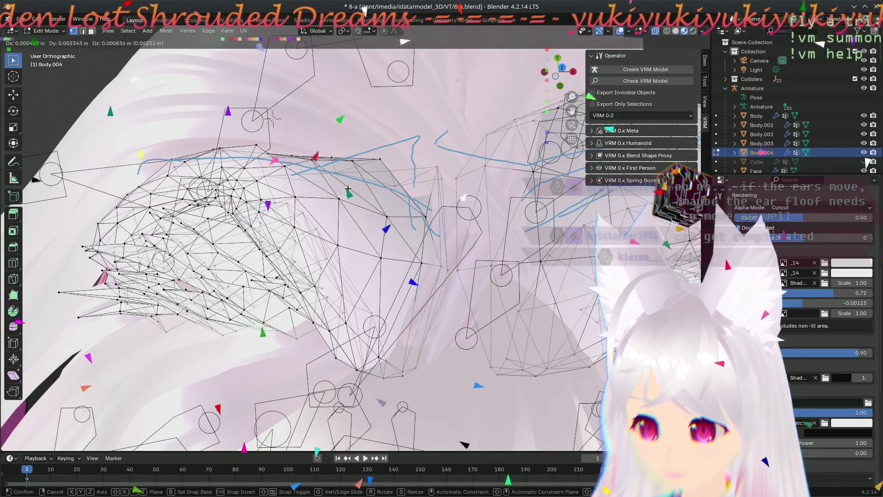
Step: Orbit around the ear mesh to inspect its underside and outline from several angles
mouse_move(339, 218)
middle_down()
mouse_move(197, 247)
mouse_move(301, 112)
middle_up()
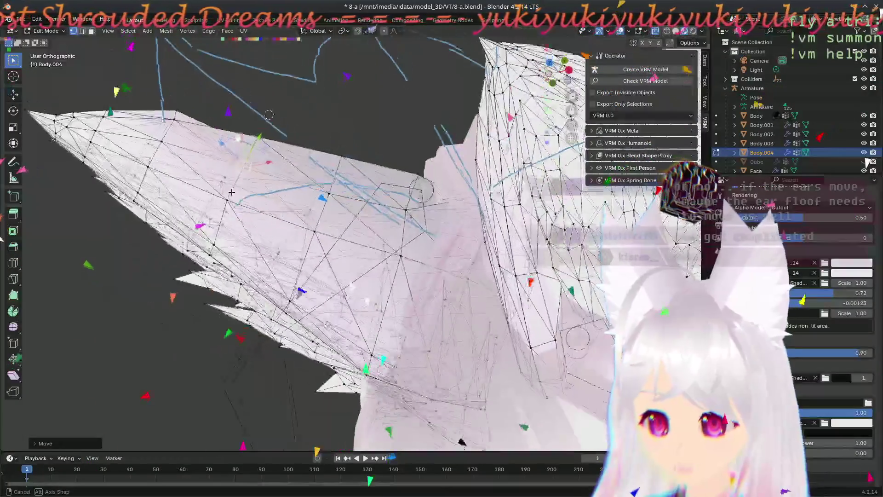
middle_drag(231, 192, 333, 222)
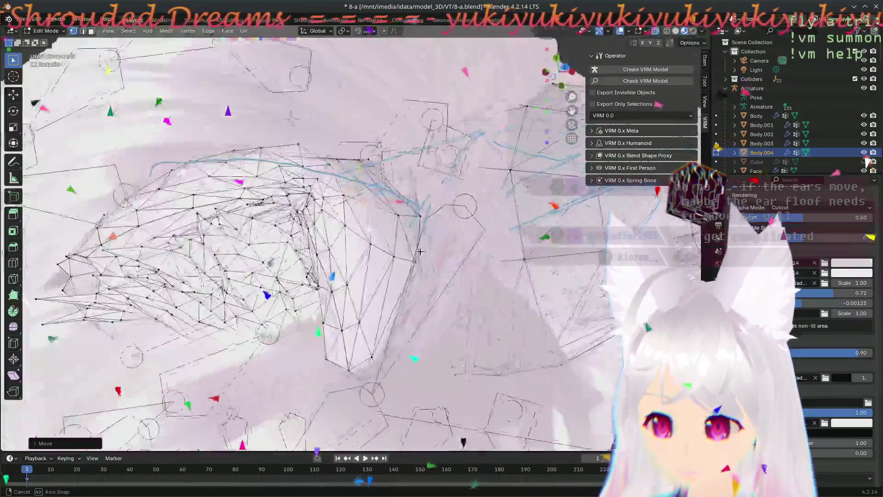
middle_drag(420, 251, 342, 268)
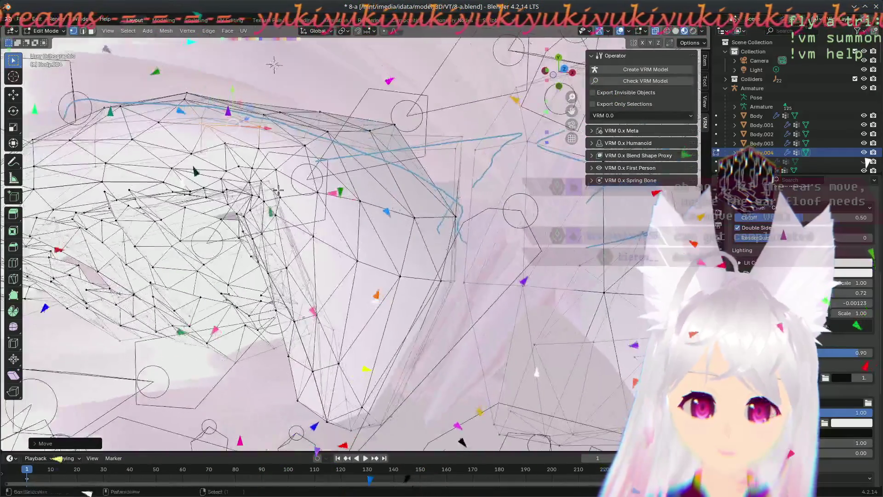
mouse_move(217, 186)
middle_down()
mouse_move(360, 270)
mouse_move(333, 198)
middle_up()
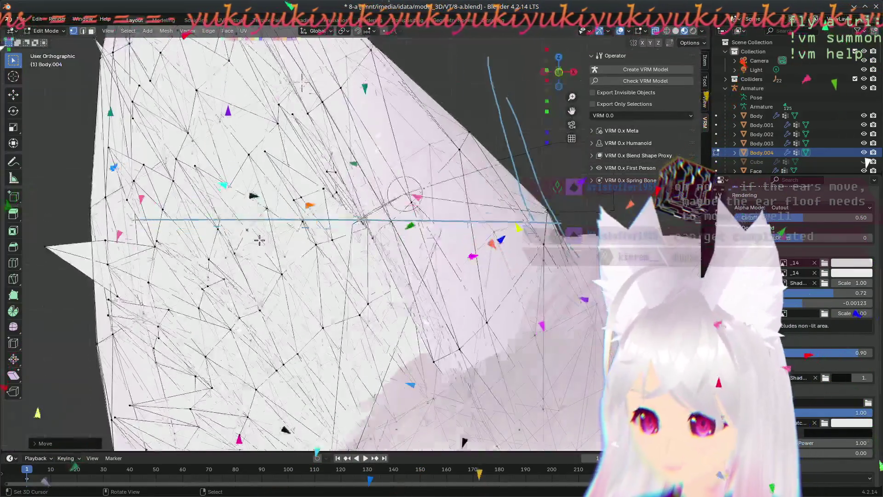
mouse_move(332, 198)
middle_down()
mouse_move(260, 240)
mouse_move(431, 231)
mouse_move(353, 195)
middle_up()
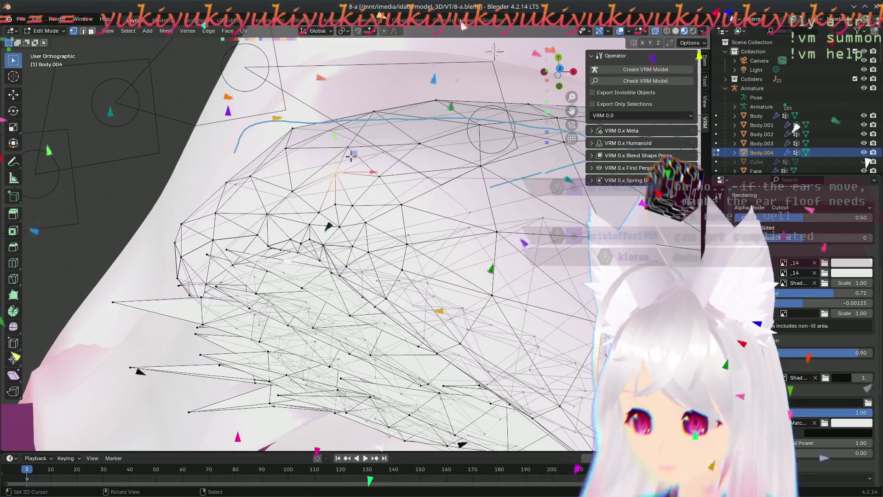
Step: Move an outline vertex into place, then select and reposition a vertex on the ear's top edge
key(g)
click(351, 165)
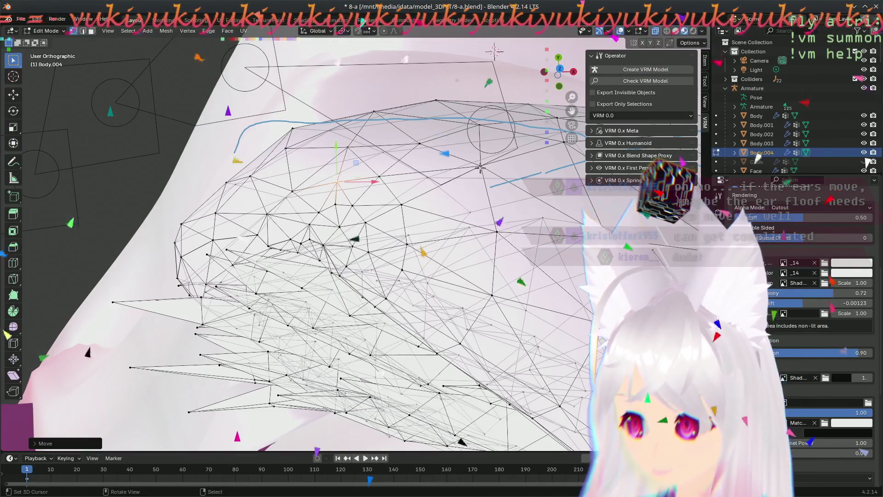
middle_drag(492, 179, 463, 214)
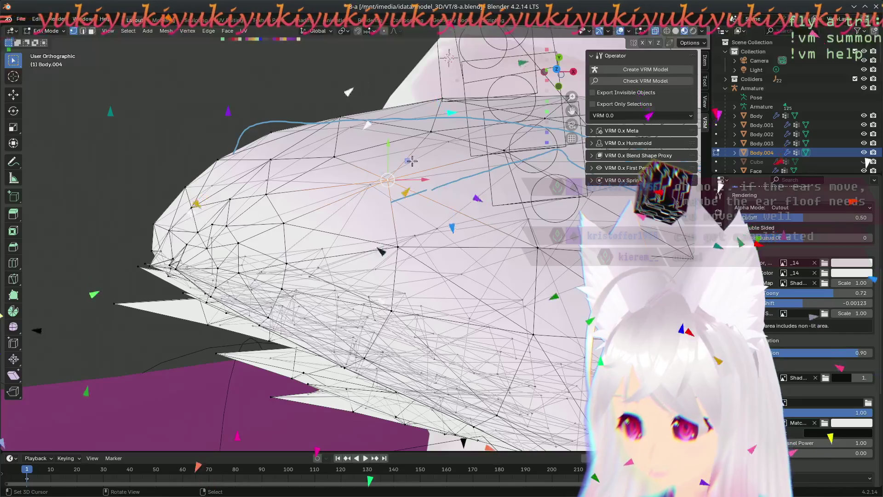
mouse_move(407, 242)
middle_down()
mouse_move(404, 297)
mouse_move(464, 288)
mouse_move(369, 285)
mouse_move(444, 239)
middle_up()
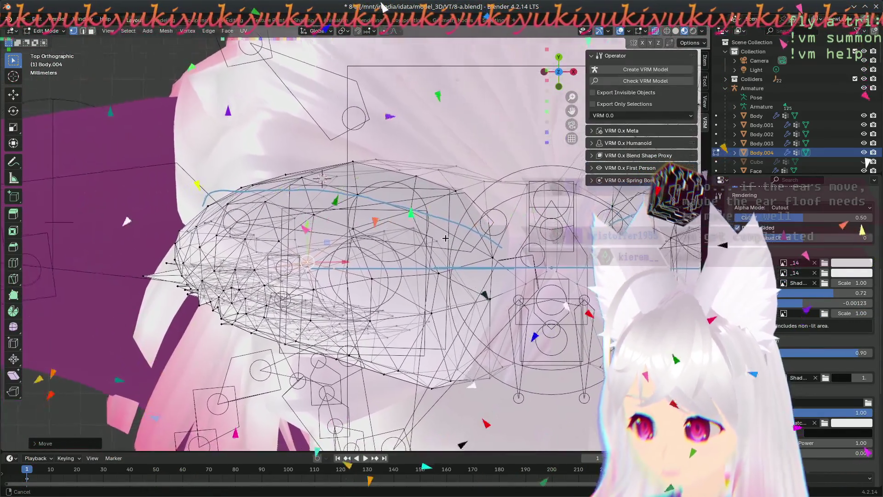
scroll(452, 213, up, 3)
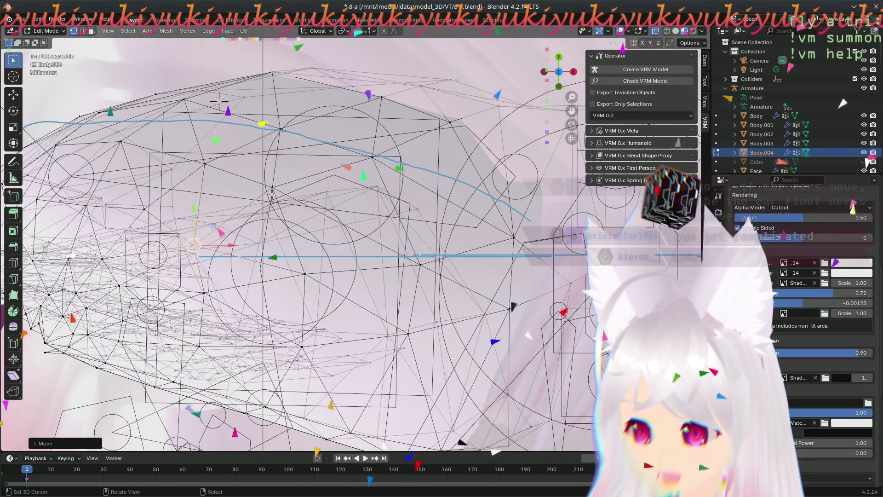
click(275, 188)
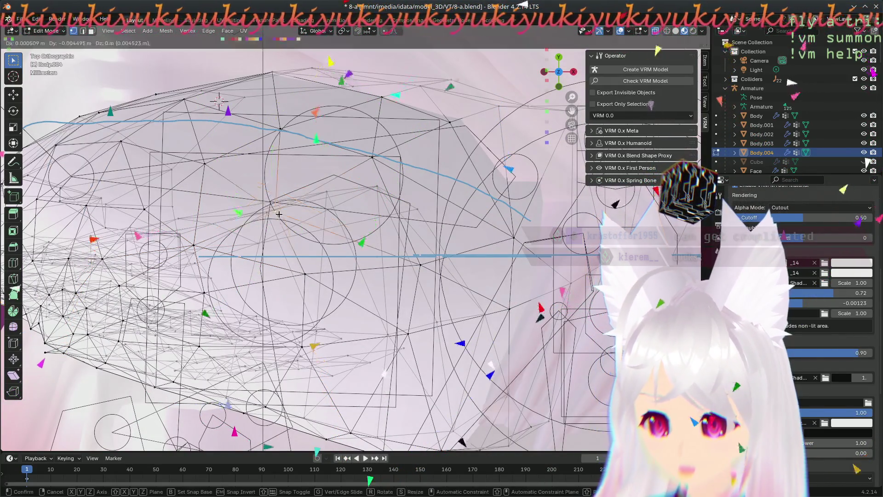
key(g)
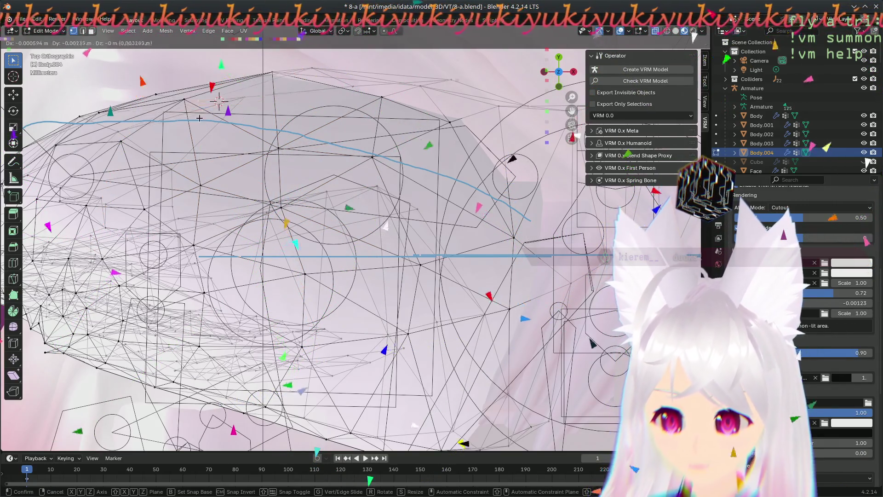
click(185, 137)
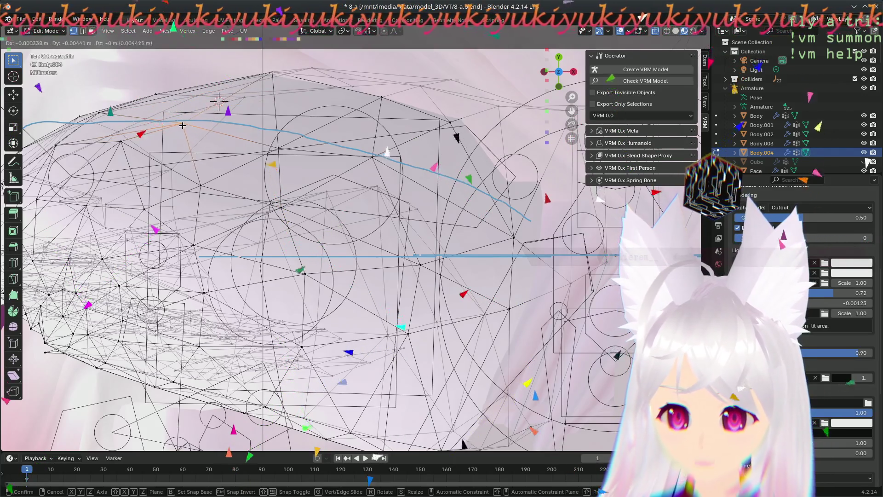
Step: Pull the top outline vertex down onto the edge and drag another vertex outward to the ear's edge
drag(272, 73, 273, 89)
click(411, 123)
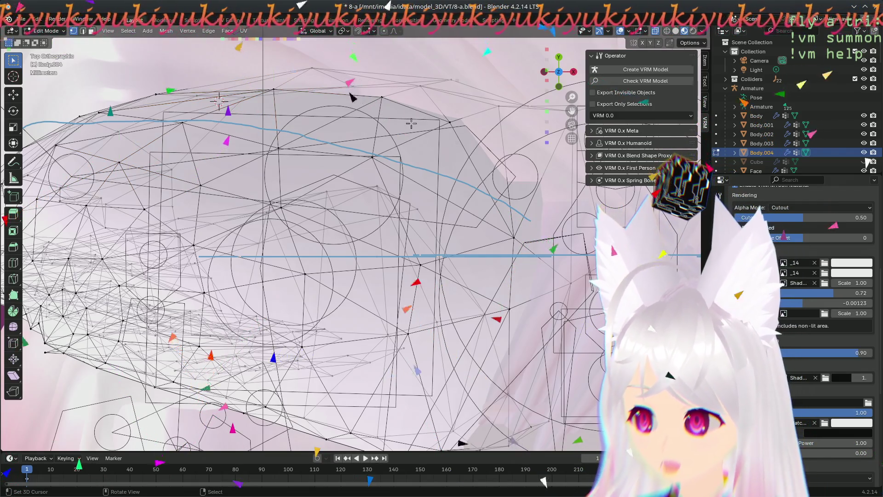
drag(383, 99, 461, 160)
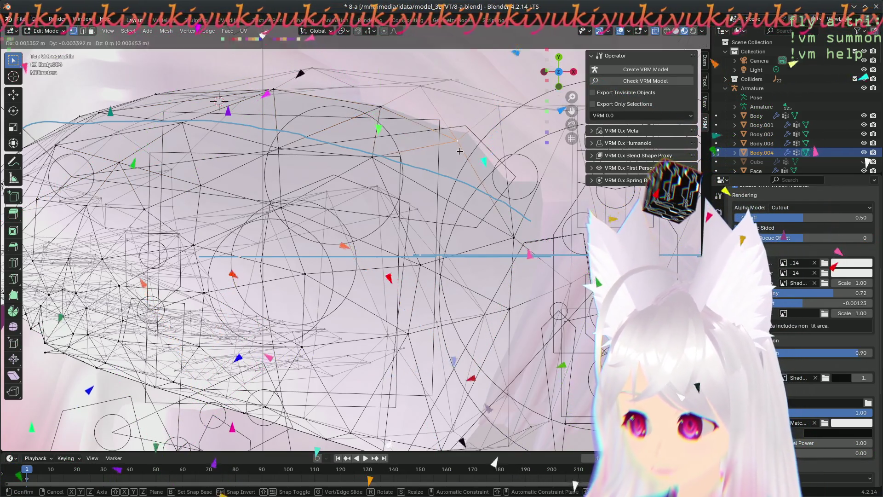
click(460, 159)
mouse_move(459, 160)
middle_down()
mouse_move(310, 235)
mouse_move(329, 82)
middle_up()
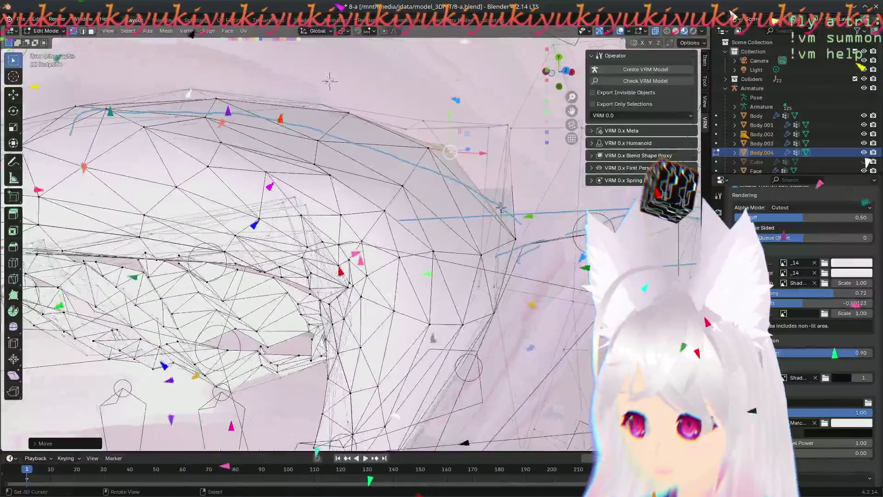
drag(433, 148, 453, 164)
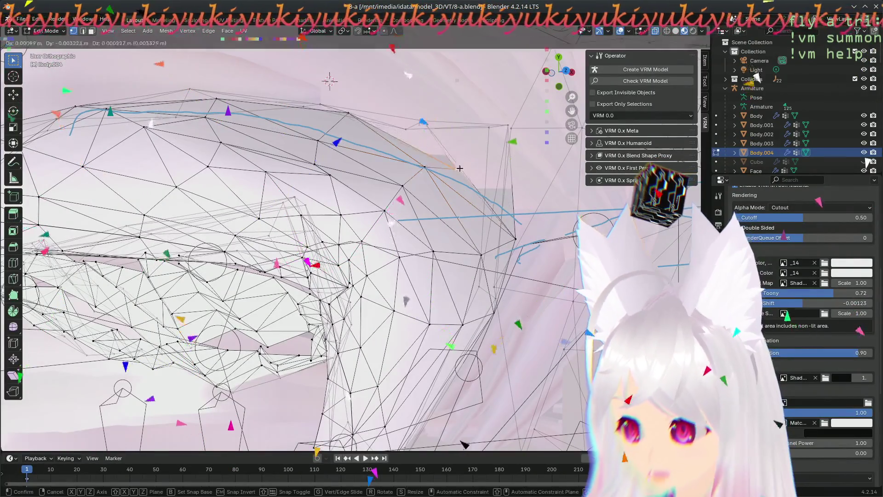
Step: Move the selected vertex outward twice more, orbiting to check it against the ear's edge
key(g)
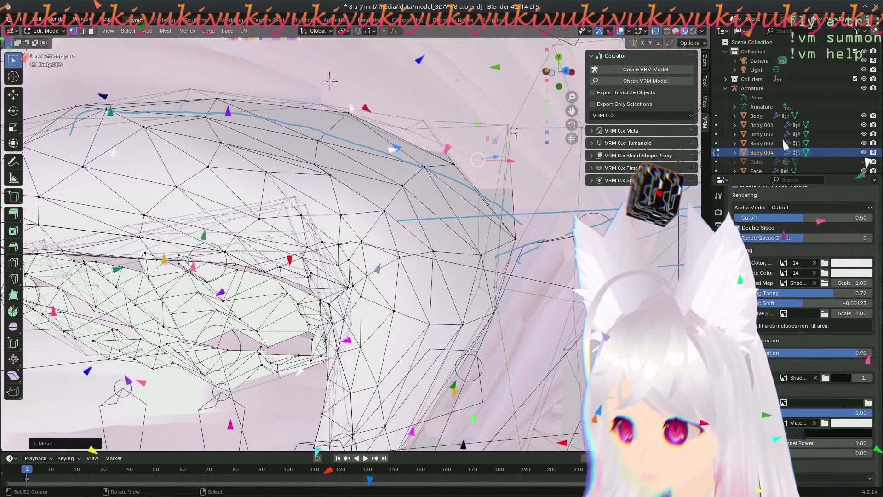
click(510, 165)
mouse_move(509, 164)
middle_down()
mouse_move(380, 262)
mouse_move(528, 233)
middle_up()
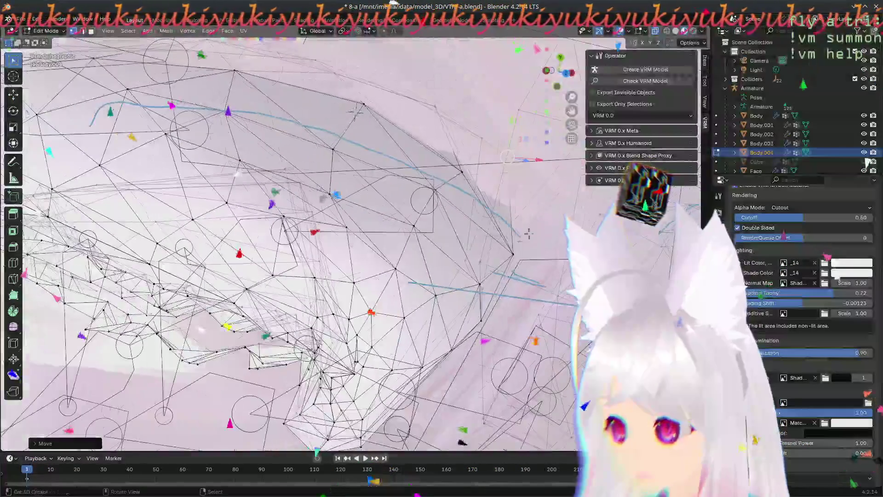
key(g)
click(517, 158)
middle_drag(519, 158, 450, 248)
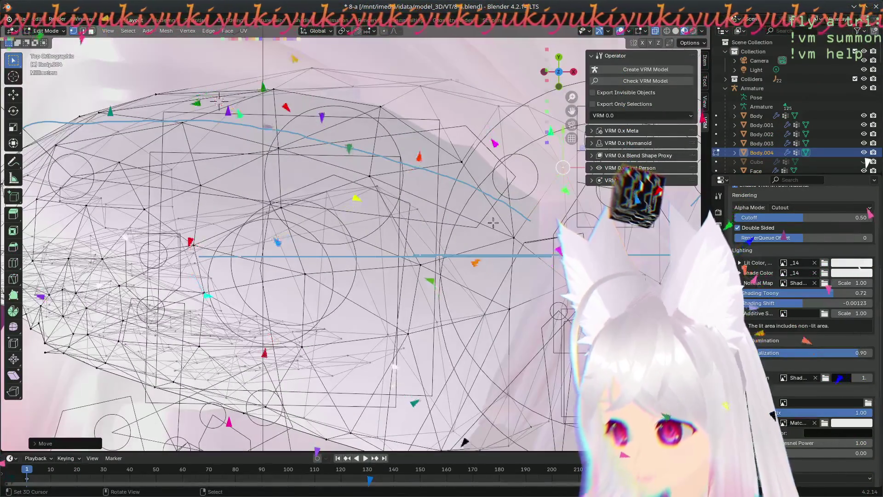
mouse_move(493, 222)
middle_down()
mouse_move(202, 214)
mouse_move(177, 176)
mouse_move(297, 242)
middle_up()
Step: Confirm a pending move and place two more stray vertices on the ear edge, checking from other sides
key(g)
click(298, 243)
key(g)
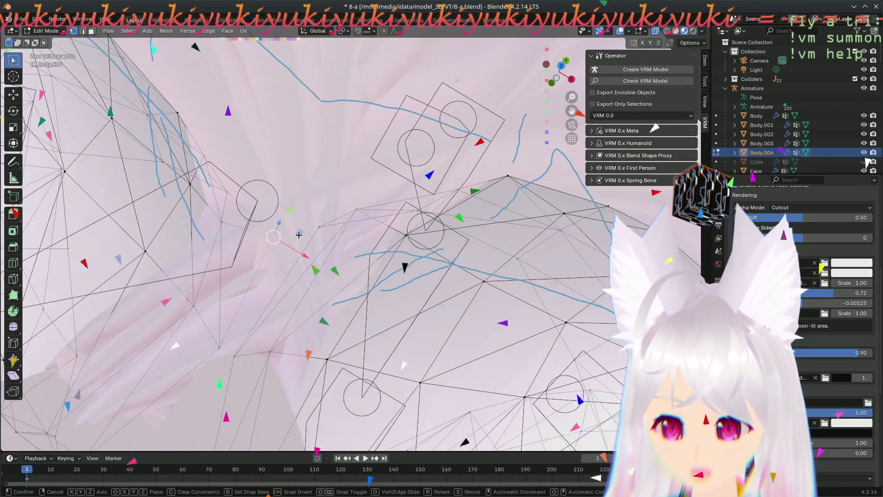
click(261, 251)
mouse_move(261, 251)
middle_down()
mouse_move(368, 332)
mouse_move(496, 243)
mouse_move(420, 353)
middle_up()
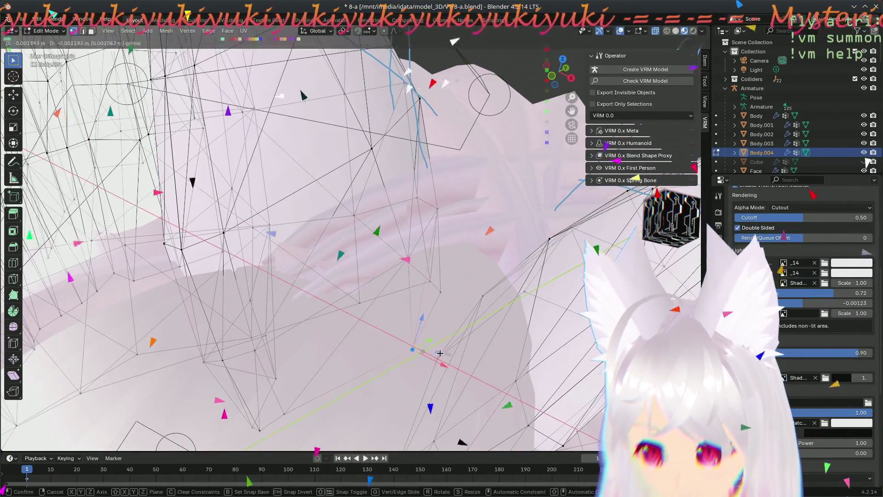
click(431, 351)
middle_drag(431, 351, 517, 333)
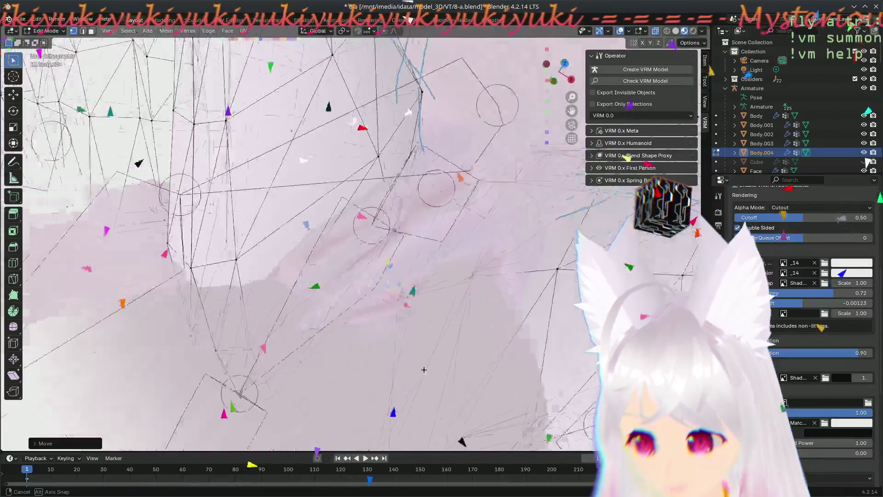
mouse_move(516, 333)
middle_down()
mouse_move(487, 294)
mouse_move(407, 235)
middle_up()
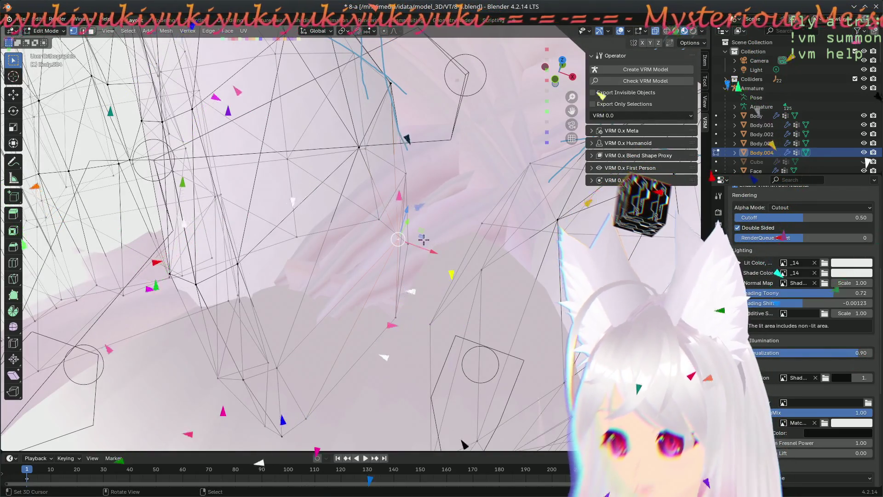
Step: Move another vertex with the move locked to a plane, then inspect from several angles and the top view
key(g)
key(shift+z)
click(411, 242)
middle_drag(411, 242, 462, 326)
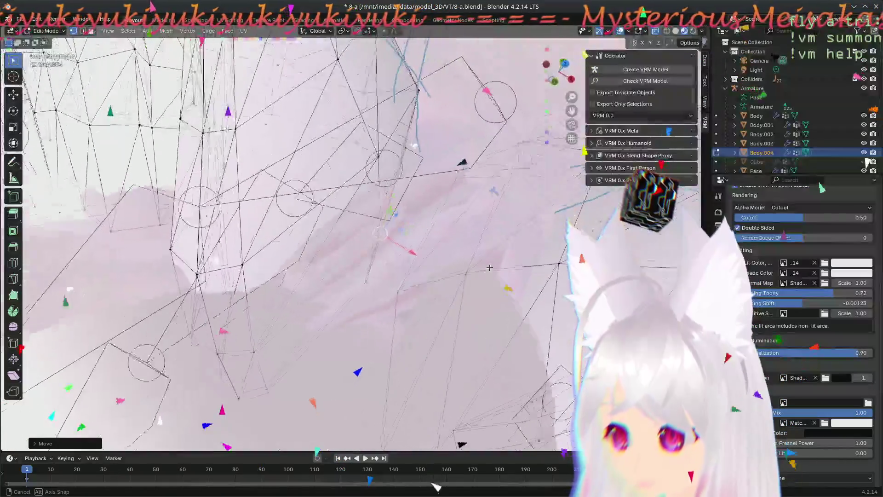
mouse_move(462, 326)
middle_down()
mouse_move(511, 175)
mouse_move(384, 199)
middle_up()
key(KP_7)
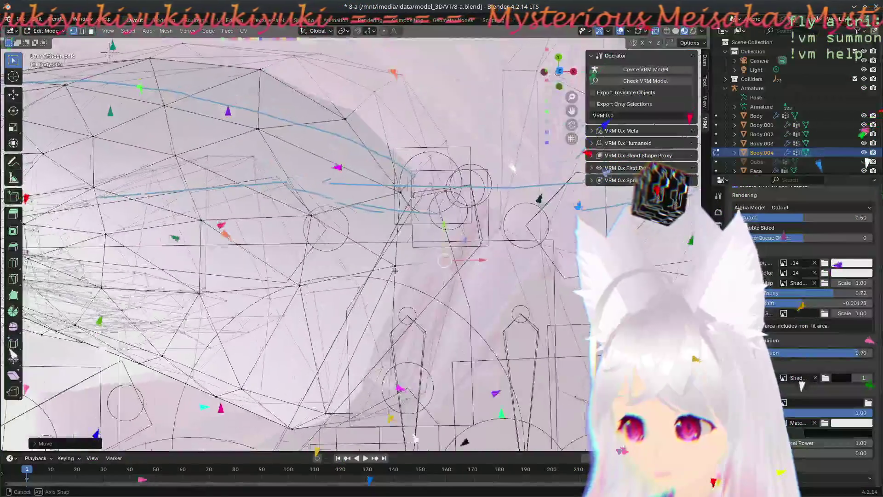
Step: Lower the upper-outline vertex in small repeated nudges until it sits on the ear's edge
middle_drag(385, 199, 395, 194)
key(g)
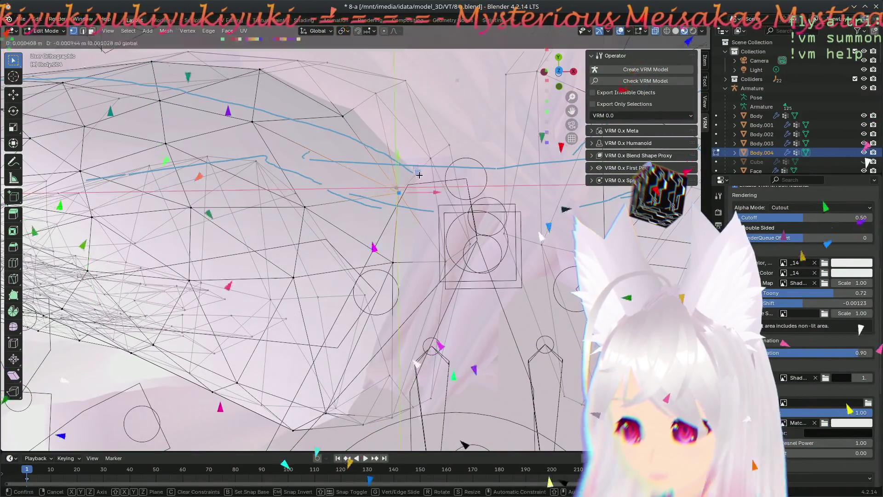
click(412, 185)
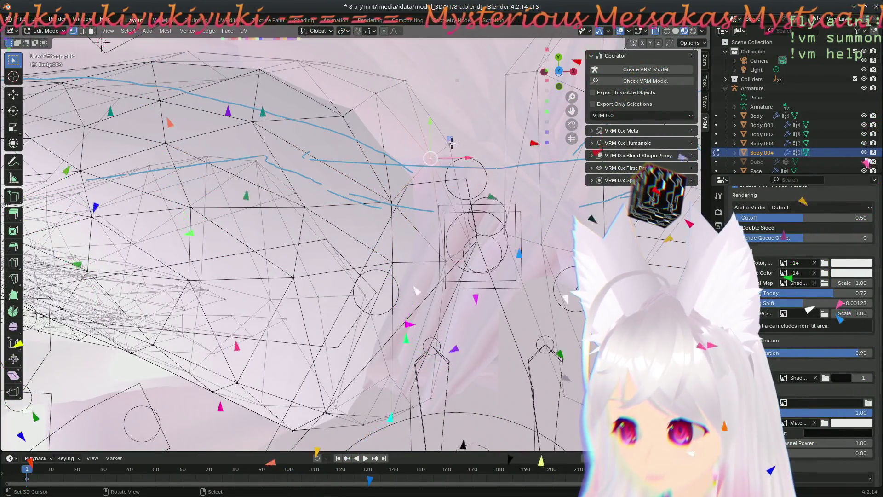
key(ctrl+shift+z)
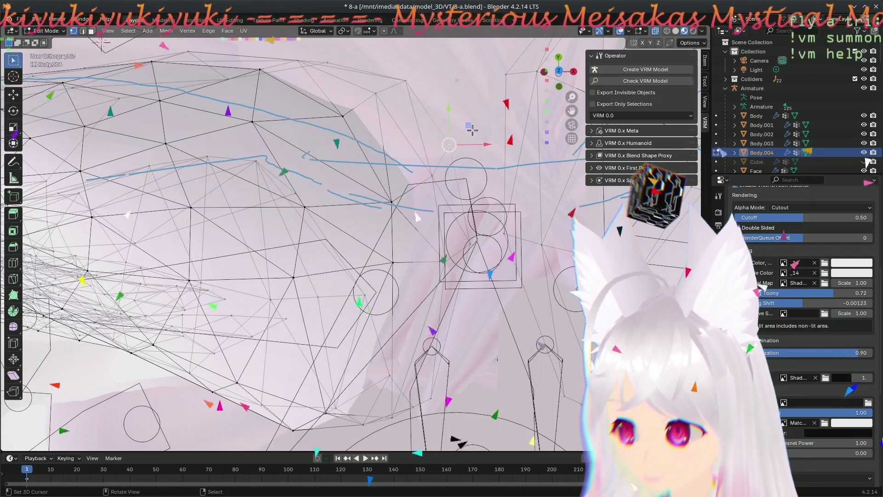
key(ctrl+shift+z)
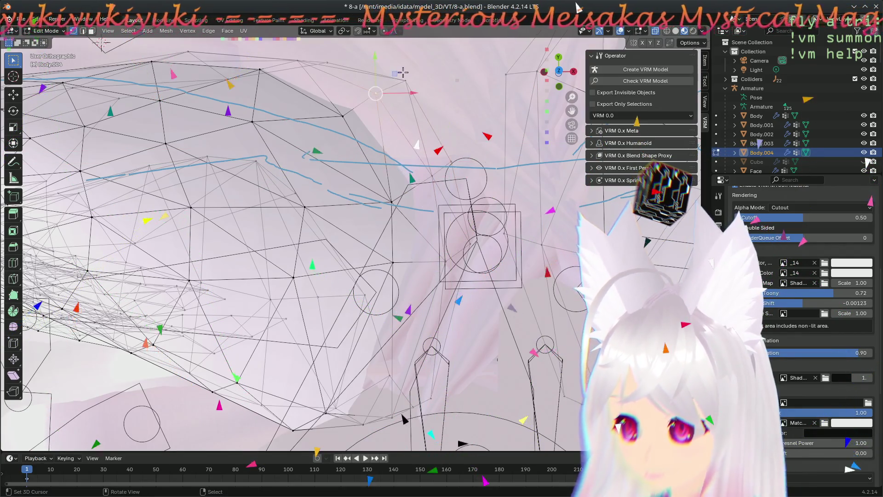
key(g)
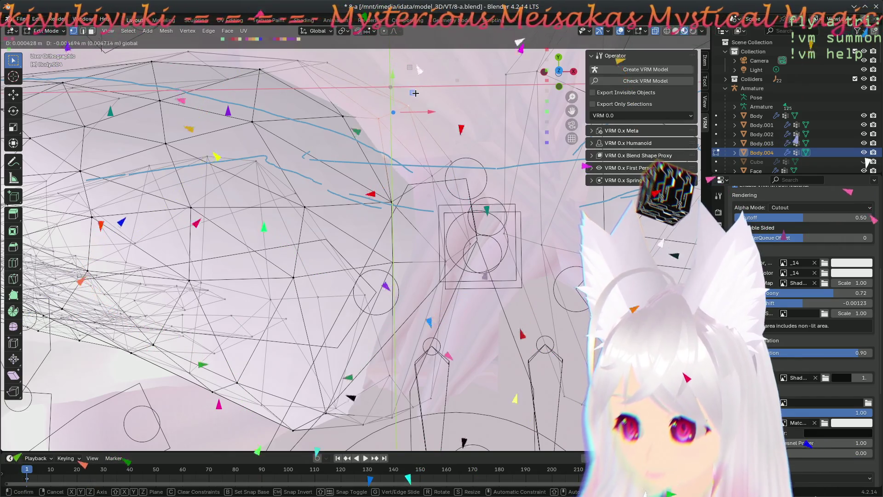
click(420, 125)
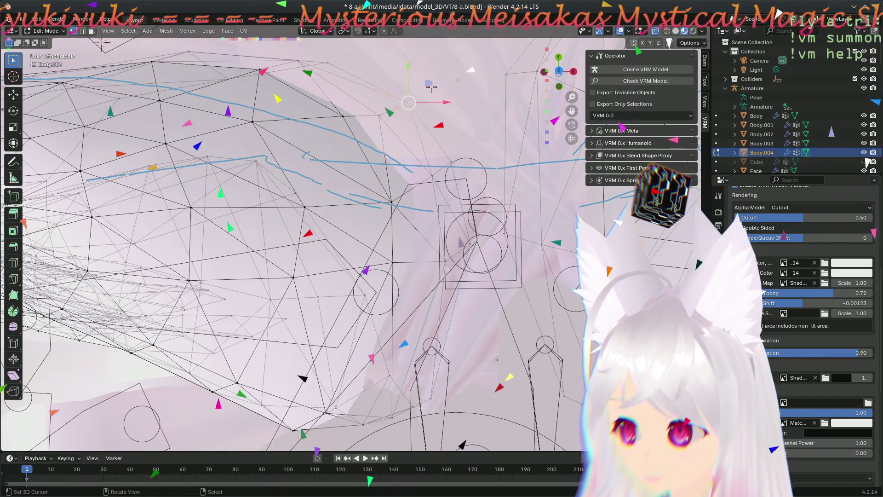
mouse_move(430, 85)
middle_down()
mouse_move(364, 88)
mouse_move(404, 168)
middle_up()
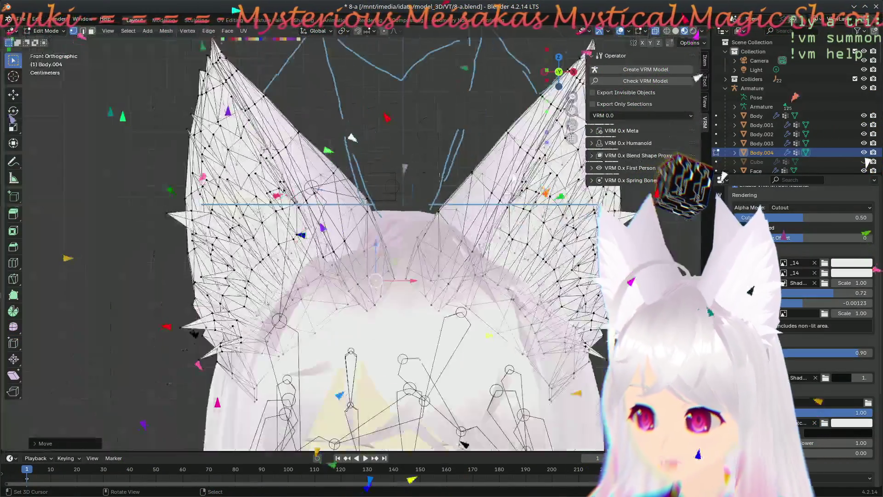
scroll(404, 168, down, 3)
scroll(406, 222, up, 4)
scroll(410, 262, up, 2)
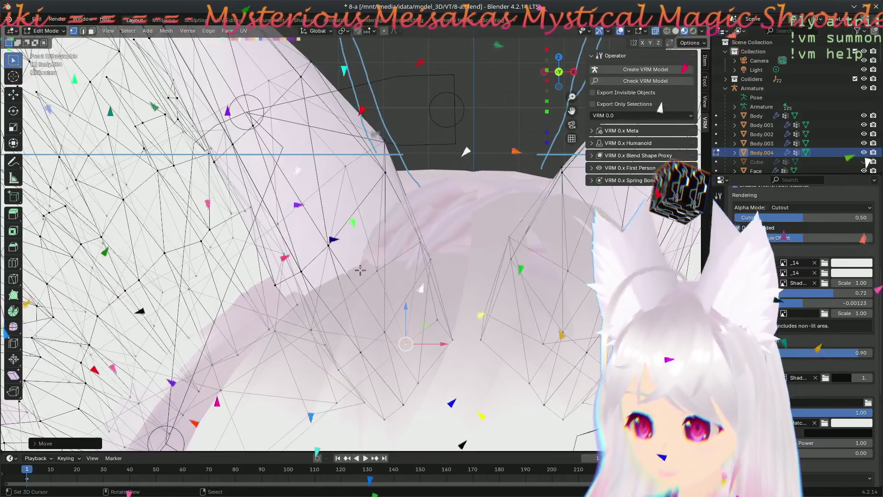
middle_drag(359, 270, 445, 418)
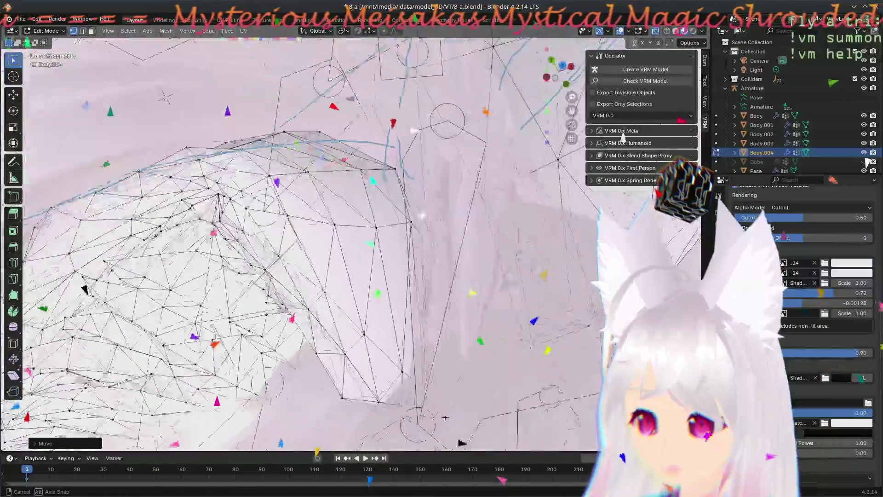
mouse_move(444, 417)
middle_down()
mouse_move(329, 338)
mouse_move(526, 272)
middle_up()
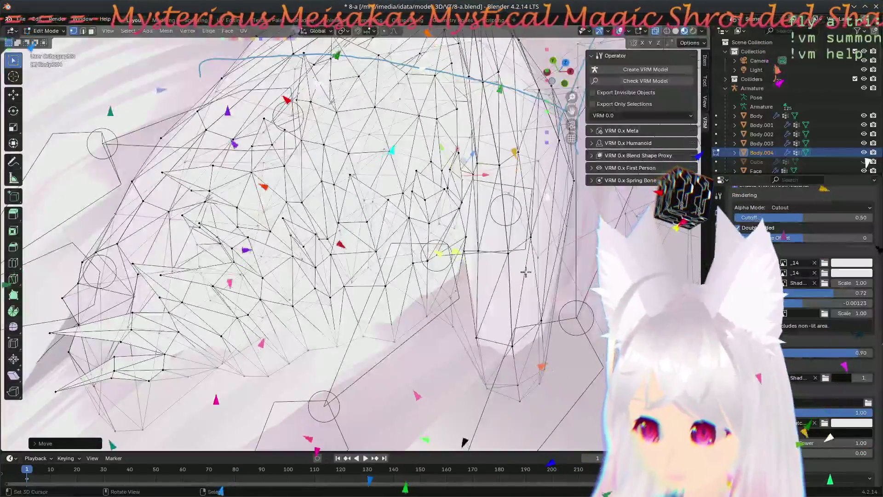
mouse_move(493, 224)
middle_down()
mouse_move(360, 257)
mouse_move(373, 316)
middle_up()
mouse_move(349, 152)
middle_down()
mouse_move(343, 192)
mouse_move(384, 173)
middle_up()
scroll(352, 200, down, 4)
scroll(336, 236, down, 2)
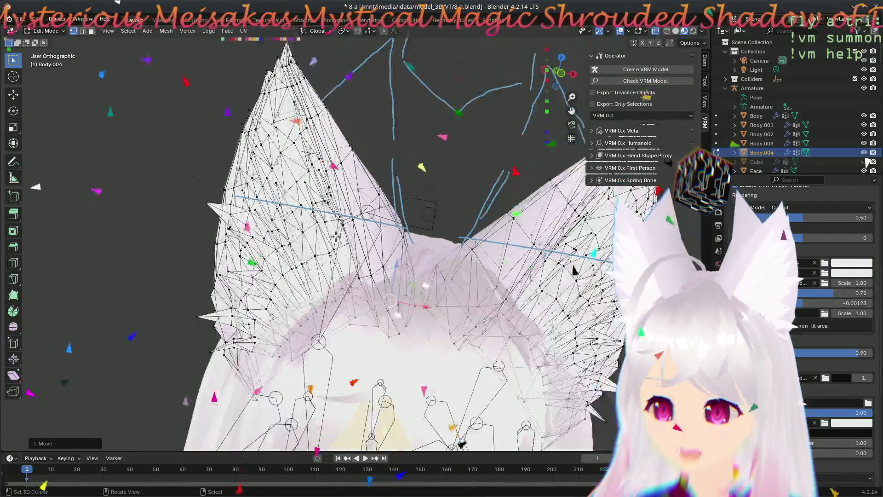
mouse_move(428, 350)
middle_down()
mouse_move(387, 431)
mouse_move(329, 380)
mouse_move(282, 363)
mouse_move(363, 339)
middle_up()
scroll(364, 340, up, 2)
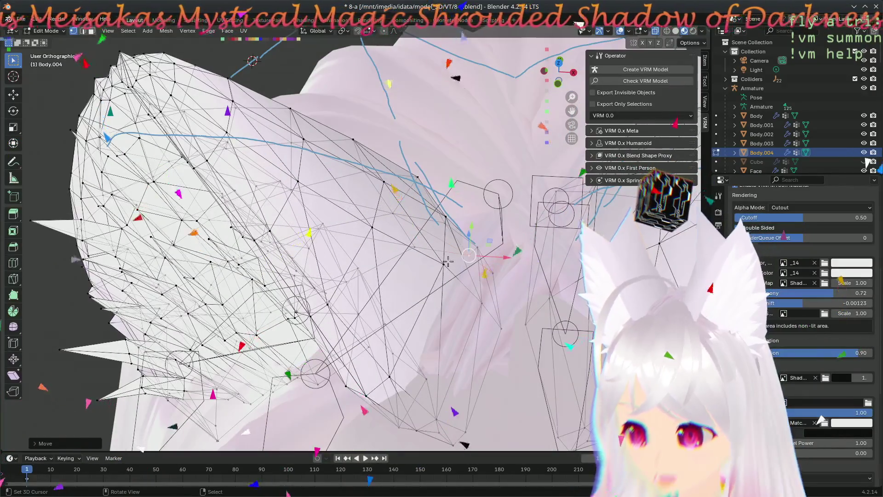
Step: Place three more vertices on the ear outline using plane-locked moves
key(g)
key(shift+z)
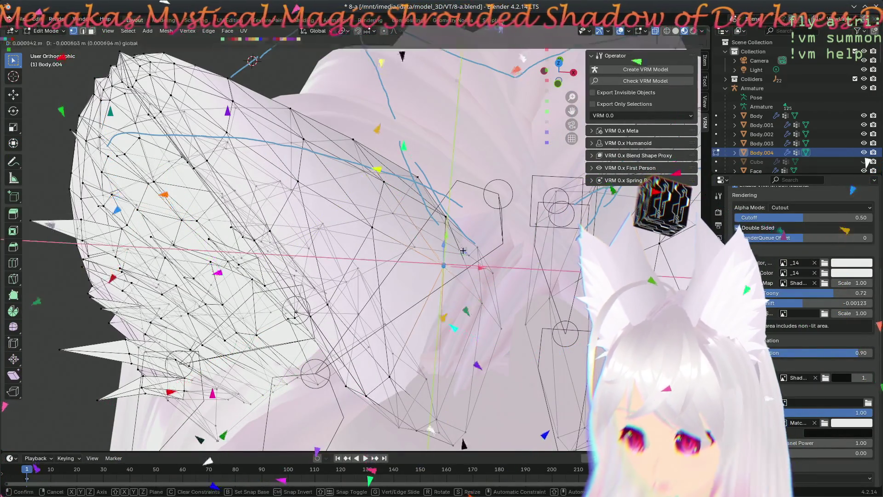
click(451, 279)
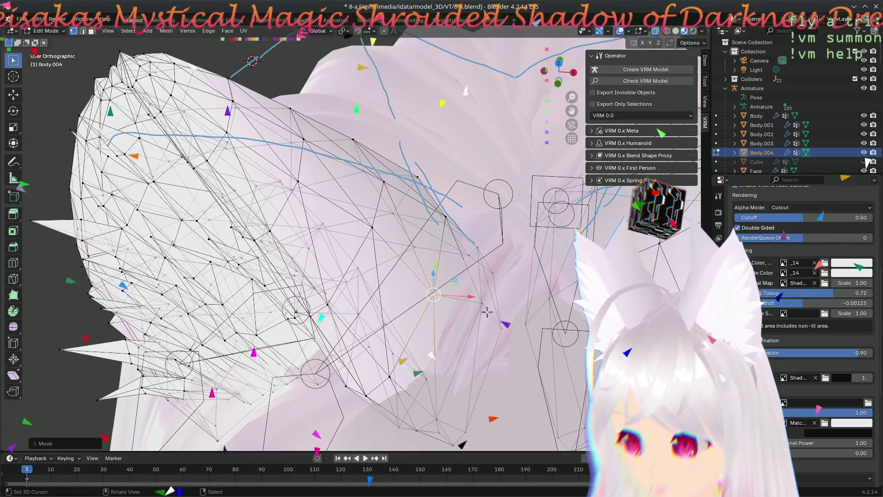
key(g)
key(shift+z)
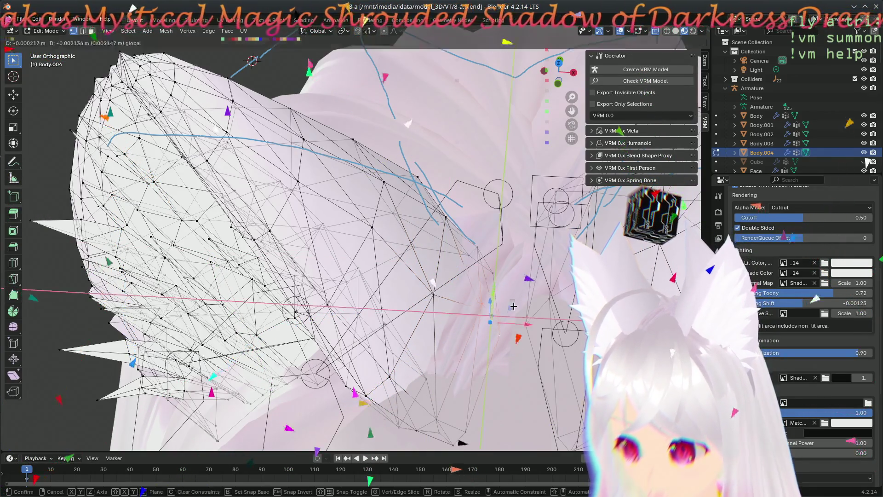
click(503, 337)
mouse_move(503, 337)
middle_down()
mouse_move(441, 355)
mouse_move(460, 344)
middle_up()
key(g)
key(shift+z)
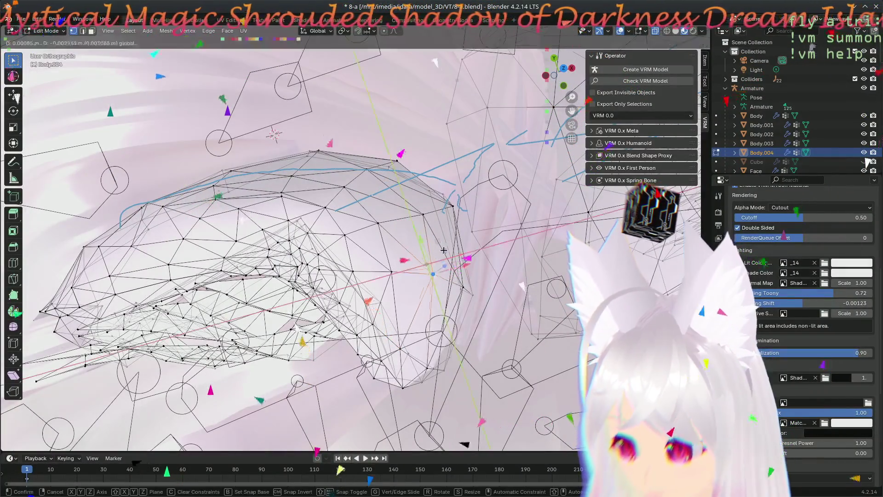
click(464, 295)
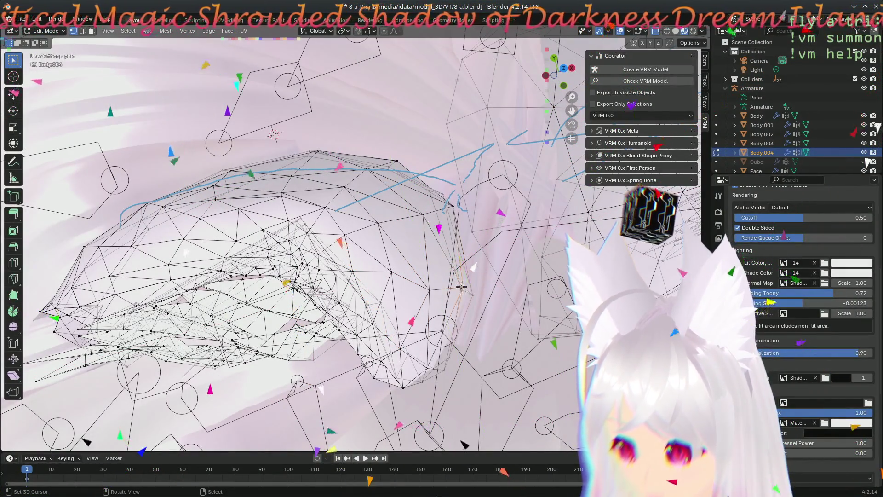
Step: Cancel a further vertex move and save the avatar file with Ctrl+S
key(g)
key(shift+z)
key(Escape)
key(ctrl+s)
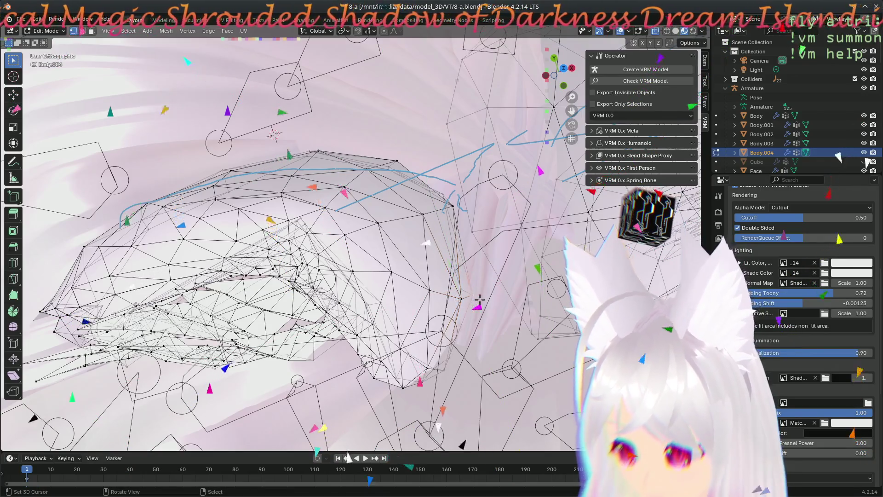
mouse_move(487, 337)
middle_down()
mouse_move(365, 293)
mouse_move(496, 326)
middle_up()
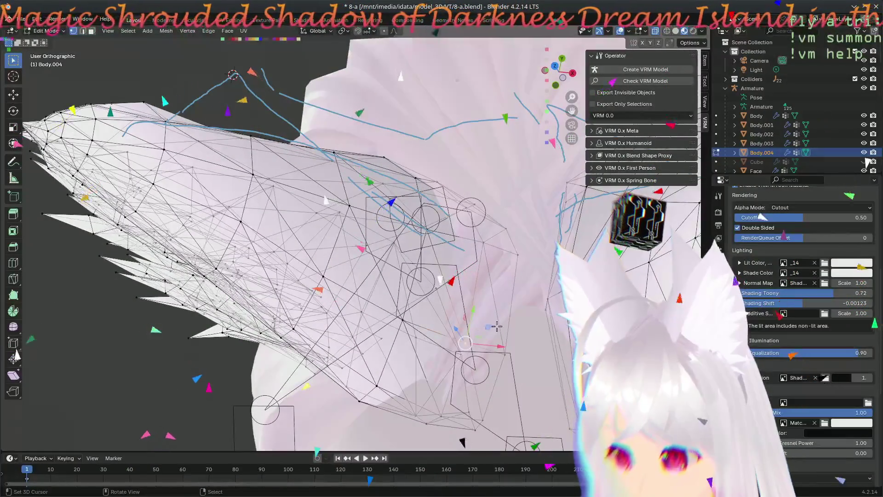
Step: Finish nudging the selected vertices down-left, then switch to Front Orthographic view (Numpad 1)
key(g)
click(507, 355)
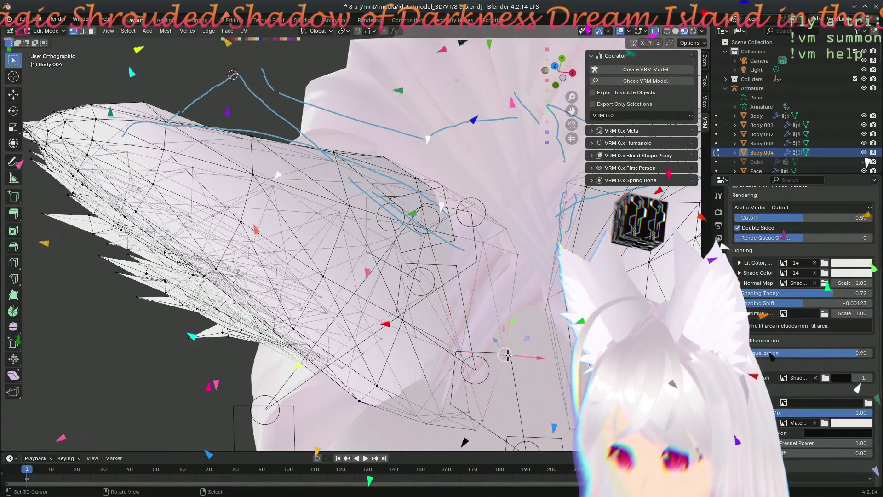
mouse_move(530, 338)
middle_down()
mouse_move(519, 288)
mouse_move(481, 262)
mouse_move(465, 264)
middle_up()
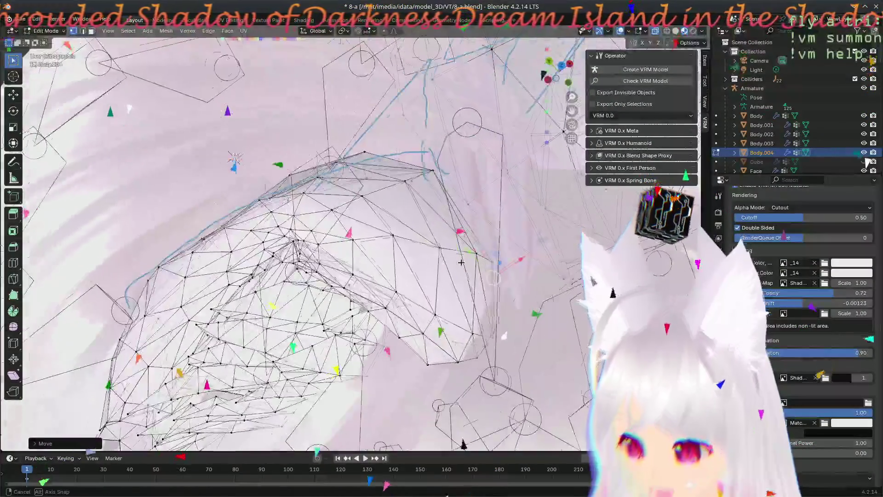
key(KP_1)
scroll(463, 228, down, 5)
scroll(463, 193, up, 5)
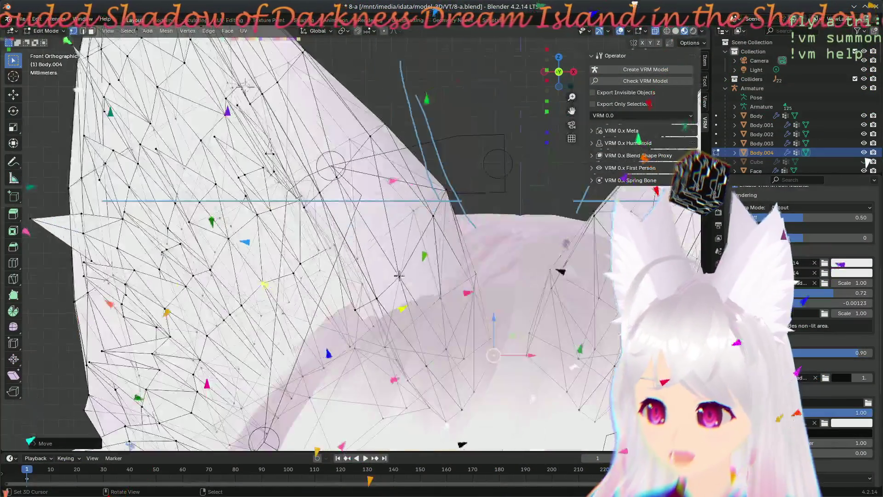
Step: Move a stray outline vertex onto the ear edge in two plane-locked (Shift+Y) moves
click(448, 188)
key(g)
key(shift+y)
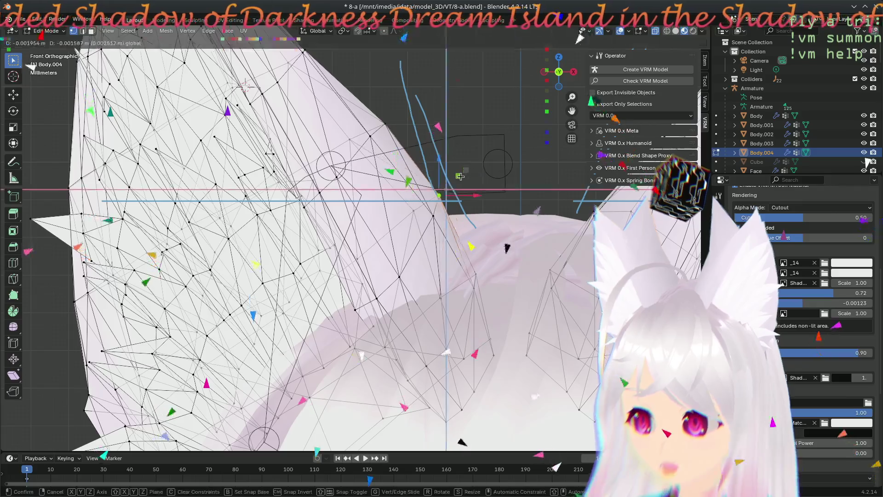
click(420, 213)
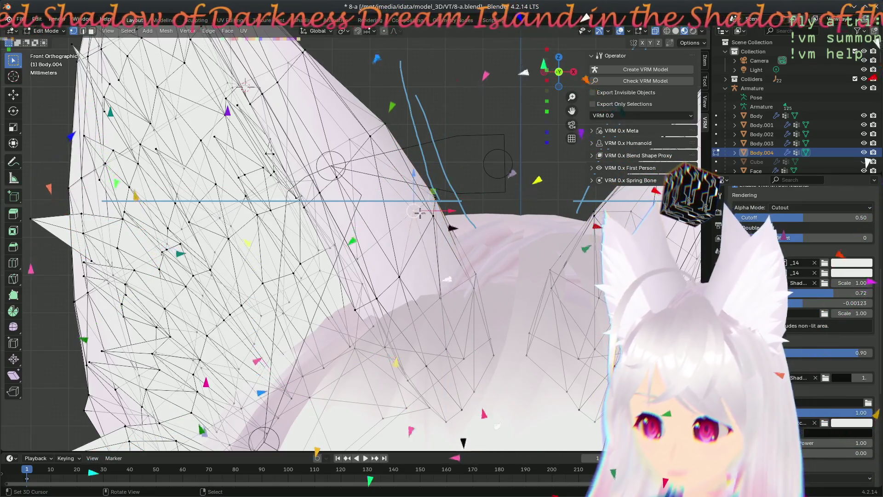
key(g)
key(shift+y)
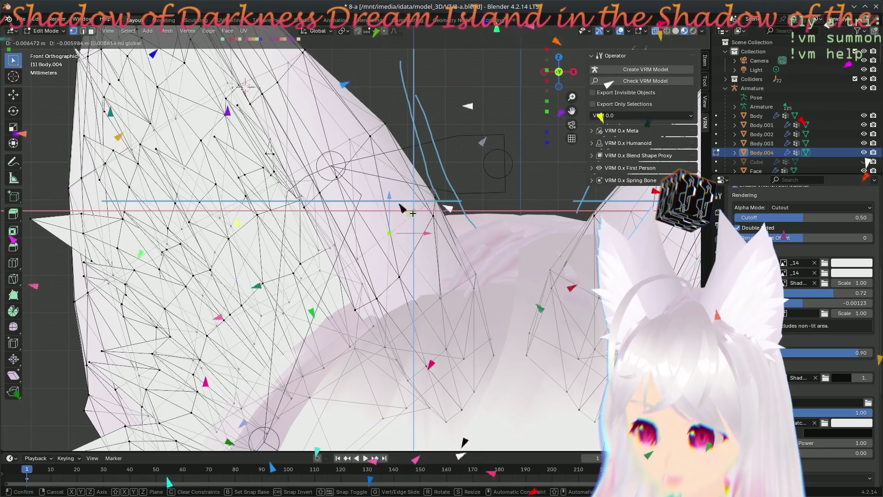
click(388, 203)
Step: Cancel a move on the next vertex, then place a lower outline vertex along the ear edge
shift+click(436, 197)
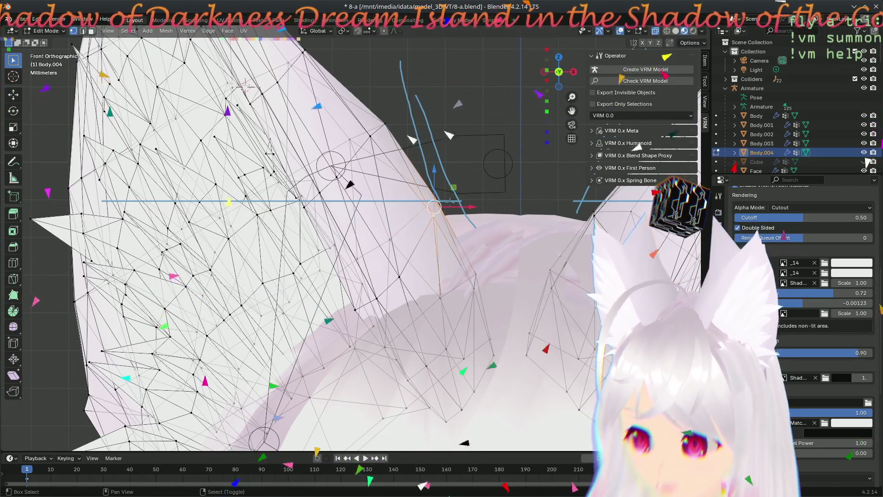
key(g)
key(shift+y)
key(Escape)
click(477, 273)
key(g)
key(shift+y)
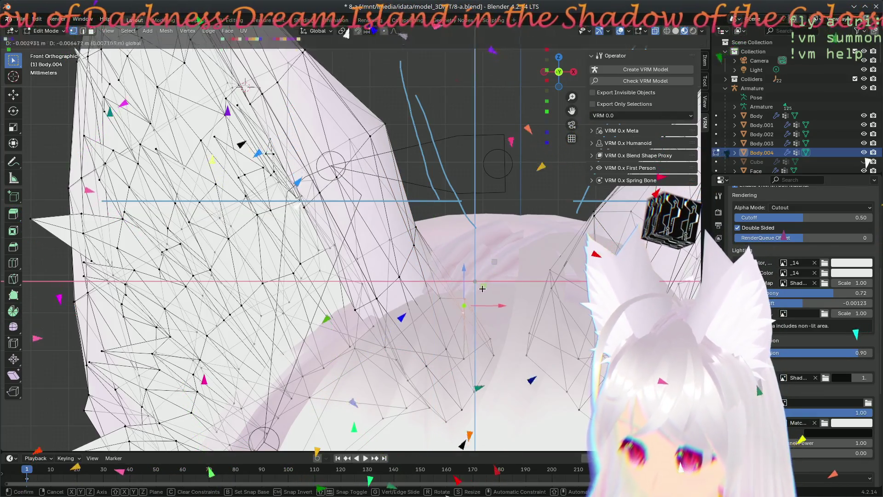
click(475, 293)
Step: Slide an upper-edge vertex along the X axis down-left onto the outline
shift+middle_drag(411, 233, 501, 295)
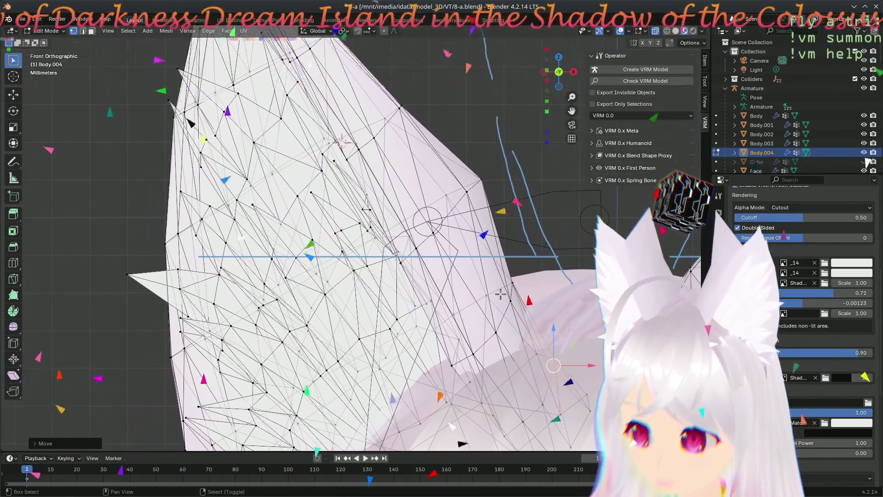
scroll(460, 232, up, 1)
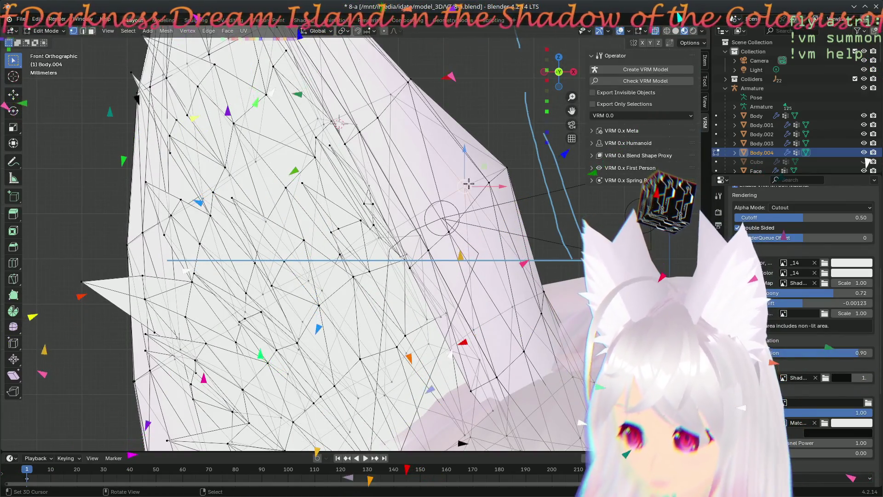
click(503, 167)
key(g)
key(x)
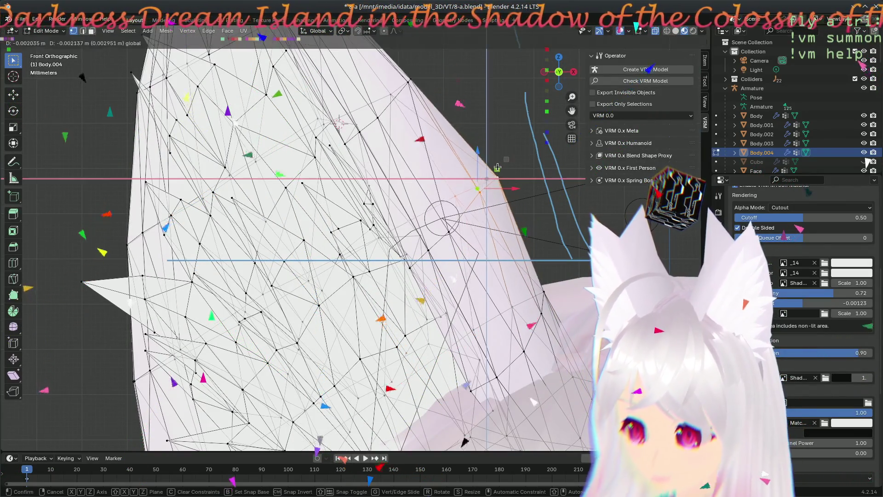
click(502, 231)
mouse_move(502, 232)
middle_down()
mouse_move(464, 409)
mouse_move(470, 340)
middle_up()
scroll(503, 292, down, 5)
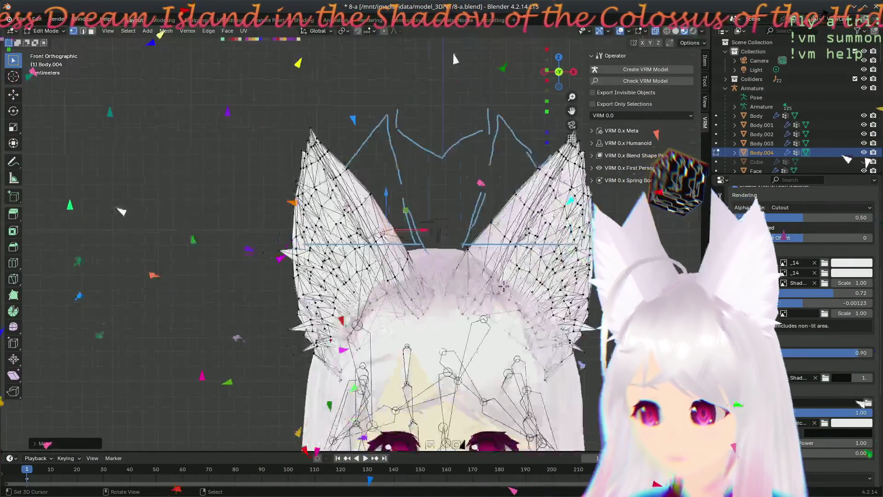
scroll(459, 271, down, 2)
scroll(459, 271, up, 2)
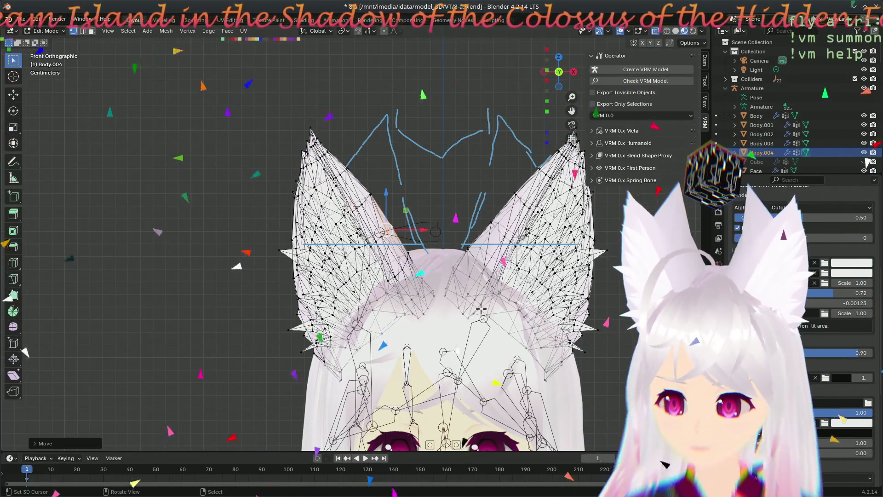
scroll(446, 335, up, 3)
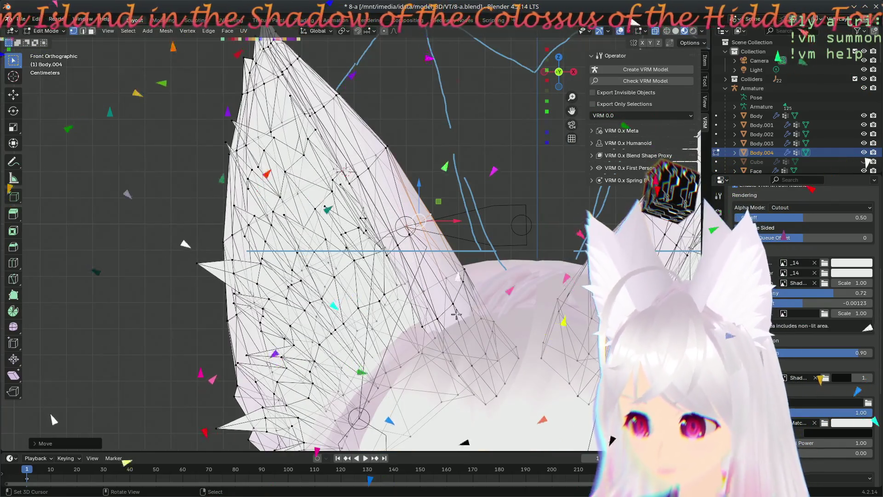
Step: Move an ear-tip edge vertex down-left with a Shift+Y plane lock and fine-tune its position
click(399, 150)
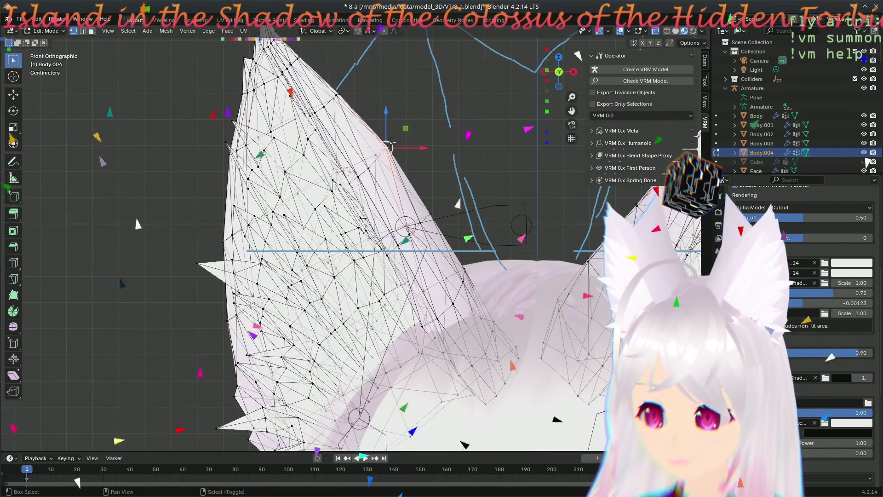
scroll(415, 151, up, 3)
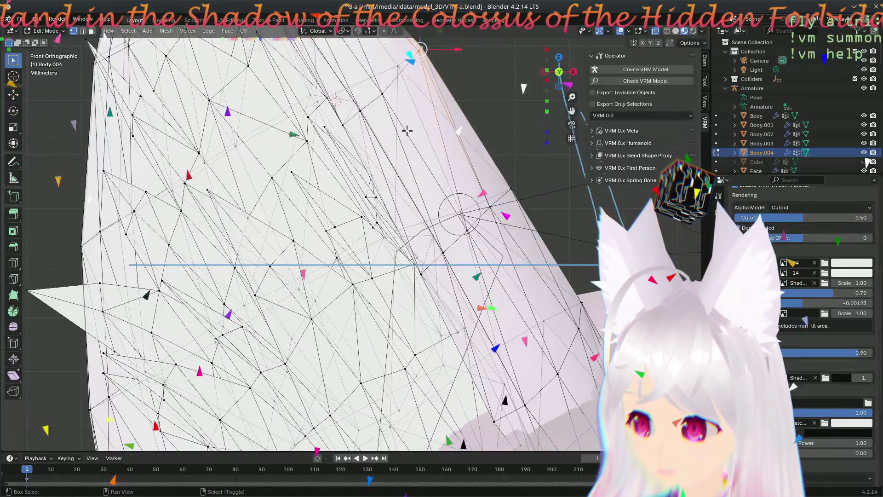
shift+middle_drag(407, 131, 413, 136)
key(g)
key(shift+y)
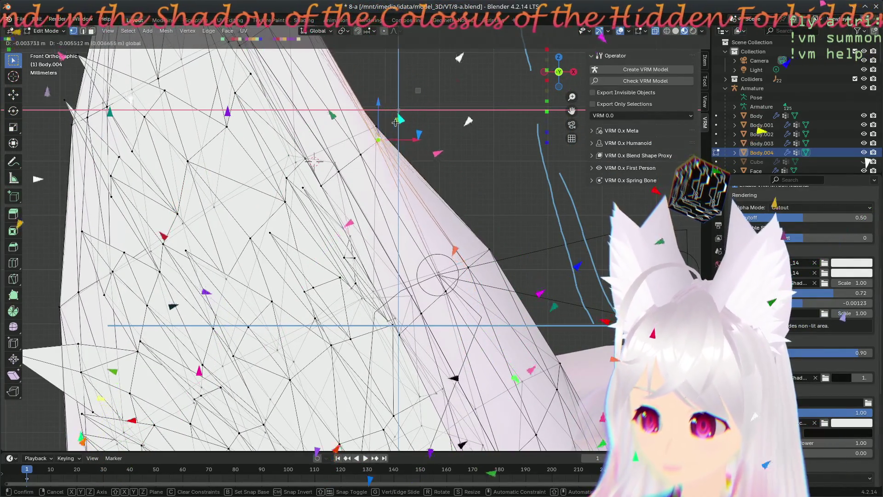
click(376, 134)
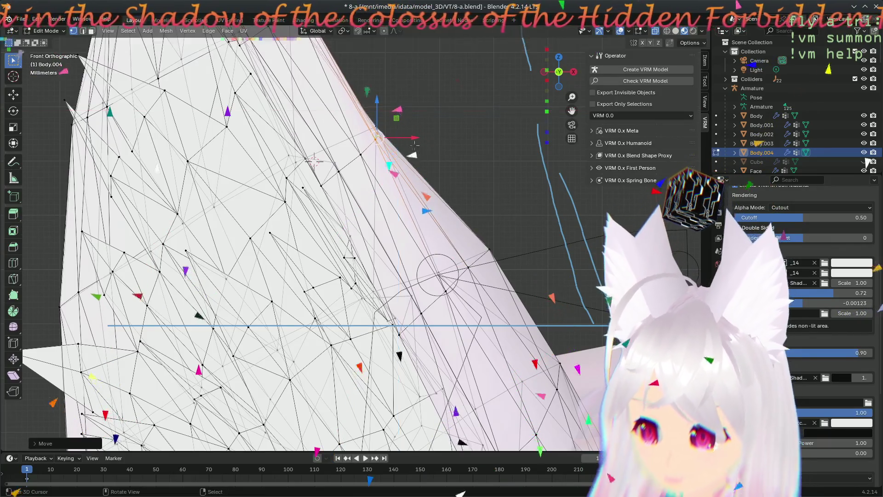
key(g)
click(485, 257)
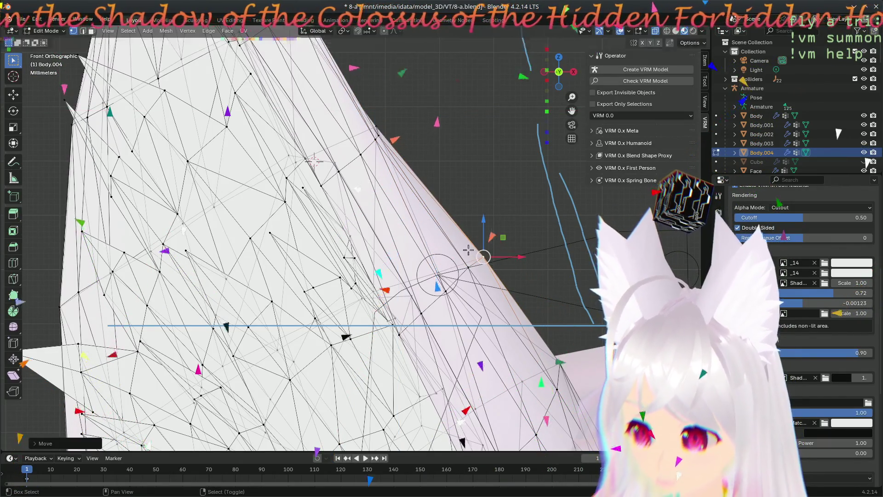
Step: Slide two more upper-edge vertices into line with the outline toward the tip
middle_drag(314, 161, 319, 172)
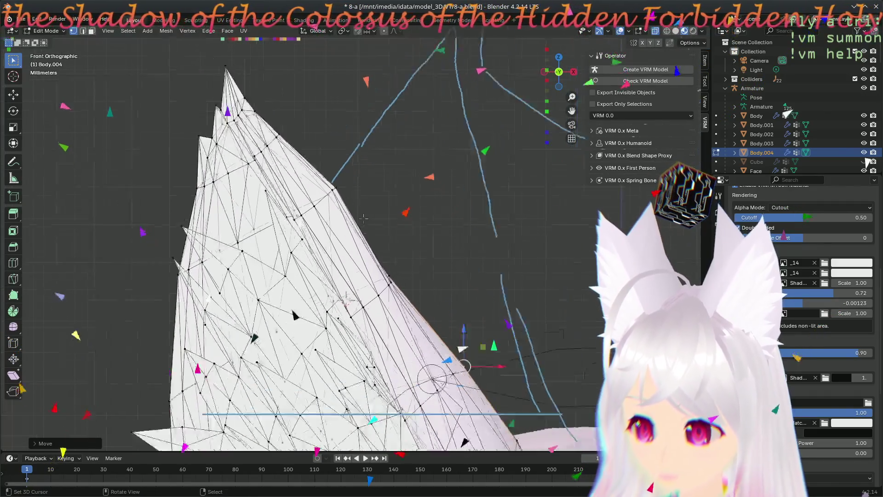
key(g)
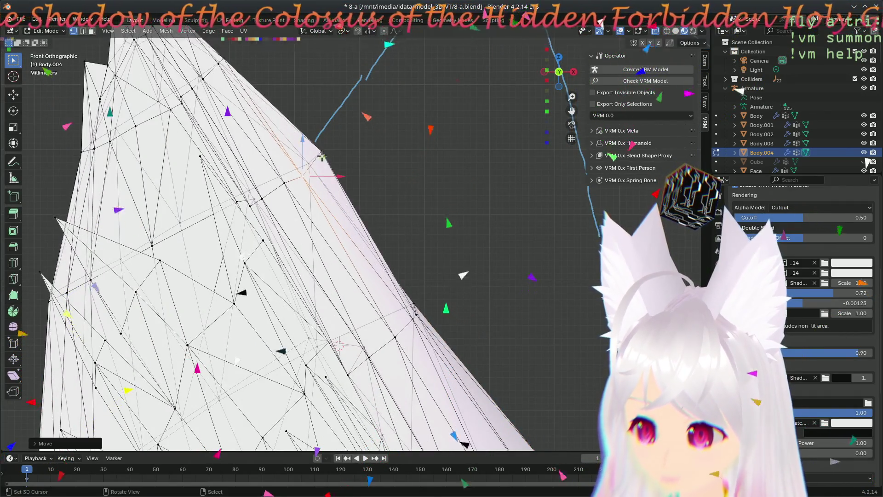
click(310, 175)
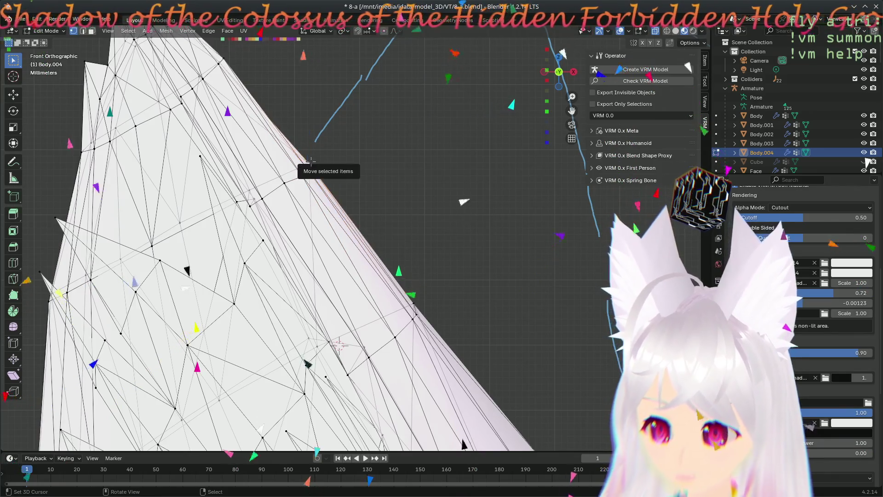
drag(309, 161, 289, 172)
click(283, 175)
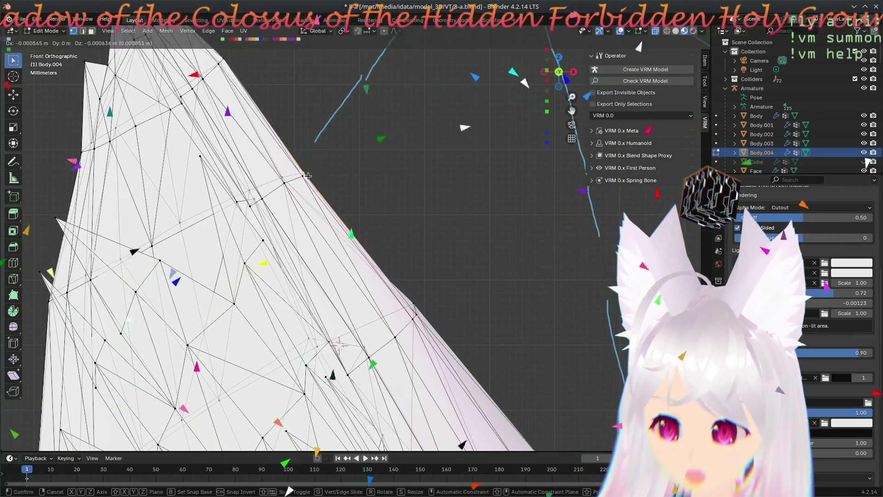
scroll(317, 188, down, 3)
Step: Orbit to a new angle and nudge two stray ear vertices down-left toward the outline
middle_drag(314, 190, 417, 407)
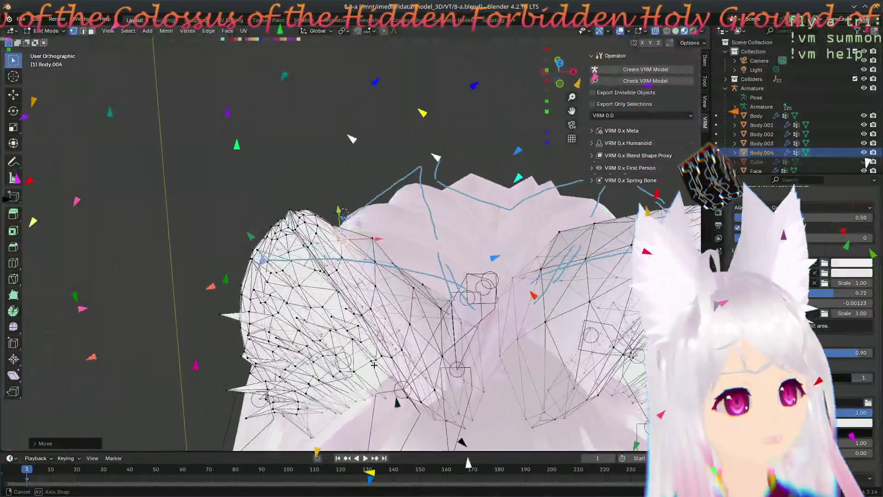
mouse_move(416, 408)
middle_down()
mouse_move(372, 363)
mouse_move(385, 368)
middle_up()
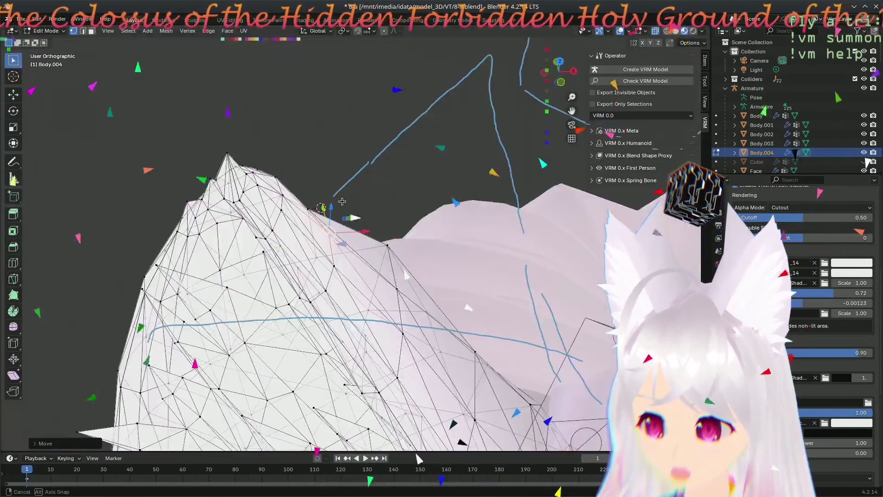
mouse_move(385, 369)
middle_down()
mouse_move(387, 230)
mouse_move(407, 233)
middle_up()
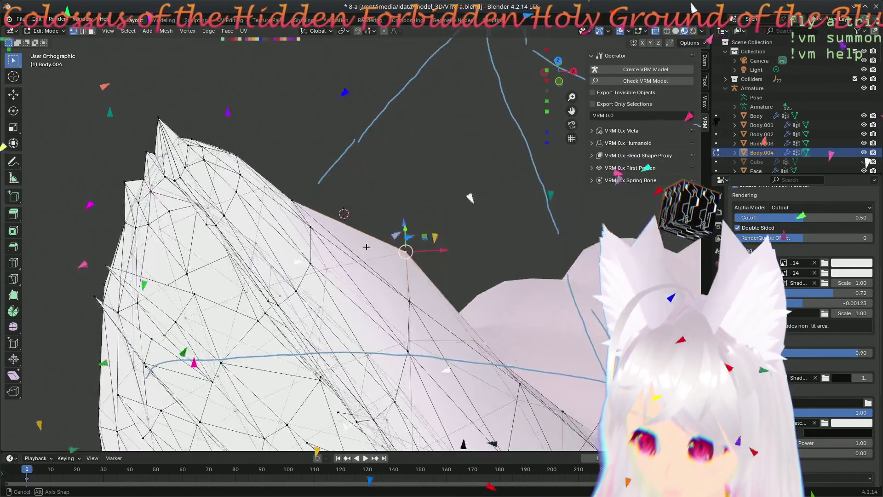
drag(410, 207, 397, 215)
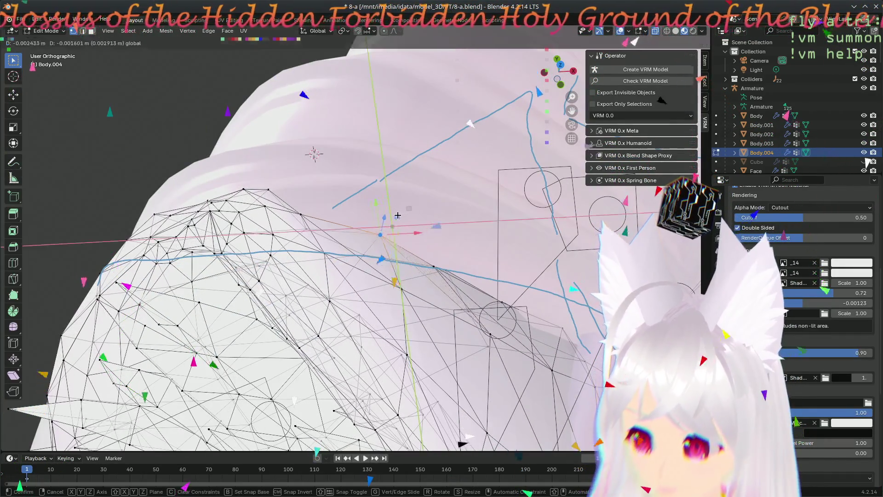
click(391, 229)
mouse_move(391, 228)
middle_down()
mouse_move(470, 340)
mouse_move(411, 334)
mouse_move(296, 202)
mouse_move(213, 242)
mouse_move(412, 317)
mouse_move(284, 144)
mouse_move(348, 207)
mouse_move(364, 242)
middle_up()
key(g)
click(294, 173)
scroll(365, 243, up, 2)
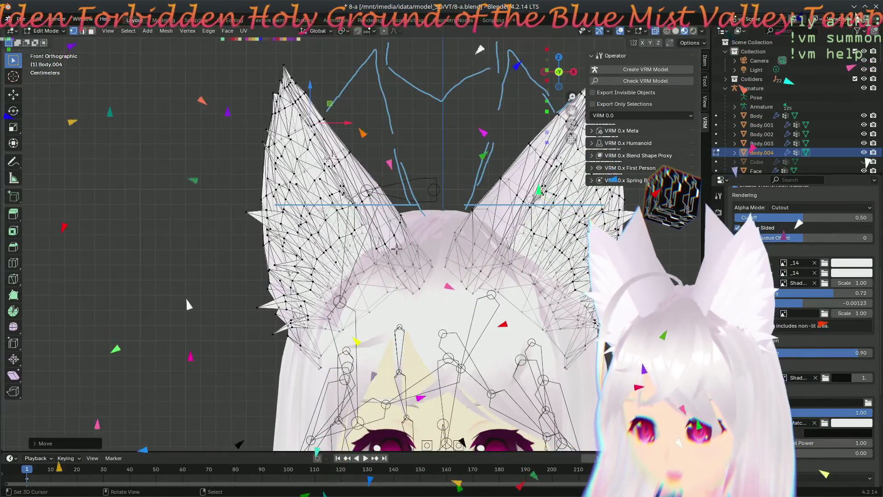
scroll(396, 248, up, 2)
scroll(408, 247, up, 2)
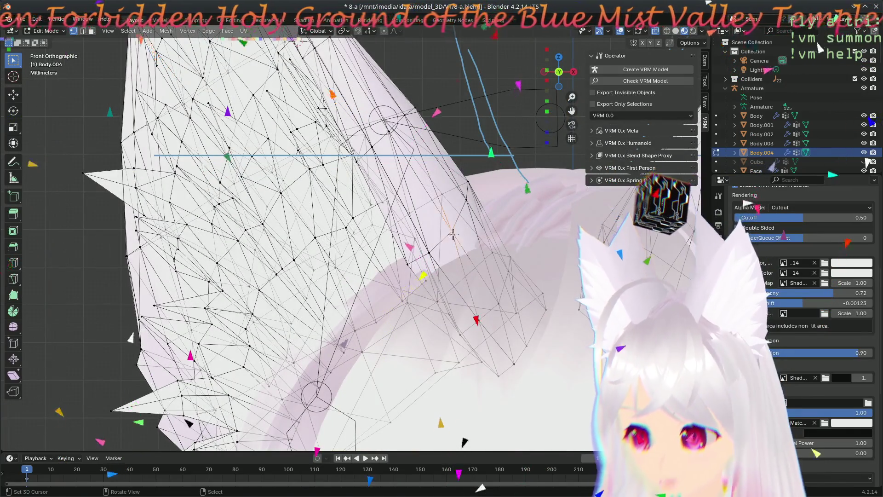
Step: Move the selected left-ear vertices up and to the left, then orbit to an angled view
key(g)
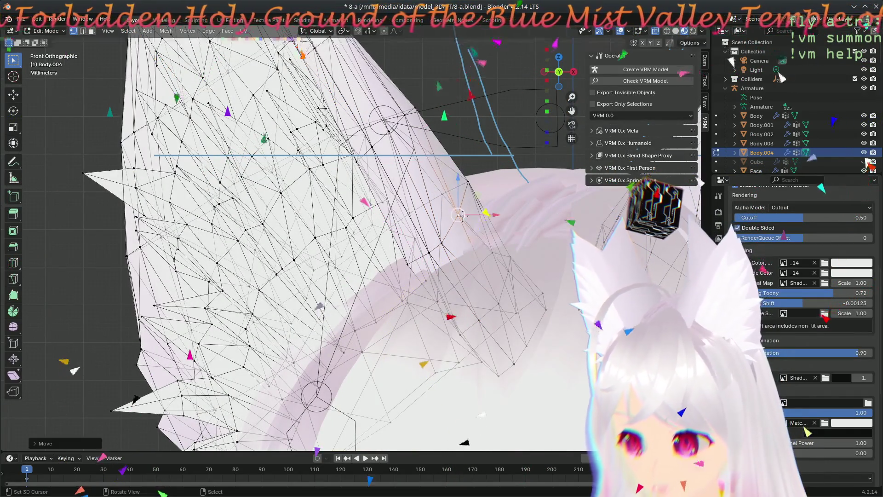
click(394, 156)
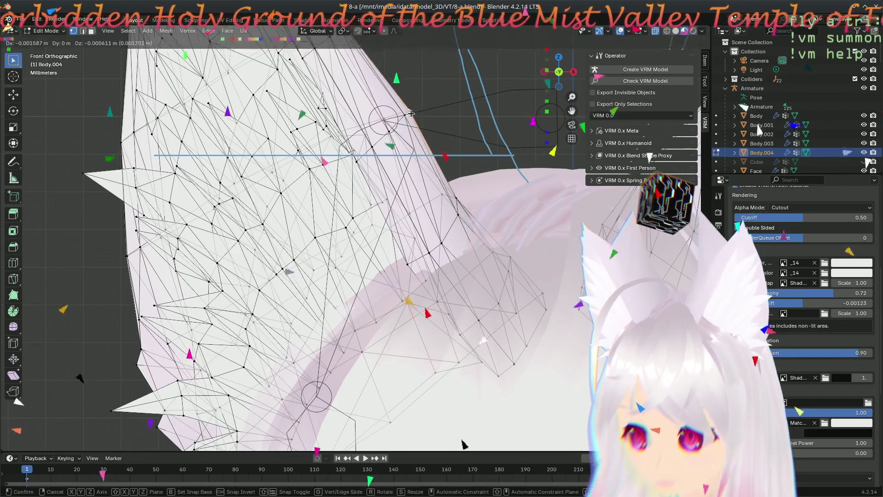
middle_drag(394, 156, 490, 262)
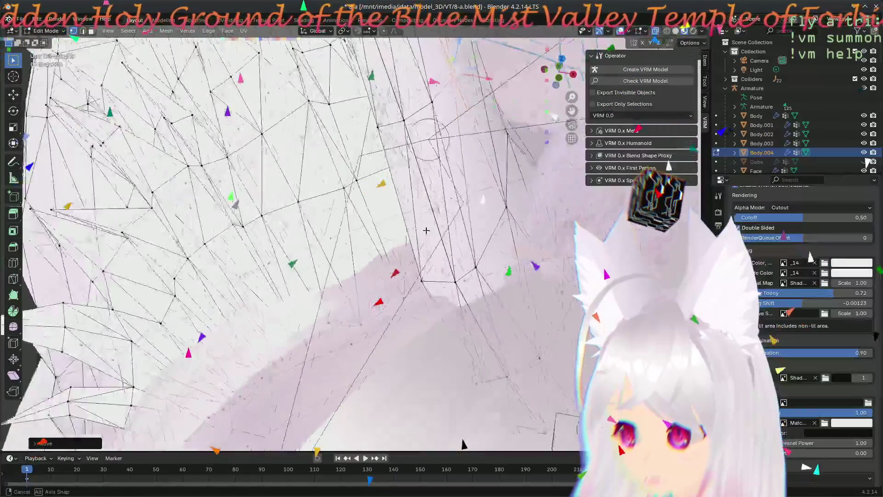
Step: Move the selected stray vertices into place on the ear edge
mouse_move(490, 262)
middle_down()
mouse_move(475, 235)
mouse_move(520, 256)
middle_up()
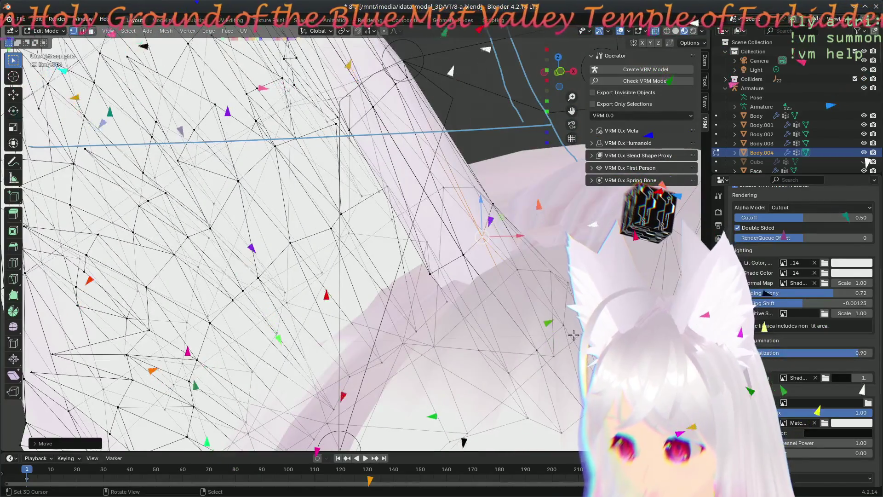
key(g)
click(551, 345)
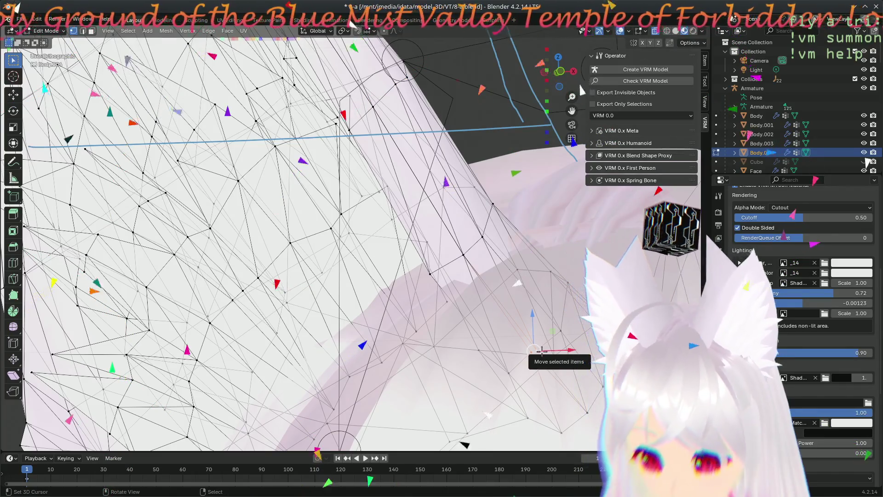
Step: Merge three overlapping vertex pairs along the ear edge into single points
key(m)
click(547, 356)
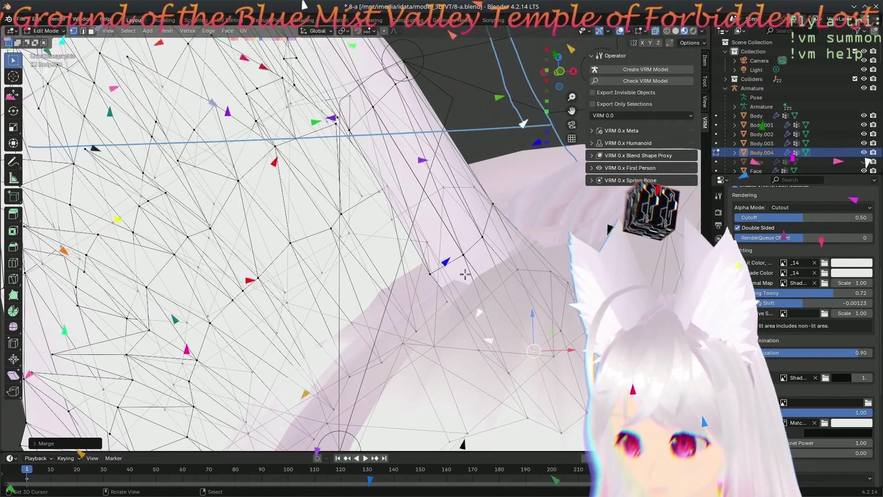
key(m)
click(470, 278)
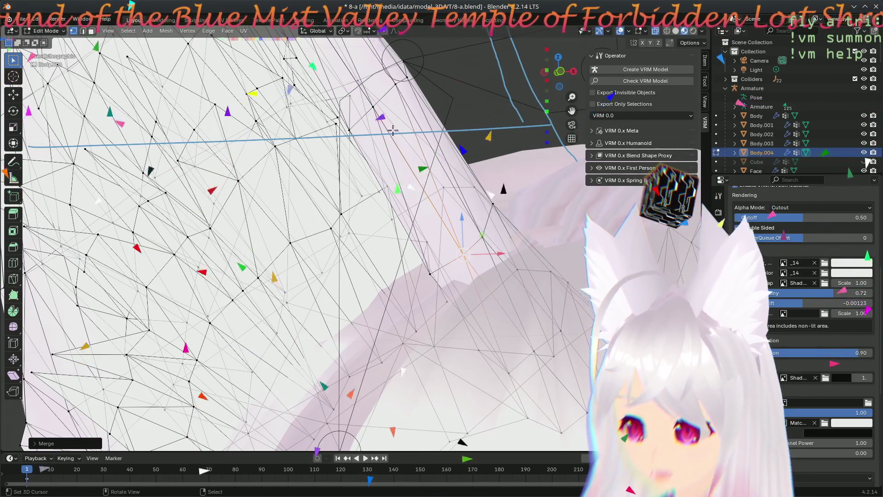
middle_drag(395, 151, 473, 273)
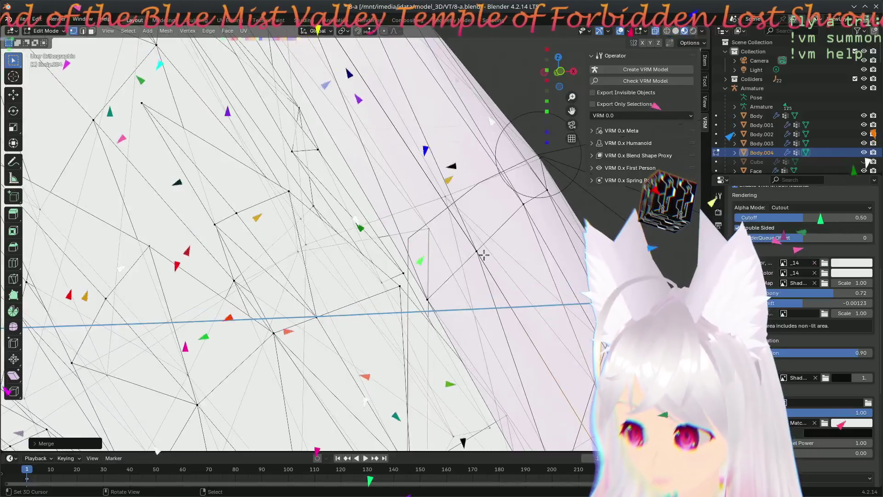
key(m)
click(501, 320)
Step: Merge two more overlapping vertex pairs At Center further along the edge
middle_drag(489, 311, 397, 216)
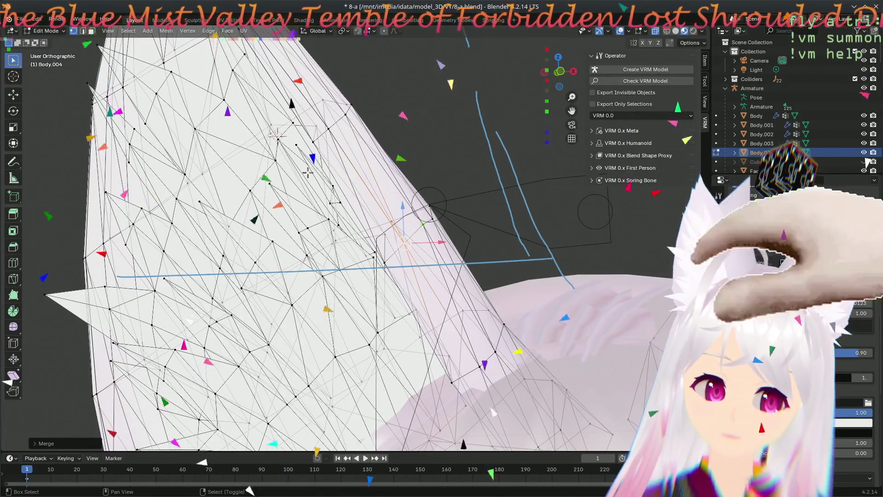
shift+middle_drag(297, 150, 395, 269)
scroll(395, 268, up, 5)
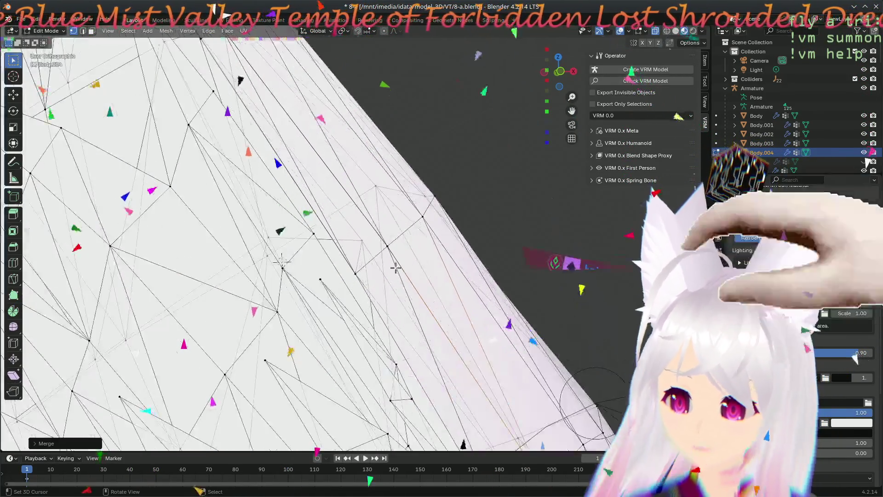
scroll(396, 267, up, 1)
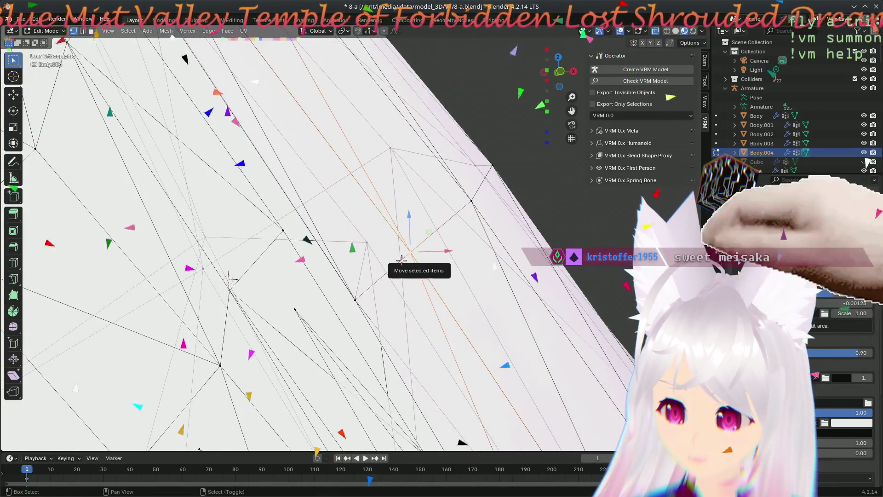
key(m)
click(402, 261)
scroll(390, 270, down, 4)
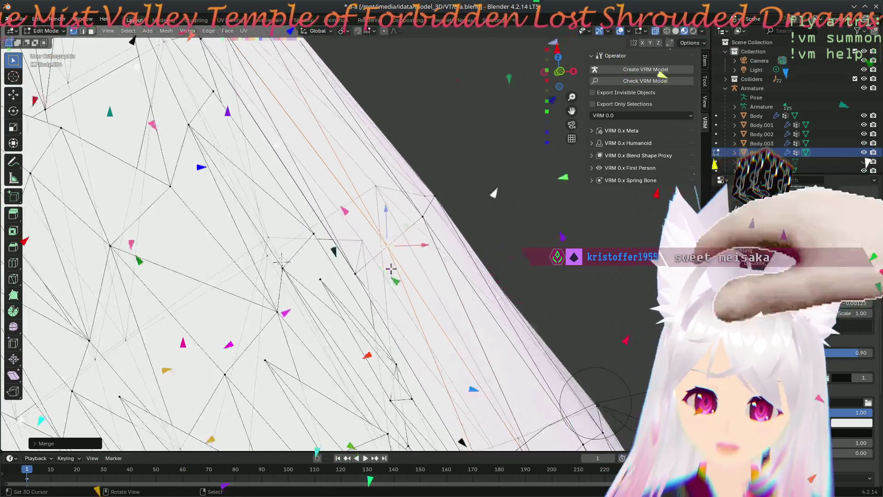
scroll(317, 312, down, 3)
scroll(318, 306, up, 3)
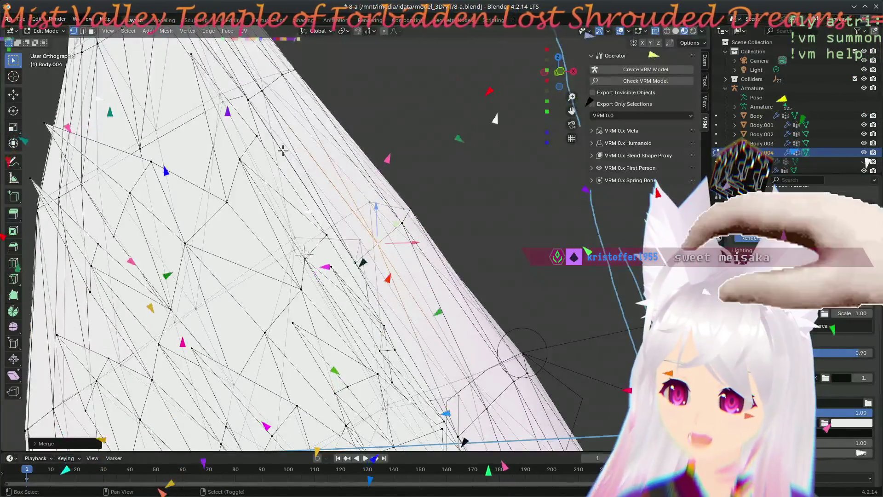
scroll(282, 149, down, 3)
scroll(407, 274, up, 4)
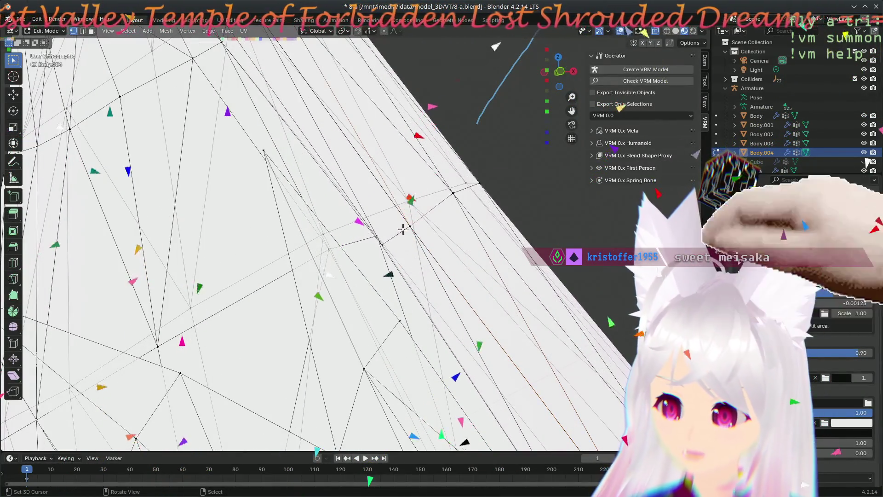
key(m)
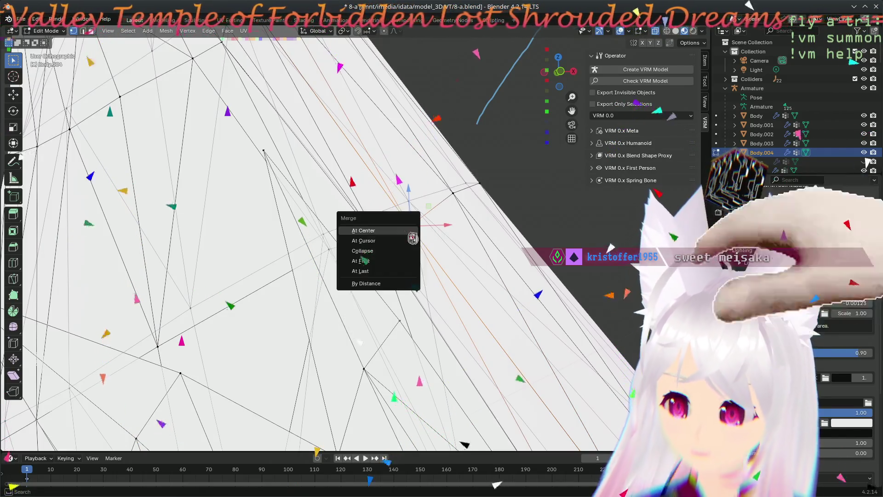
click(356, 253)
scroll(359, 248, down, 3)
scroll(369, 233, up, 2)
scroll(369, 232, down, 1)
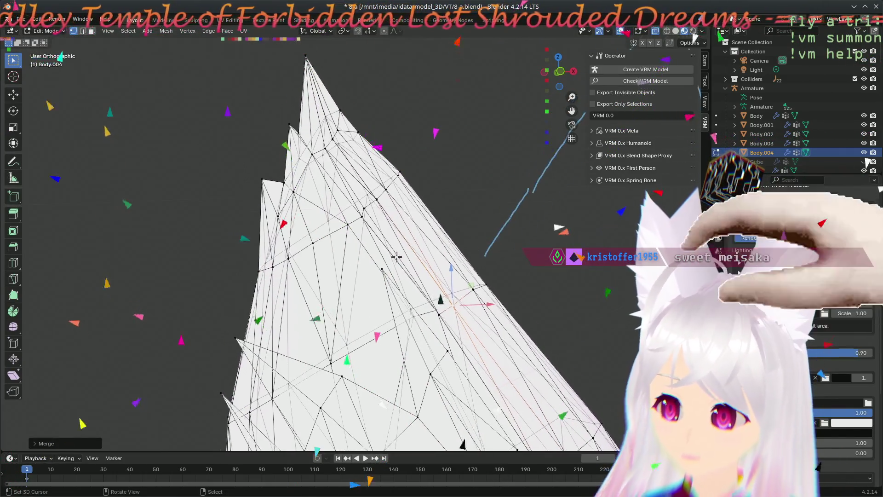
scroll(398, 263, up, 3)
Step: Merge two more vertex pairs on the ear's left edge into single points
right_click(394, 161)
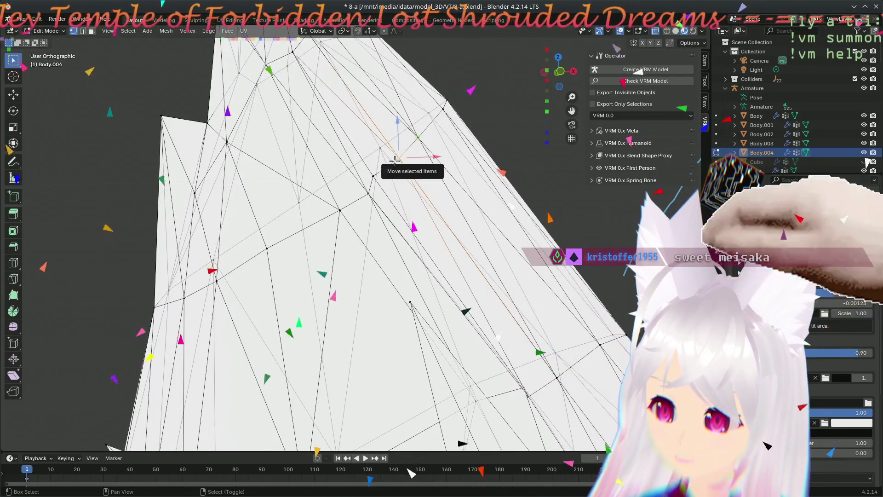
key(m)
click(381, 178)
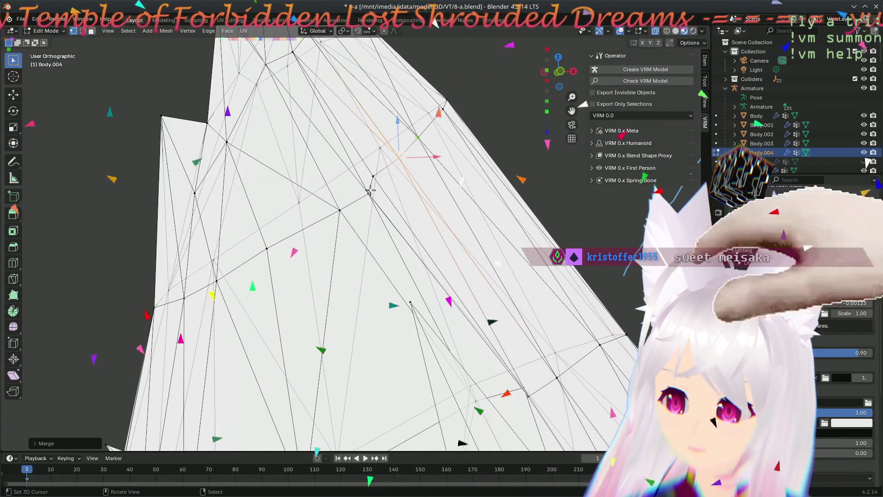
shift+middle_drag(317, 169, 370, 185)
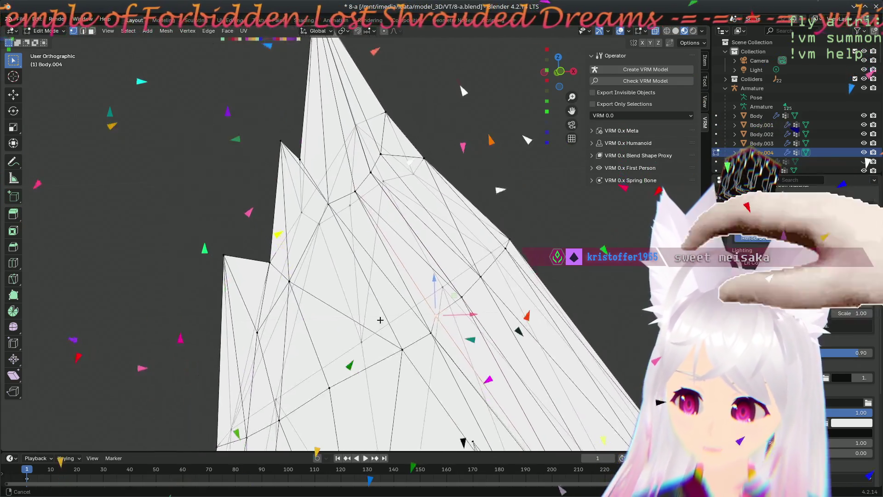
scroll(370, 184, up, 1)
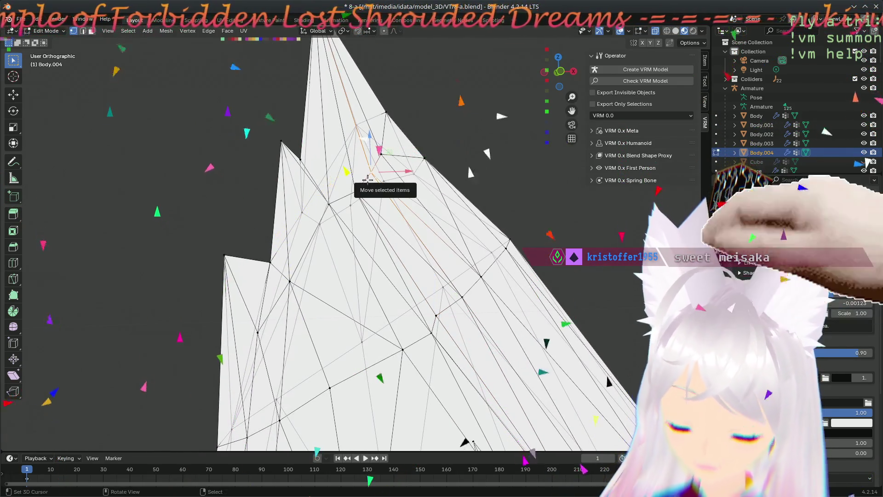
key(m)
click(353, 221)
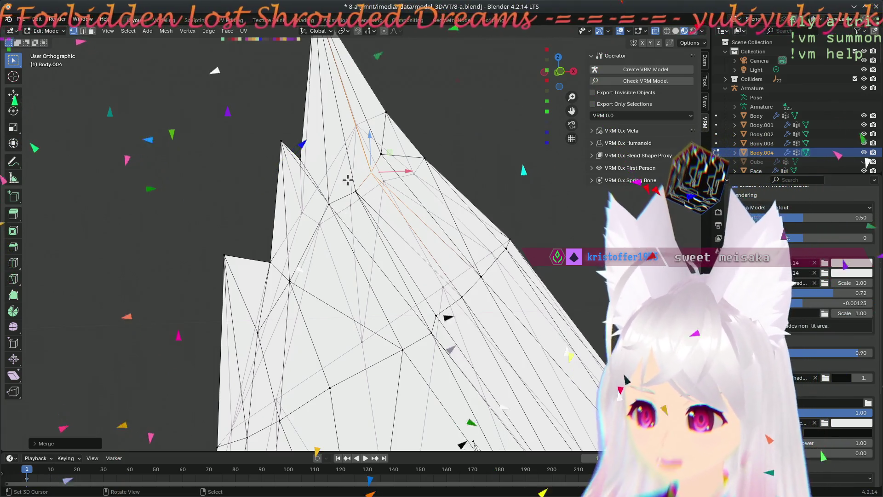
Step: Undo a move of the ear-tip vertex and instead merge the tip vertices At Center
shift+middle_drag(348, 180, 370, 257)
click(328, 82)
key(g)
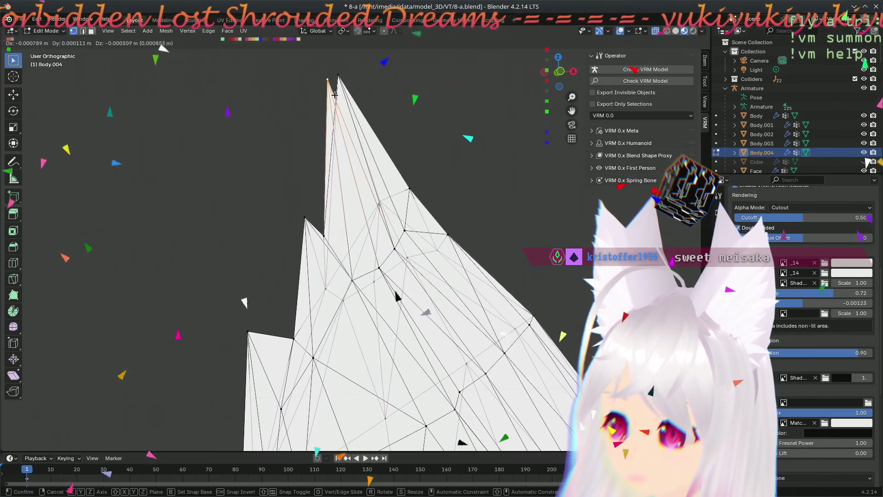
click(335, 92)
key(ctrl+z)
key(m)
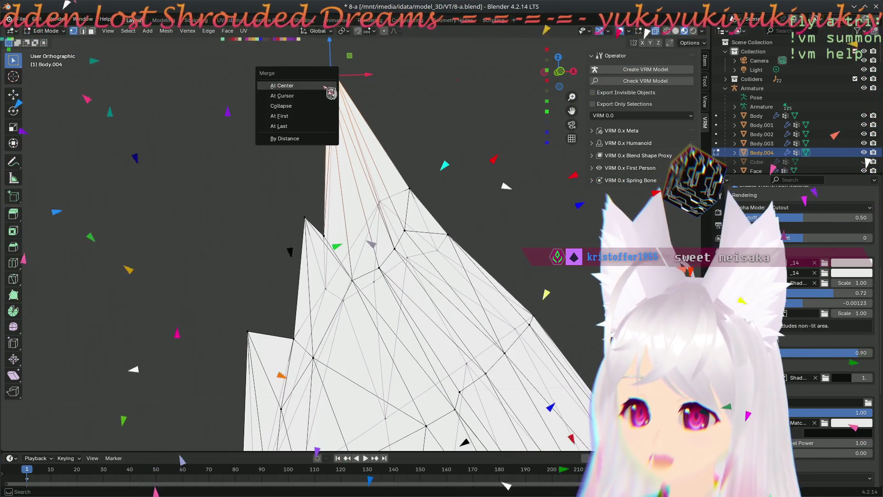
click(320, 84)
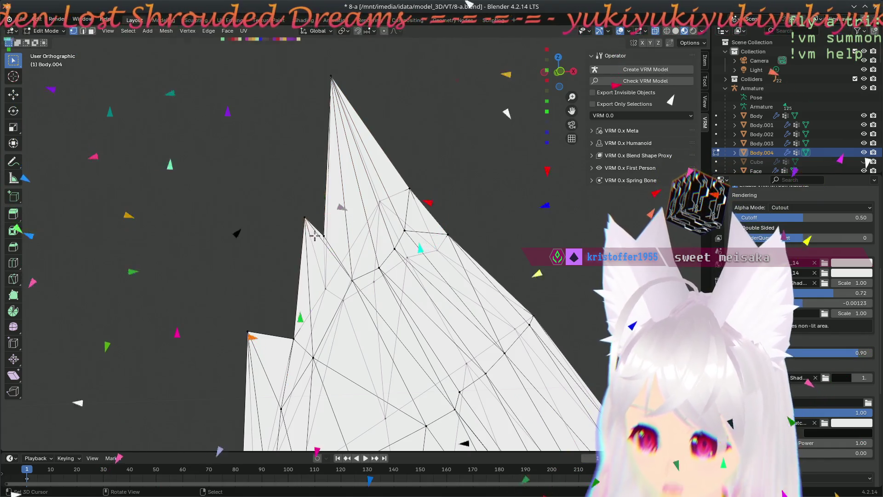
Step: Shift a vertex right and merge it, then move another up-left and merge that pair
key(g)
click(327, 235)
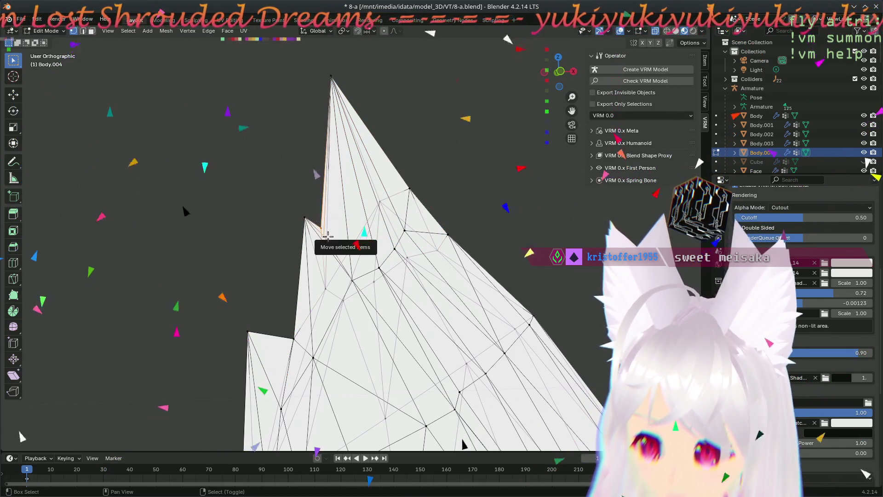
key(m)
click(327, 235)
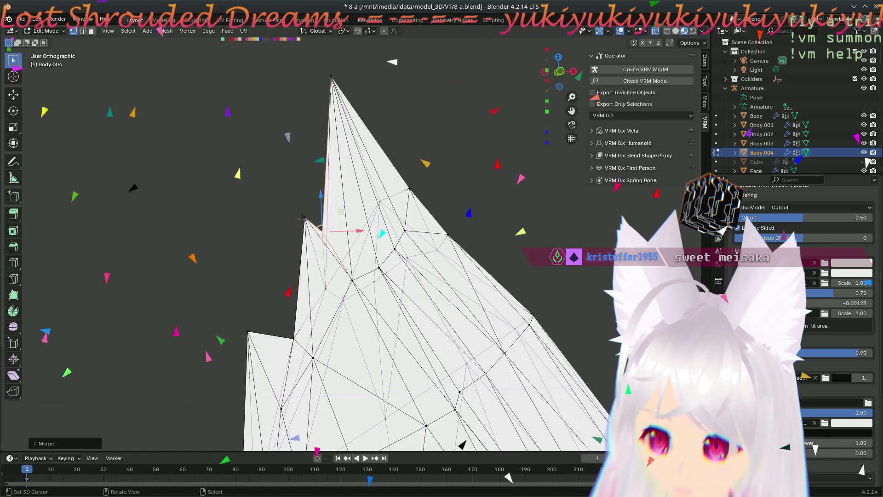
drag(308, 222, 298, 216)
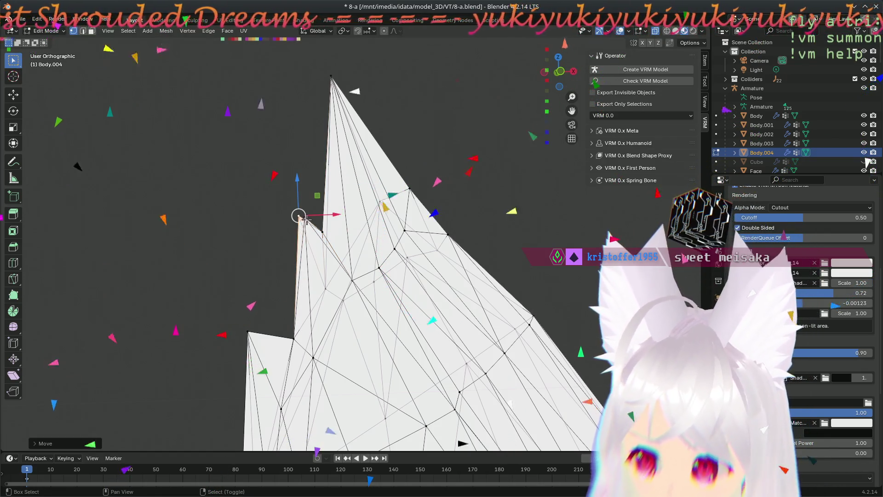
key(m)
click(292, 259)
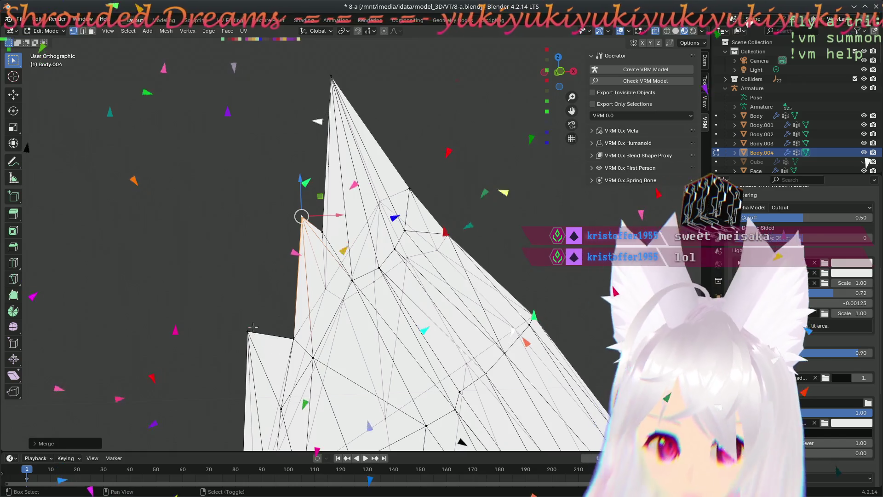
Step: Move a stray vertex up onto the left outline and merge two further pairs there
shift+middle_drag(253, 327, 278, 188)
drag(298, 199, 297, 193)
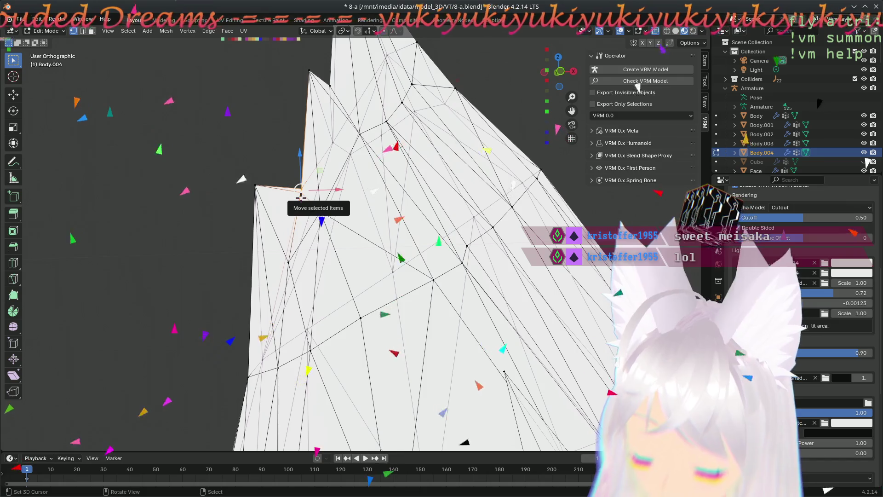
key(m)
click(248, 215)
click(255, 187)
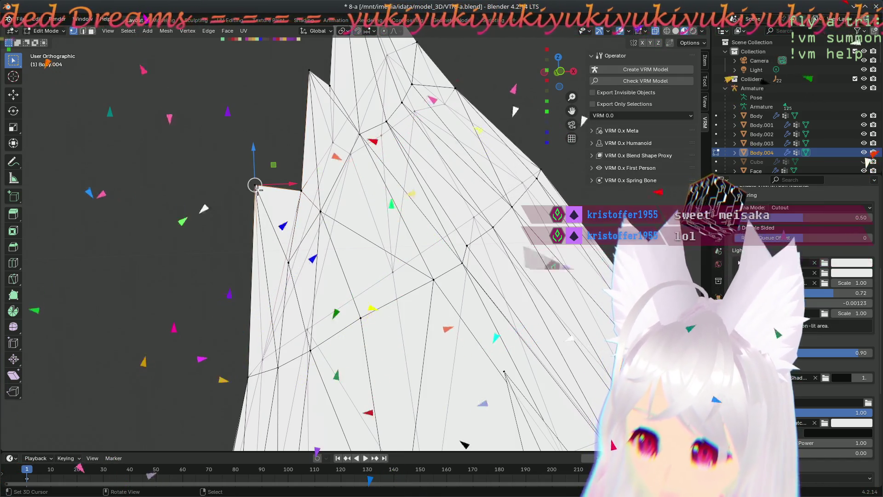
key(m)
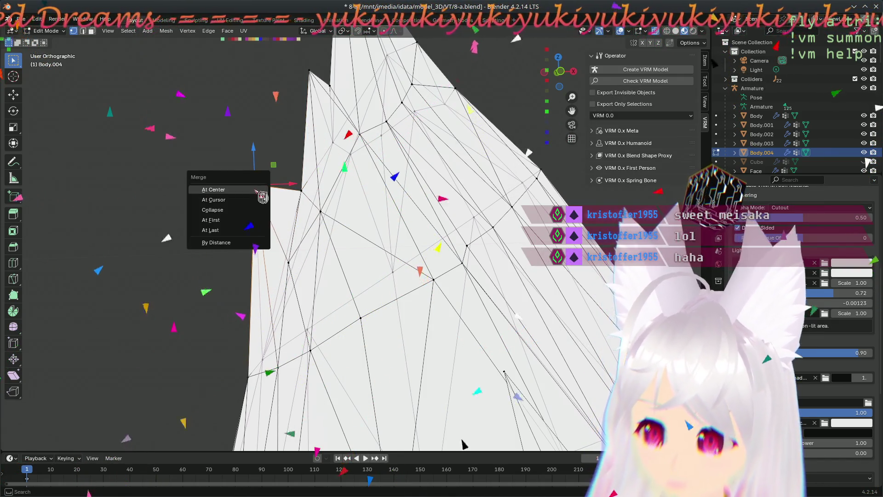
click(245, 213)
middle_drag(257, 376, 315, 239)
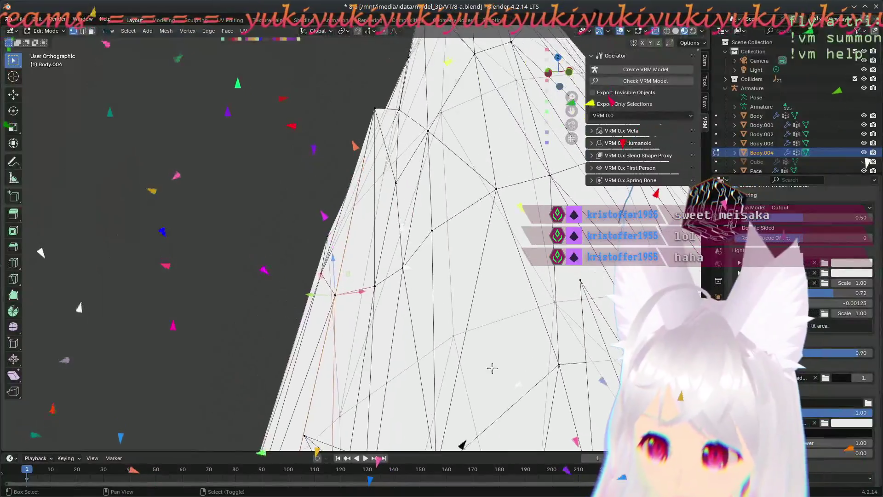
Step: Merge an outline vertex with its neighbour into one point
mouse_move(314, 240)
middle_down()
mouse_move(351, 304)
mouse_move(371, 215)
mouse_move(388, 204)
middle_up()
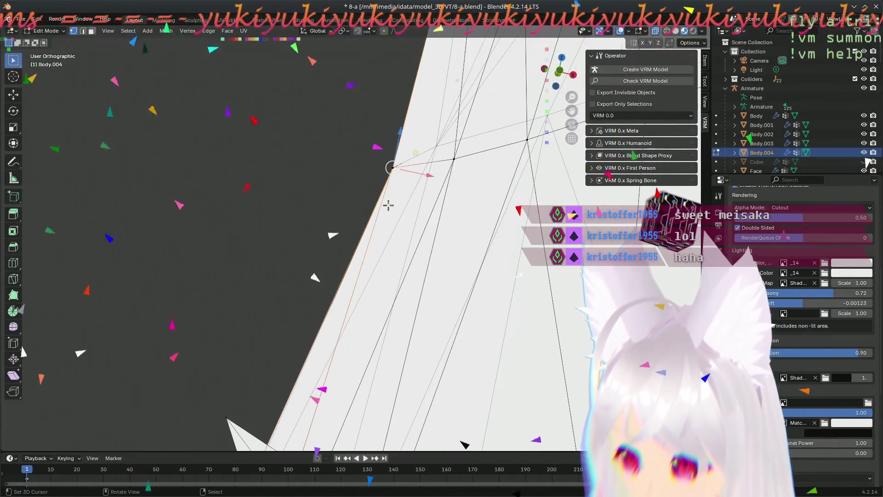
shift+click(393, 170)
key(m)
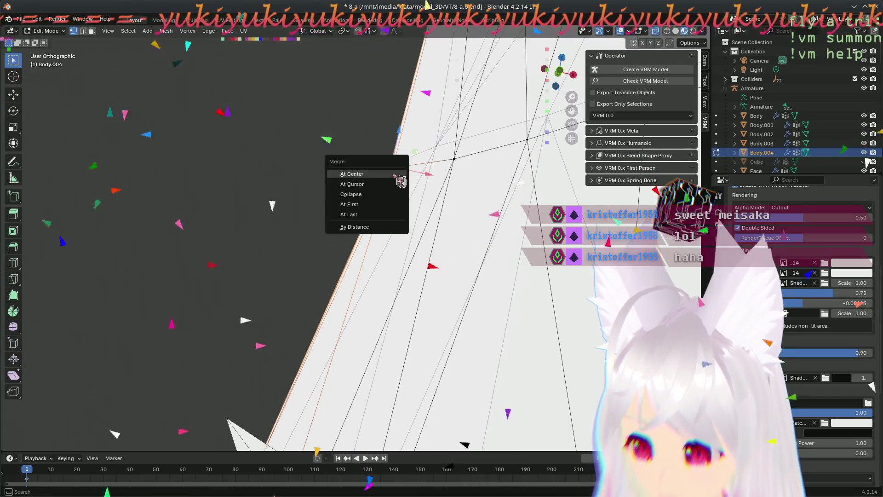
click(381, 211)
scroll(380, 227, down, 2)
scroll(363, 287, down, 2)
scroll(364, 286, up, 1)
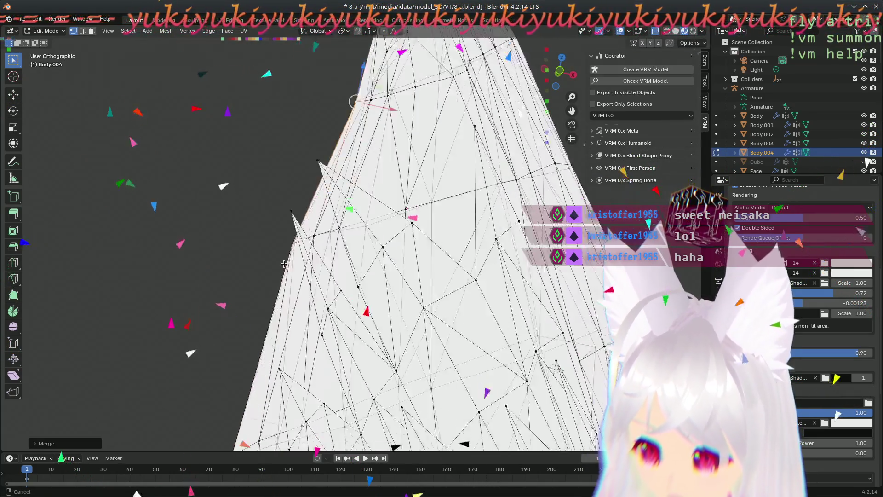
scroll(364, 286, up, 1)
scroll(310, 222, up, 2)
scroll(312, 240, up, 1)
Step: Move a stray vertex onto the edge and merge it with its neighbour
mouse_move(312, 240)
middle_down()
mouse_move(442, 283)
mouse_move(286, 237)
middle_up()
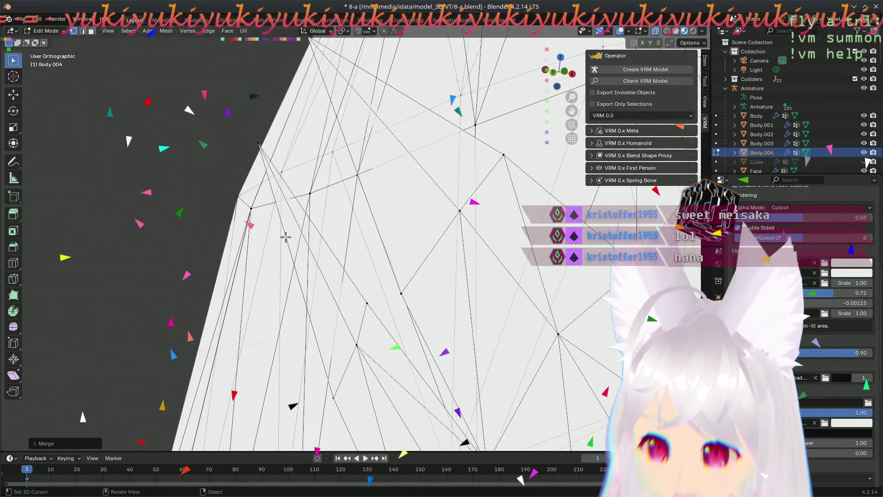
click(256, 223)
key(g)
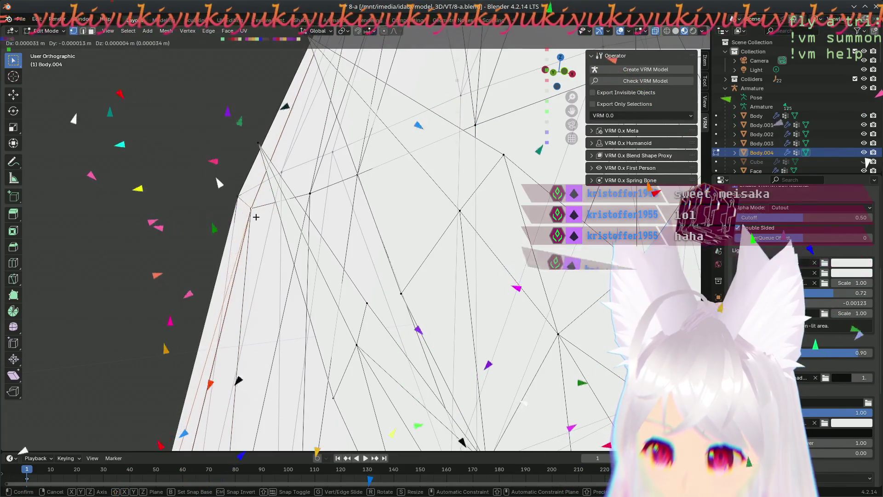
click(251, 211)
key(m)
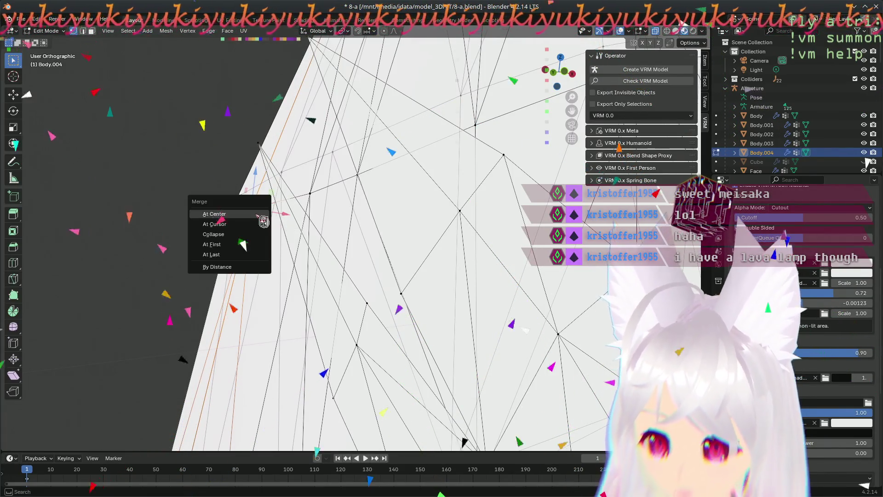
click(245, 250)
Step: Merge another selected vertex pair on the outline into a single point
mouse_move(253, 280)
middle_down()
mouse_move(232, 257)
mouse_move(228, 337)
mouse_move(257, 277)
middle_up()
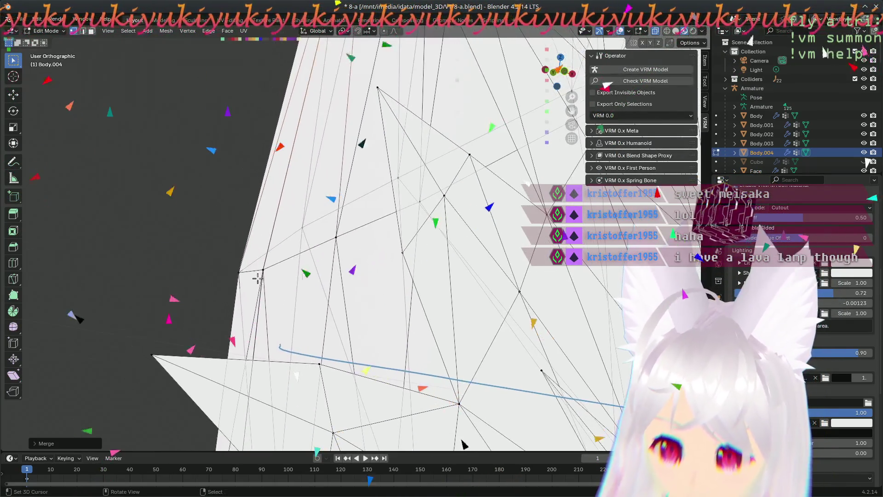
key(m)
click(324, 316)
middle_drag(310, 315, 329, 245)
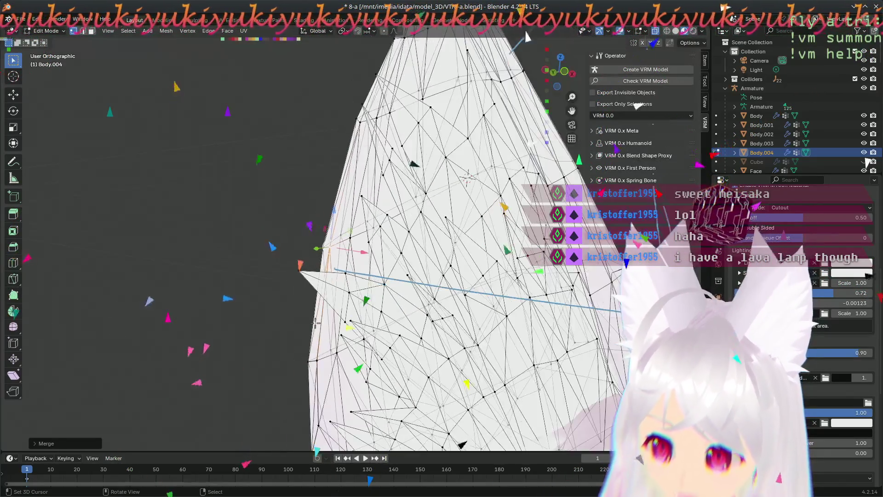
scroll(328, 245, up, 3)
scroll(290, 213, up, 1)
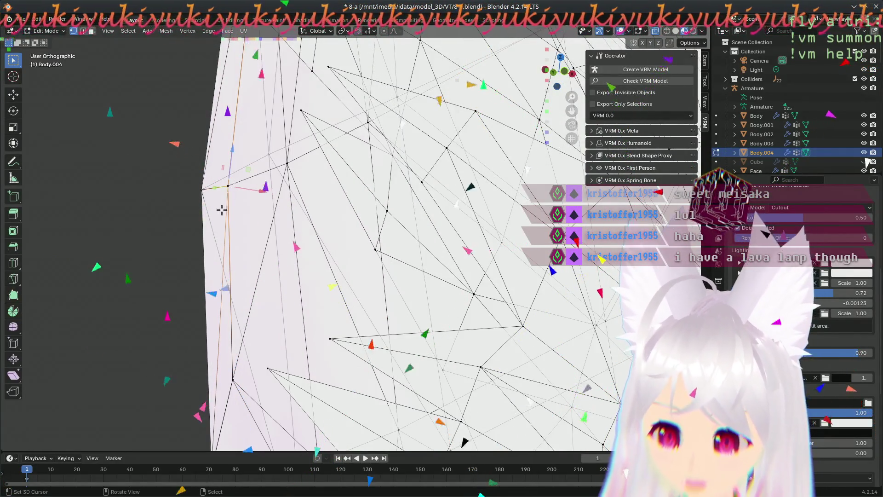
Step: Nudge the selected vertices and merge the lower vertical edge's vertices into one point
drag(223, 205, 234, 186)
click(227, 196)
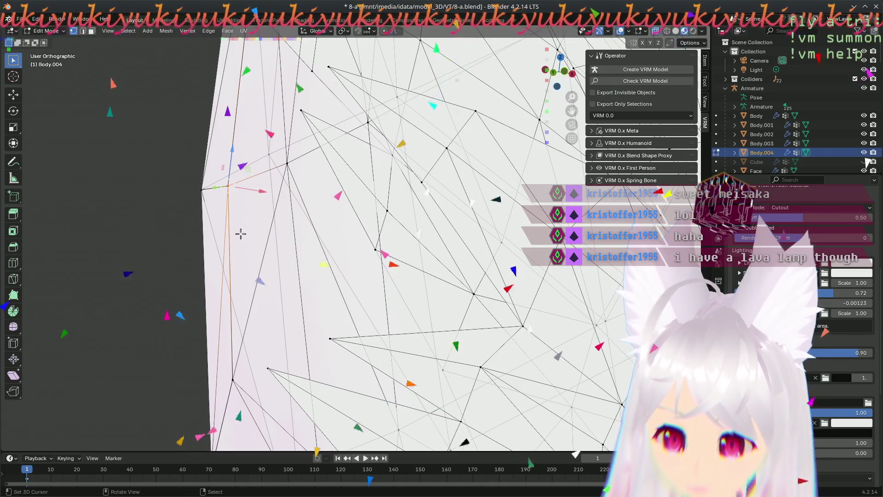
key(m)
click(241, 233)
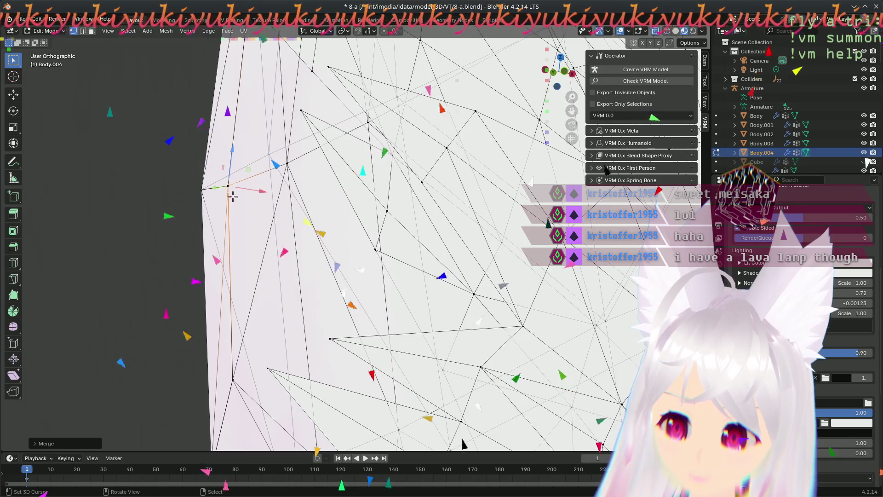
Step: Merge the upper and lower outline edges' vertices together, then merge another pair
click(228, 182)
shift+click(226, 203)
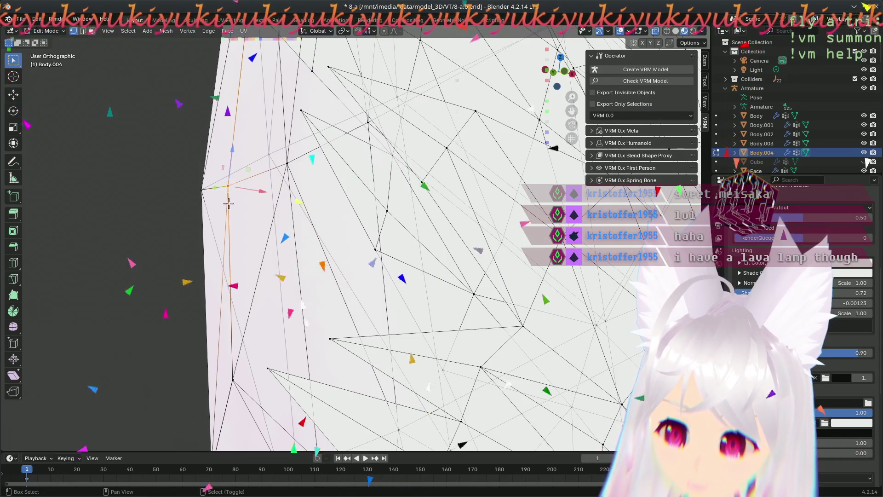
key(m)
click(235, 247)
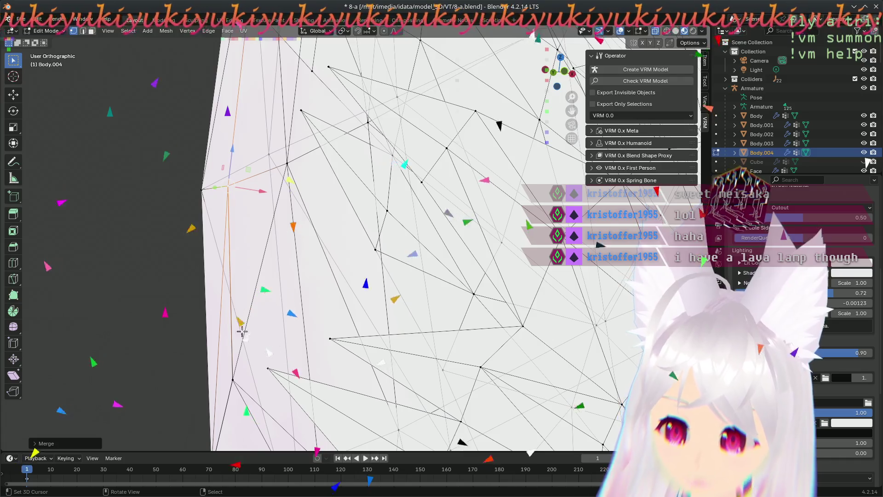
click(238, 383)
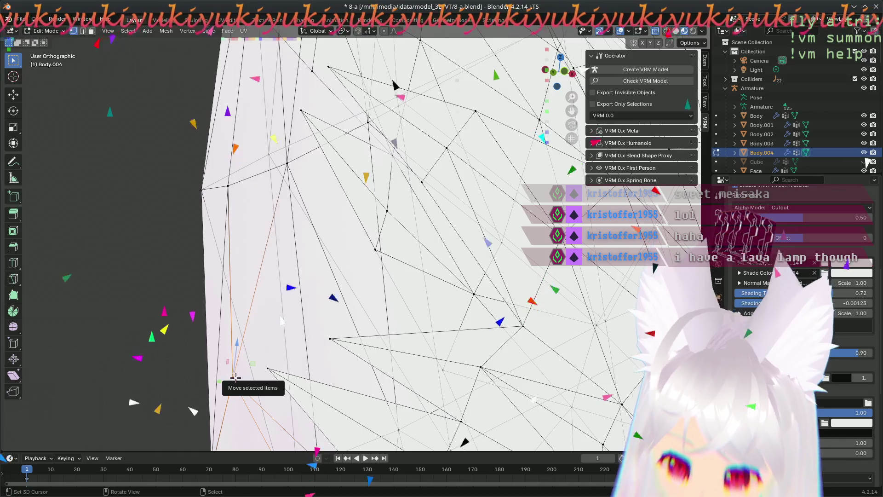
key(m)
click(245, 390)
Step: Further up the outline, merge two more groups of nearby vertices into single points
mouse_move(233, 410)
shift+middle_down()
mouse_move(233, 358)
mouse_move(319, 242)
shift+middle_up()
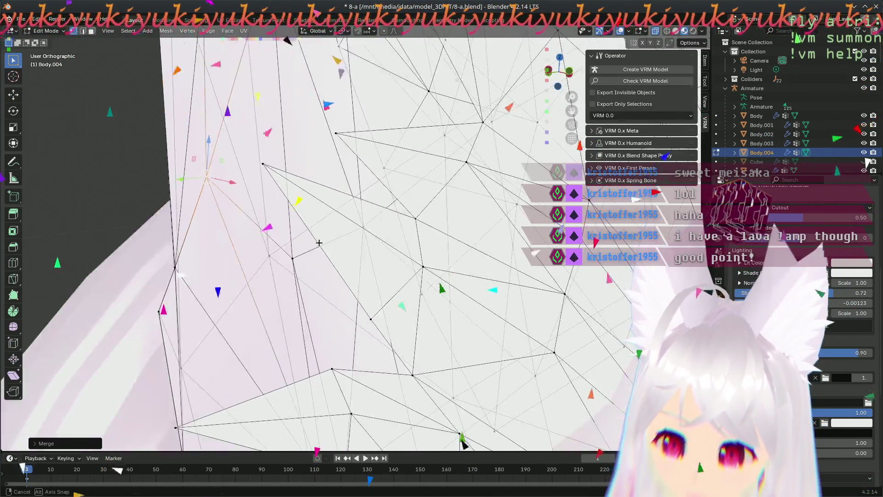
middle_drag(190, 279, 290, 263)
shift+right_click(290, 263)
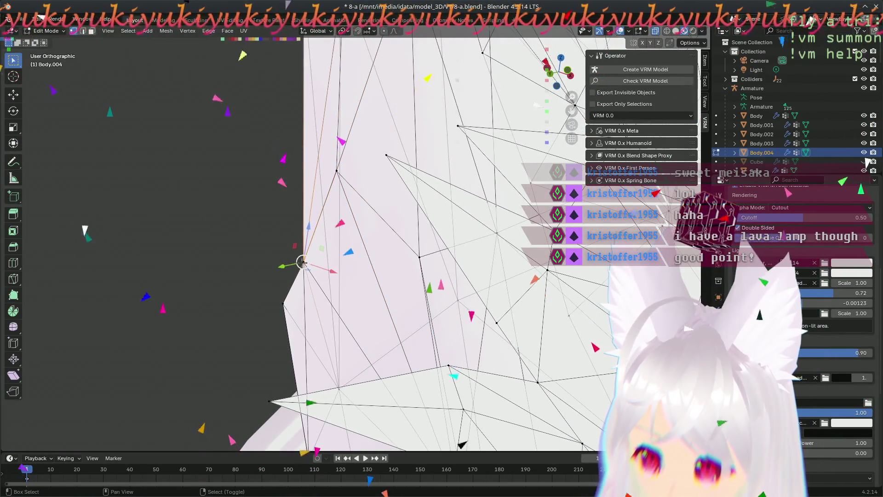
key(m)
click(288, 308)
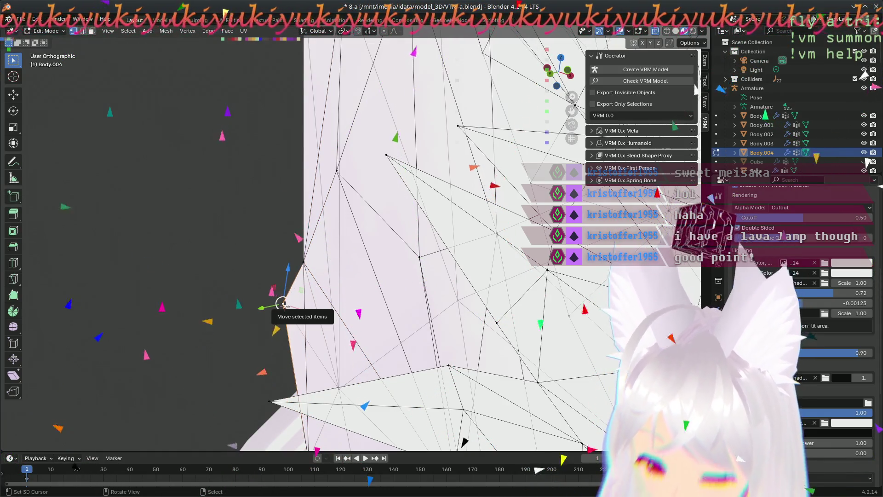
key(m)
click(301, 314)
Step: Merge a vertex pair, then reselect the vertex below and merge its edges' vertices
middle_drag(274, 346, 281, 274)
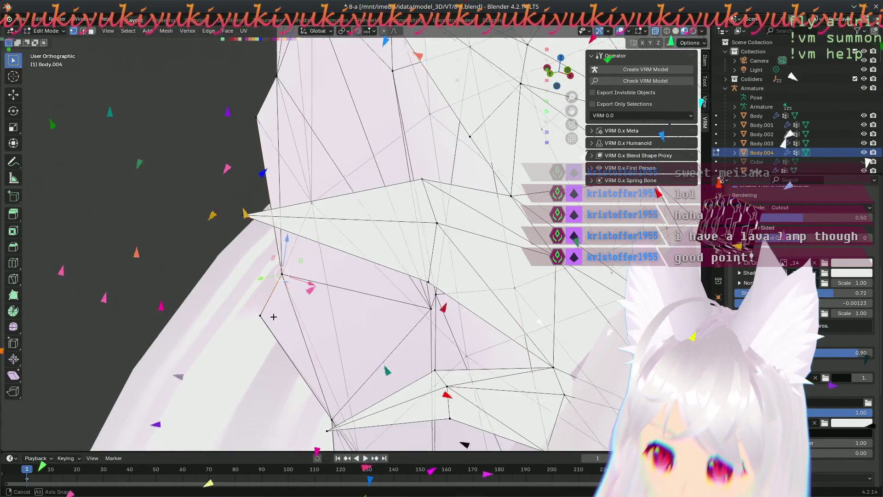
middle_drag(248, 324, 225, 301)
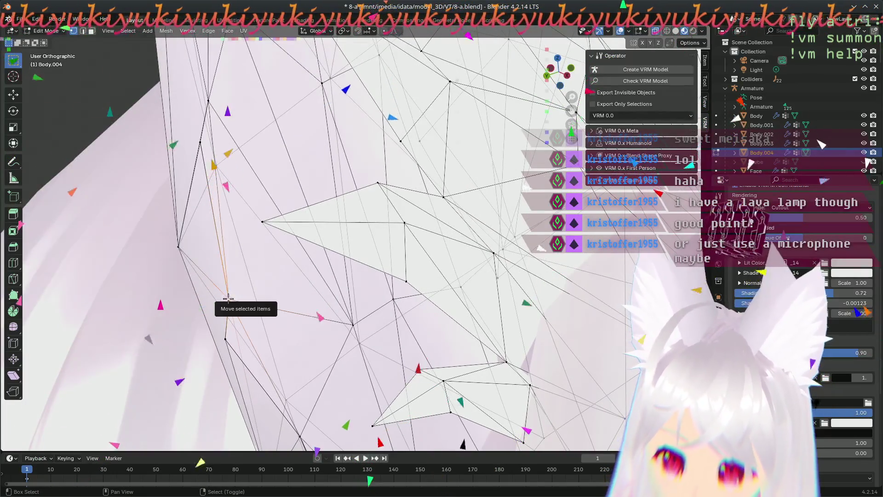
key(m)
click(283, 325)
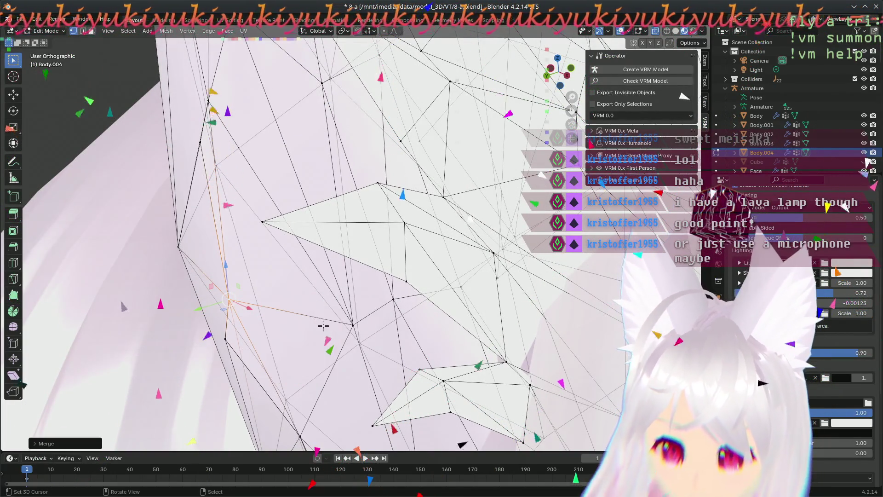
click(224, 339)
shift+click(226, 340)
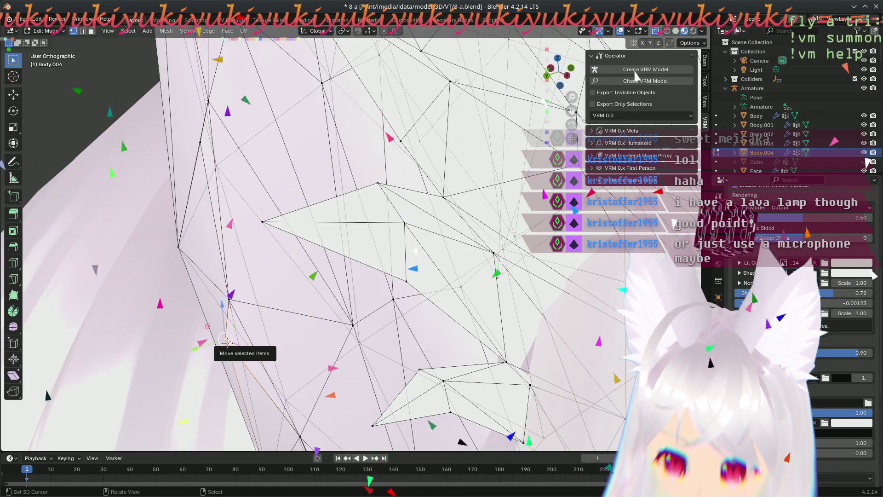
key(m)
click(225, 340)
Step: Merge two final stray vertex pairs At Center and clear the selection
middle_drag(225, 340, 261, 228)
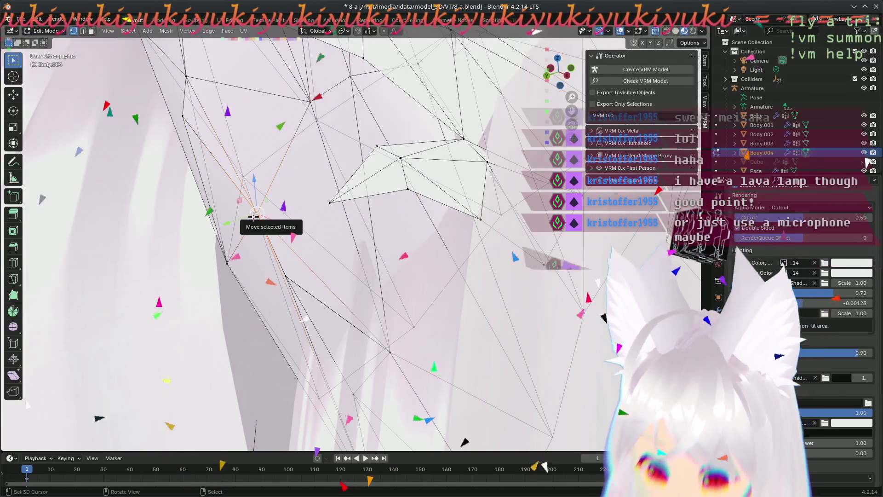
key(m)
click(253, 216)
shift+click(293, 283)
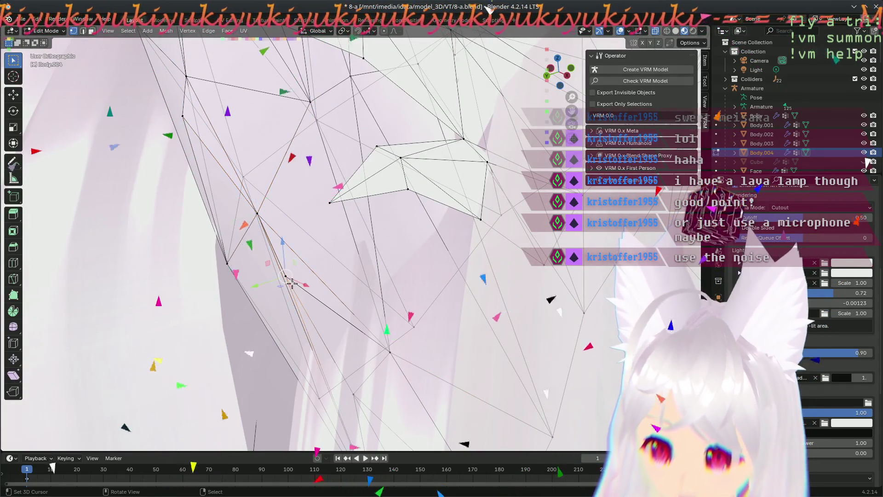
key(m)
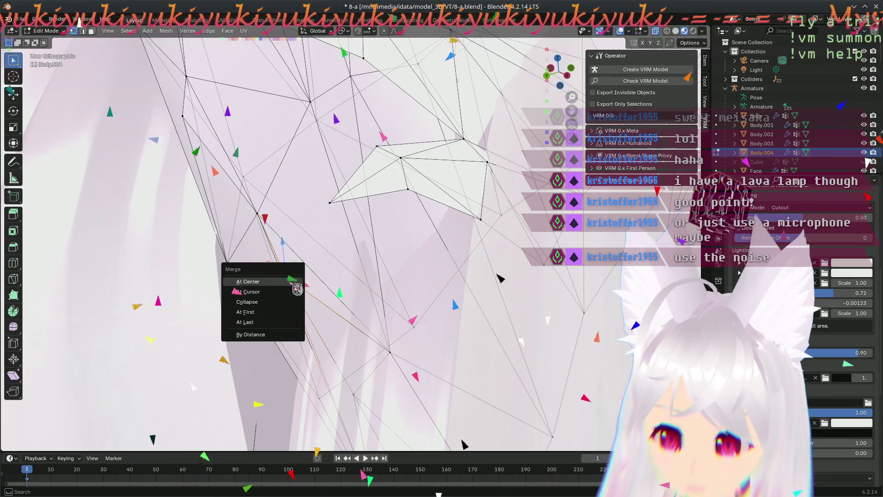
click(294, 286)
middle_drag(303, 334, 246, 201)
click(305, 307)
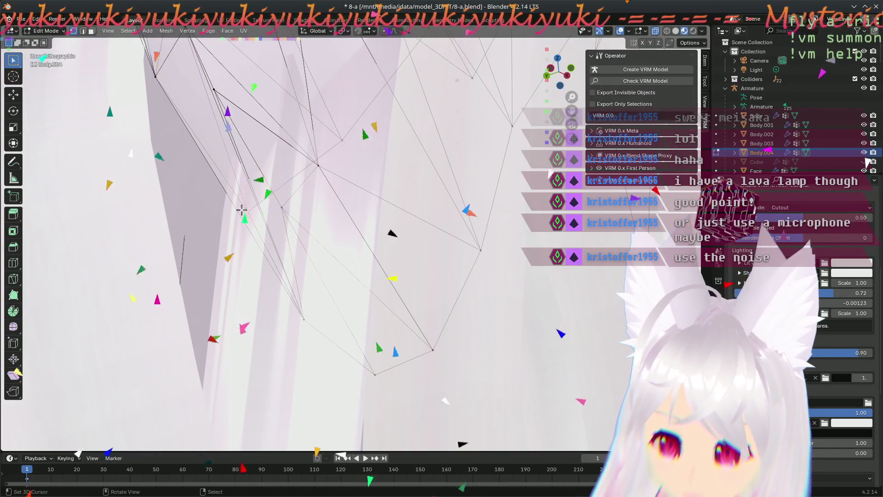
Step: Move two stray vertices back onto the ear outline
key(g)
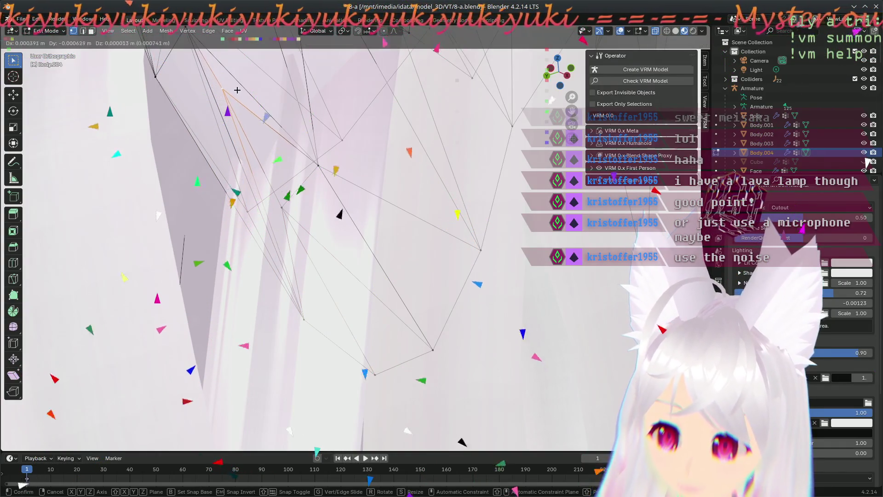
click(234, 111)
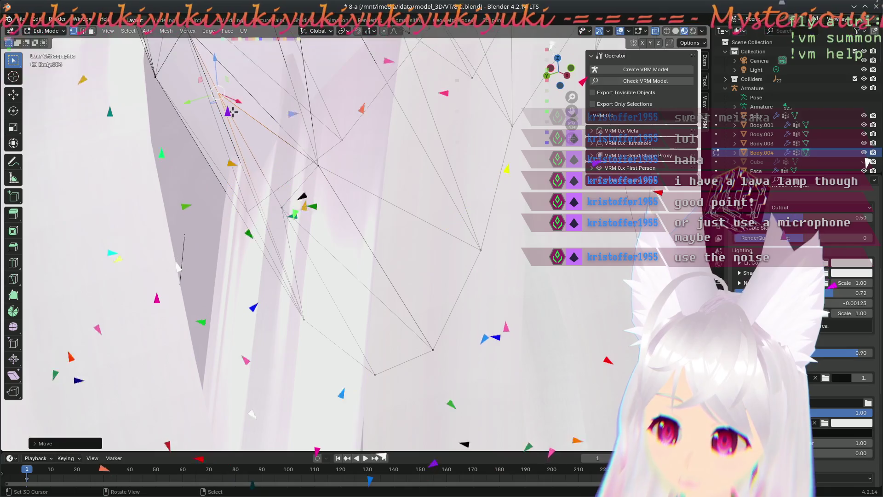
click(274, 209)
drag(277, 206, 313, 172)
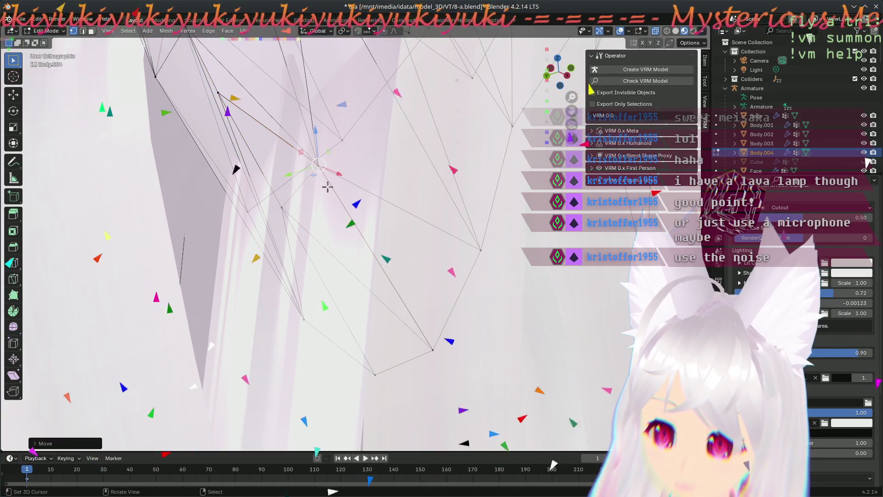
Step: Merge the selected cluster of ear vertices At Center into one point
shift+click(320, 168)
key(m)
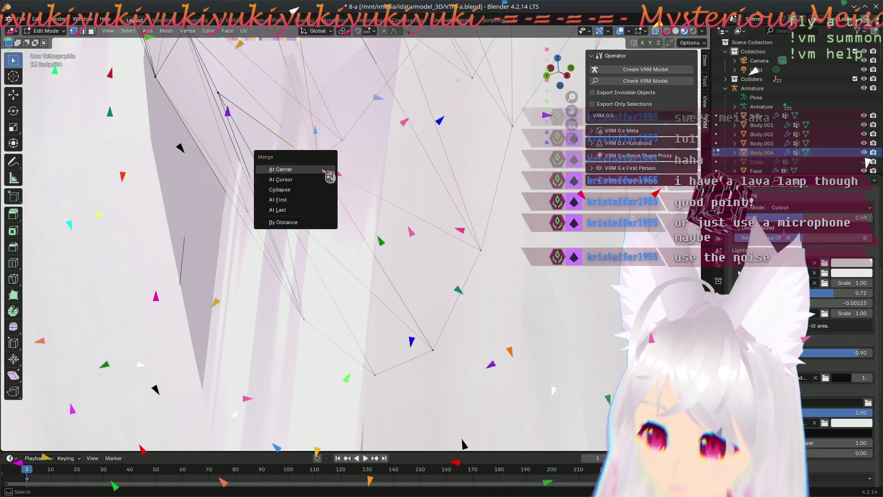
click(325, 169)
Step: Orbit around the ear and inspect further outline vertices, then clear the selection
click(222, 96)
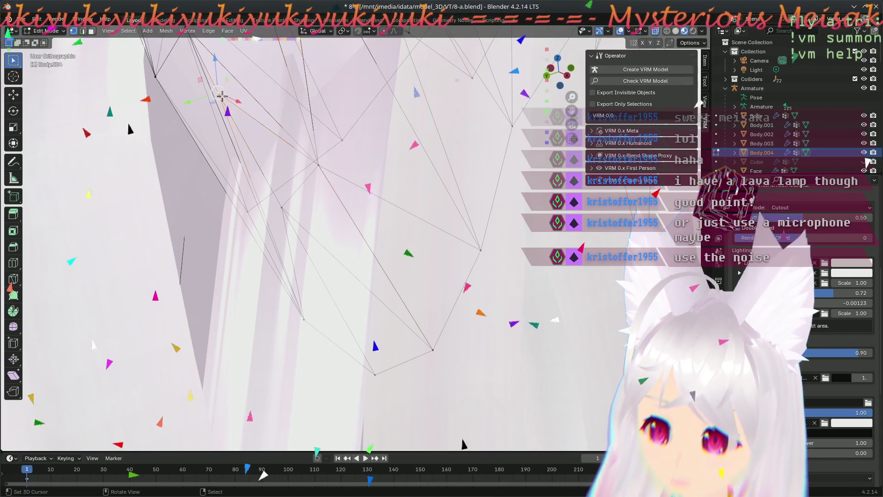
middle_drag(252, 155, 269, 219)
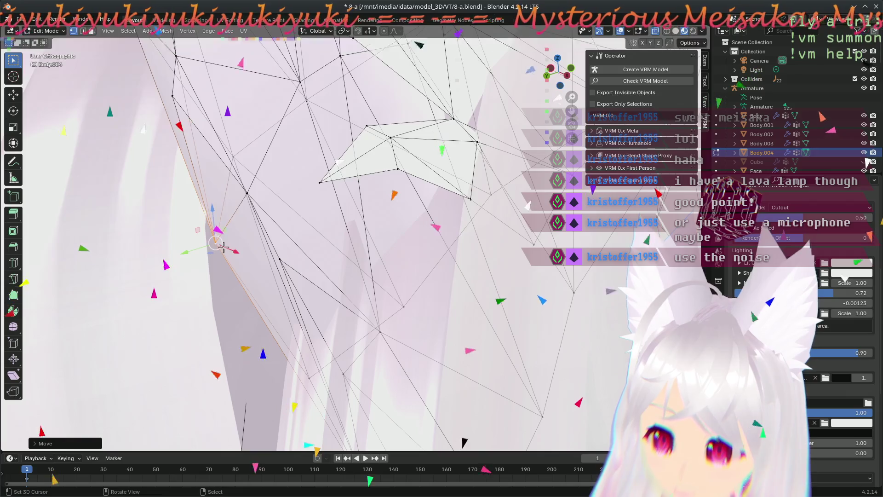
click(256, 206)
click(283, 277)
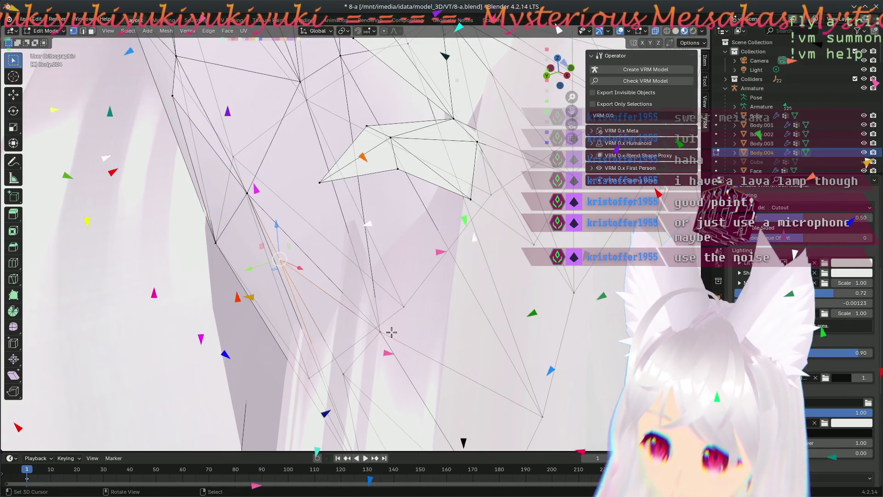
middle_drag(342, 251, 326, 287)
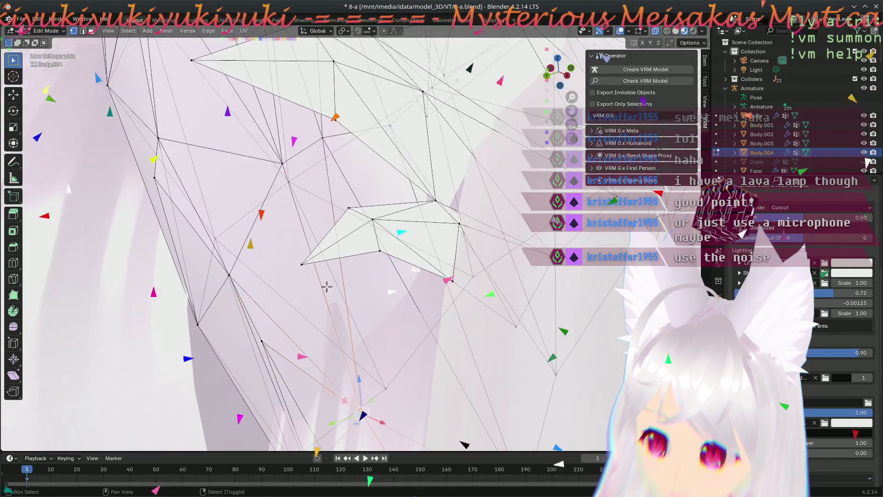
click(285, 160)
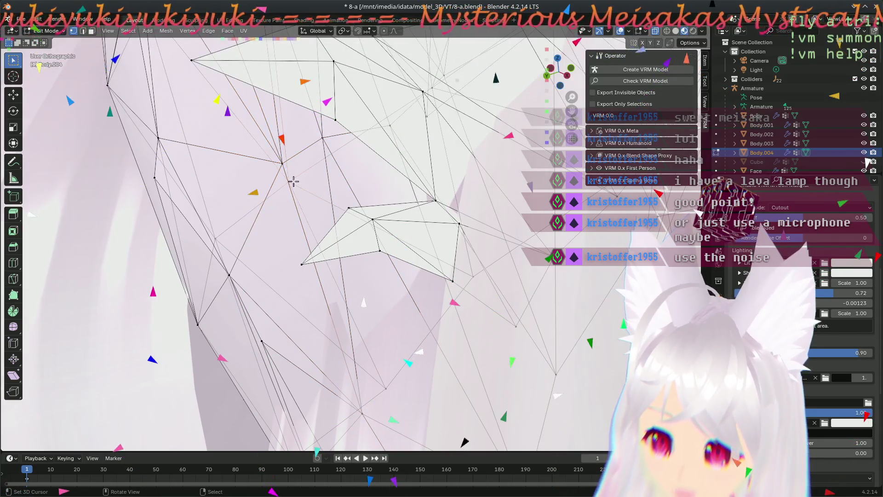
click(223, 276)
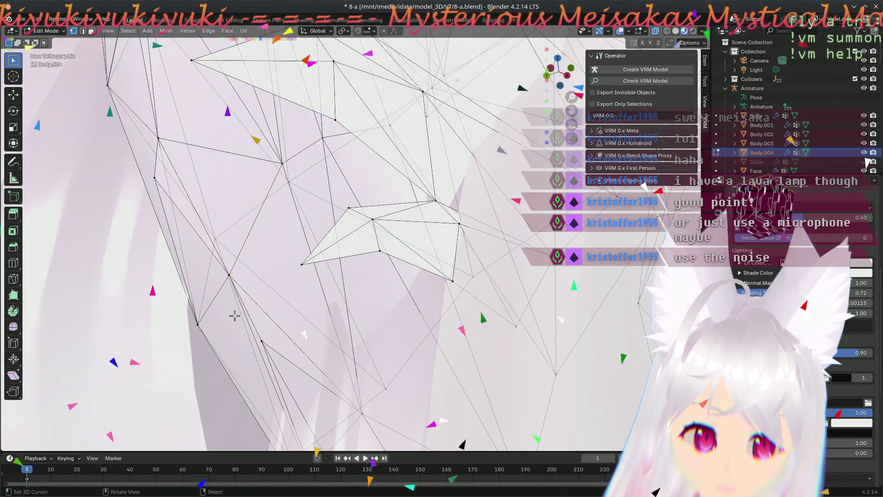
scroll(257, 290, down, 2)
scroll(257, 290, down, 2)
scroll(256, 291, down, 2)
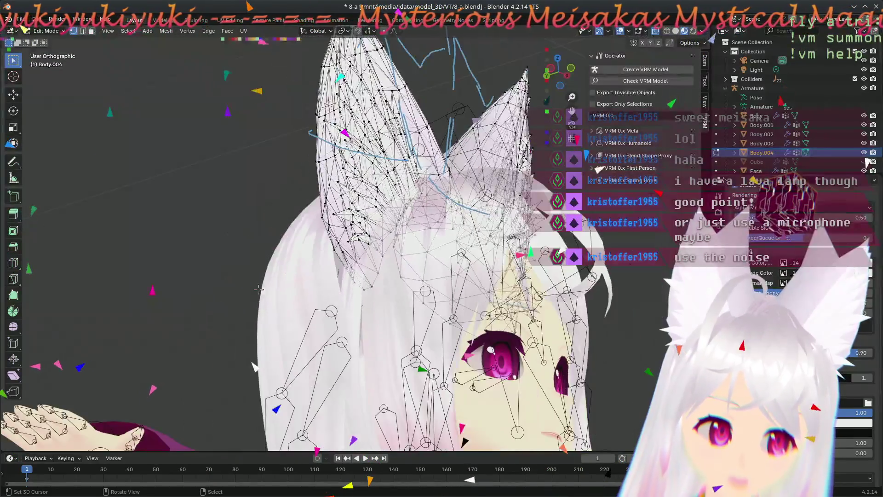
scroll(265, 309, down, 1)
scroll(304, 290, up, 2)
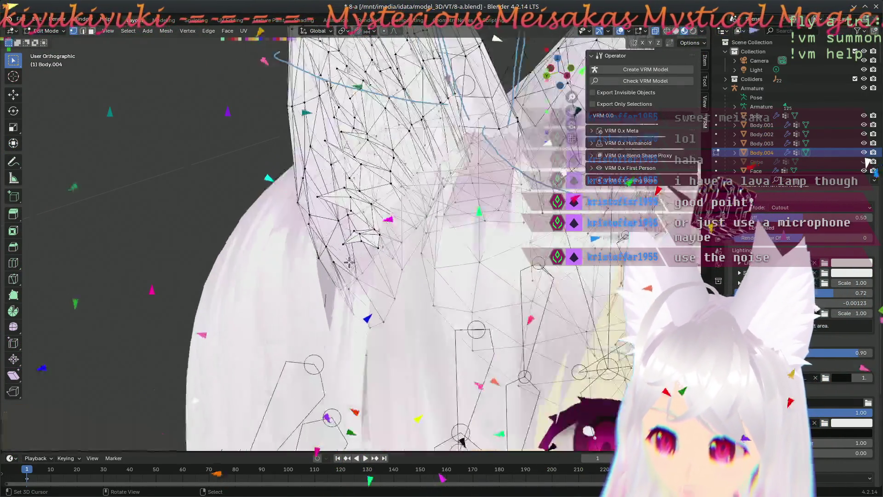
scroll(341, 267, up, 3)
shift+middle_drag(340, 268, 296, 279)
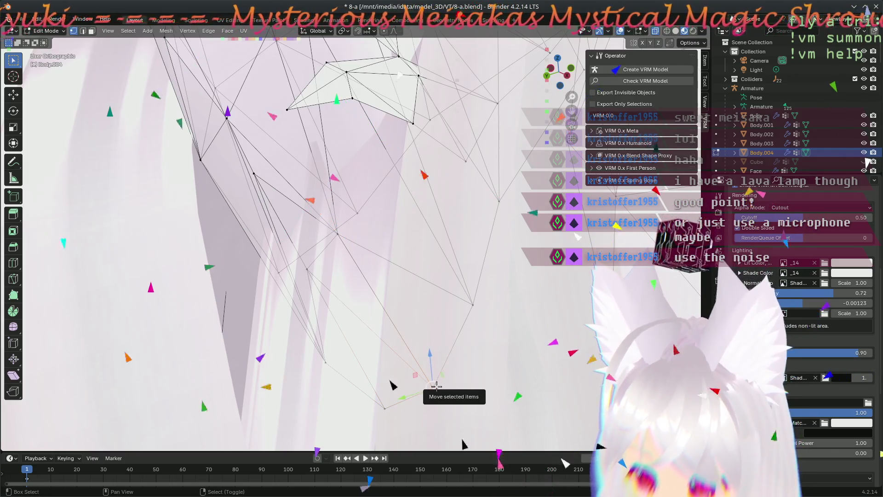
Step: Merge the vertices at the ear outline's lower tip At Center
key(m)
click(435, 388)
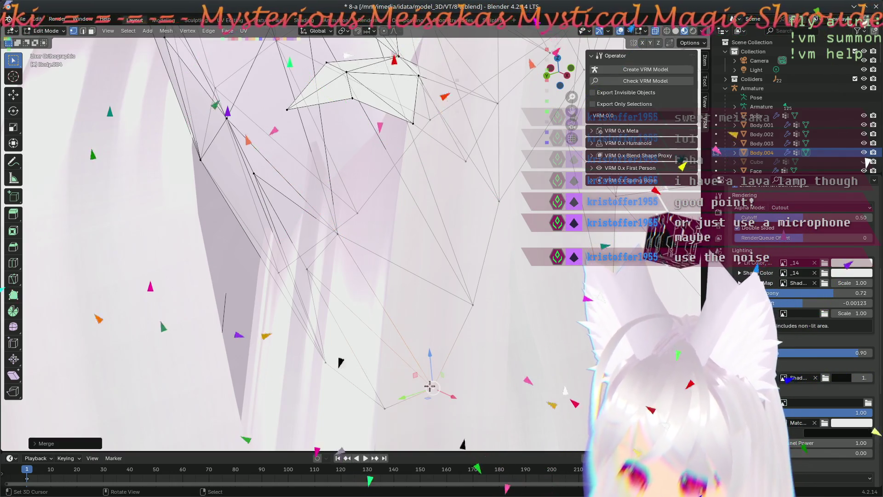
click(477, 310)
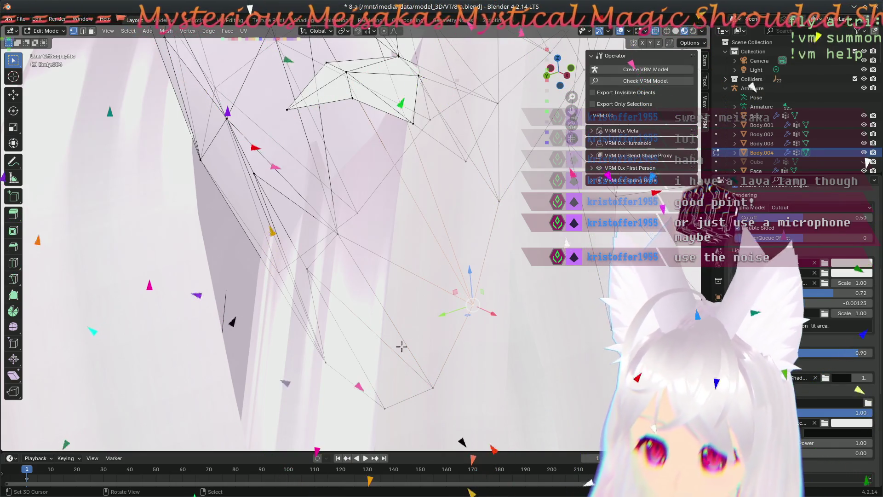
Step: Check neighbouring outline vertices and orbit to verify the merged tip
click(380, 414)
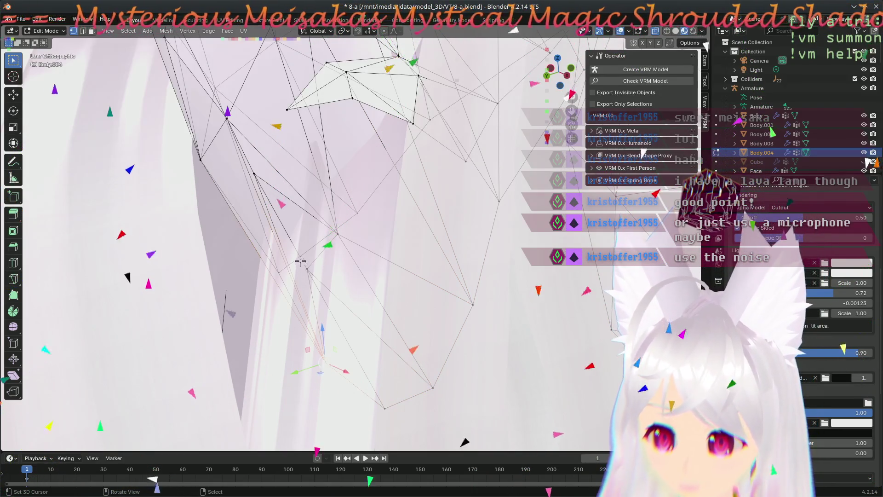
click(247, 174)
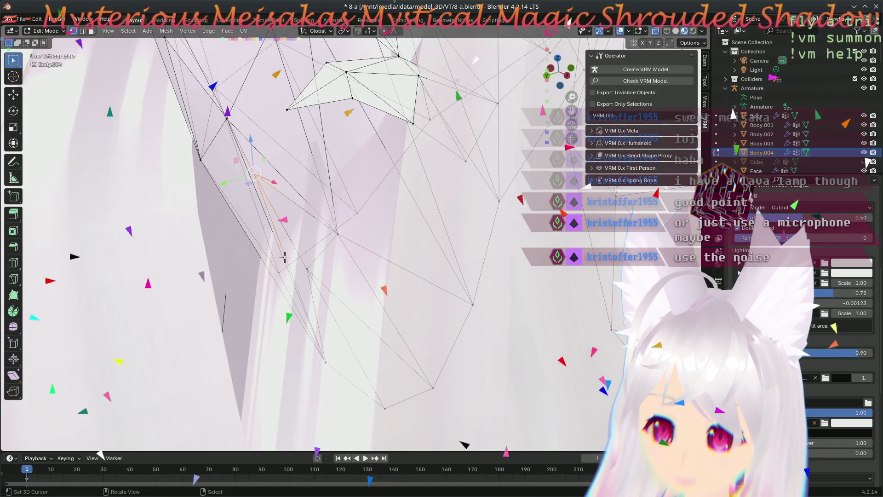
mouse_move(266, 273)
middle_down()
mouse_move(384, 266)
mouse_move(269, 257)
mouse_move(207, 238)
middle_up()
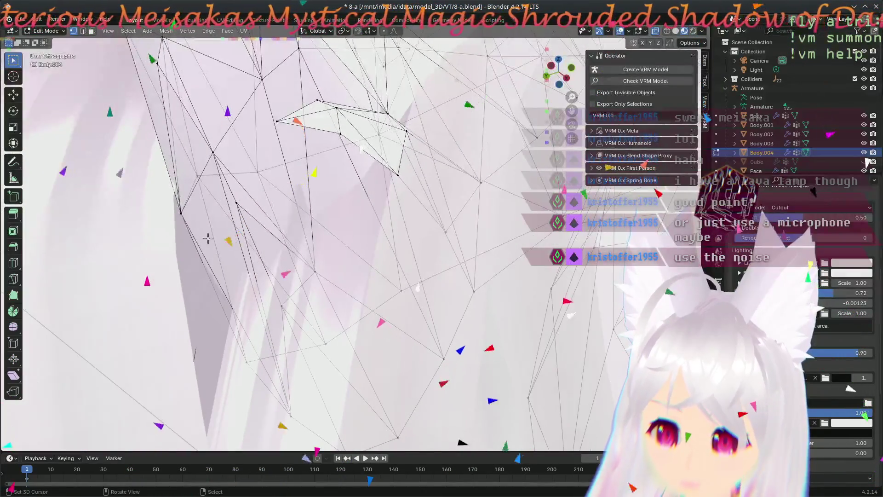
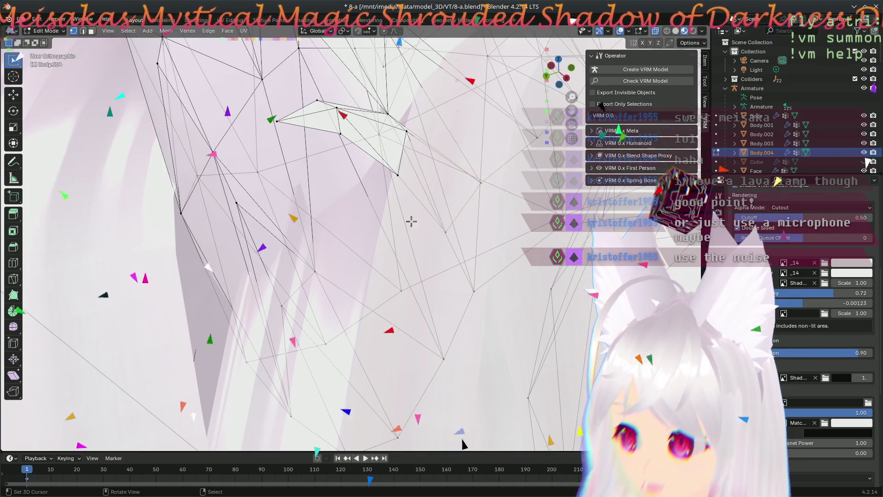
Step: Select the edges and vertex along the cat ear's left side outline for adjustment
mouse_move(436, 171)
middle_down()
mouse_move(425, 349)
mouse_move(288, 246)
middle_up()
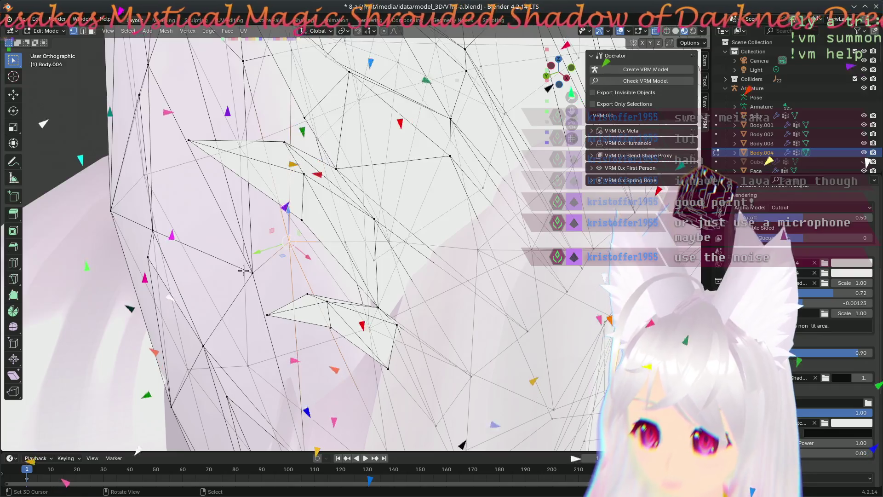
click(148, 225)
click(107, 210)
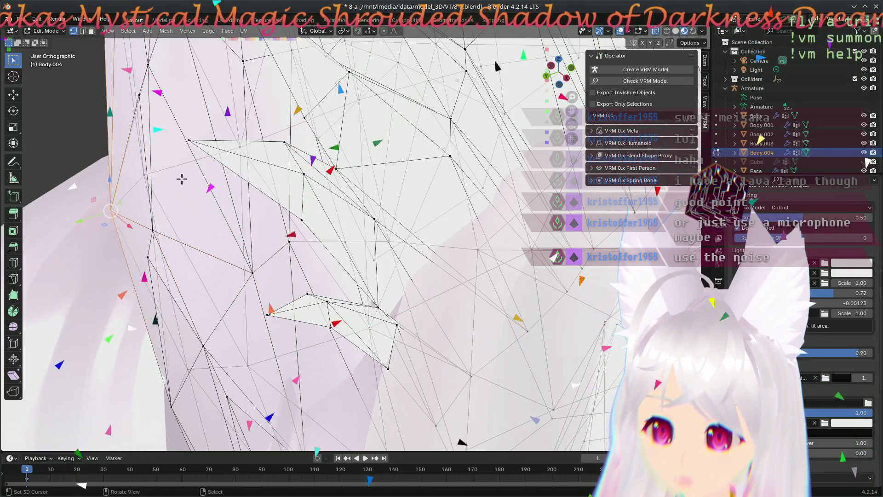
shift+click(138, 92)
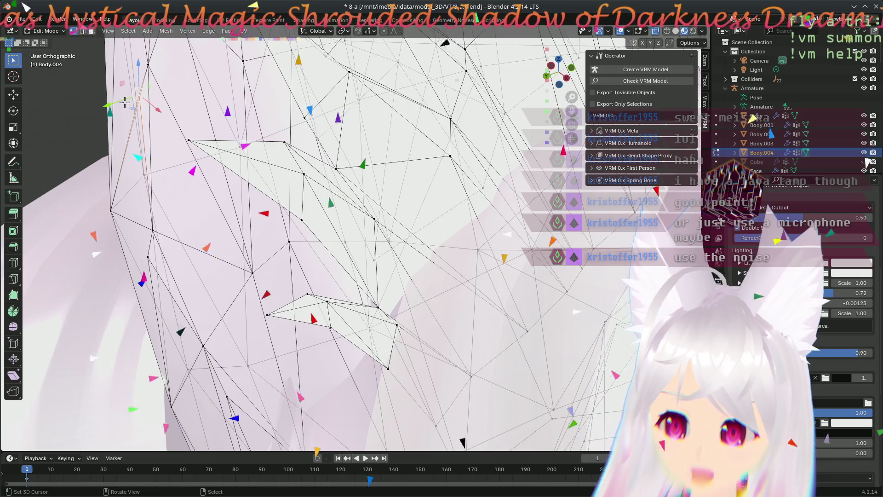
middle_drag(211, 109, 209, 241)
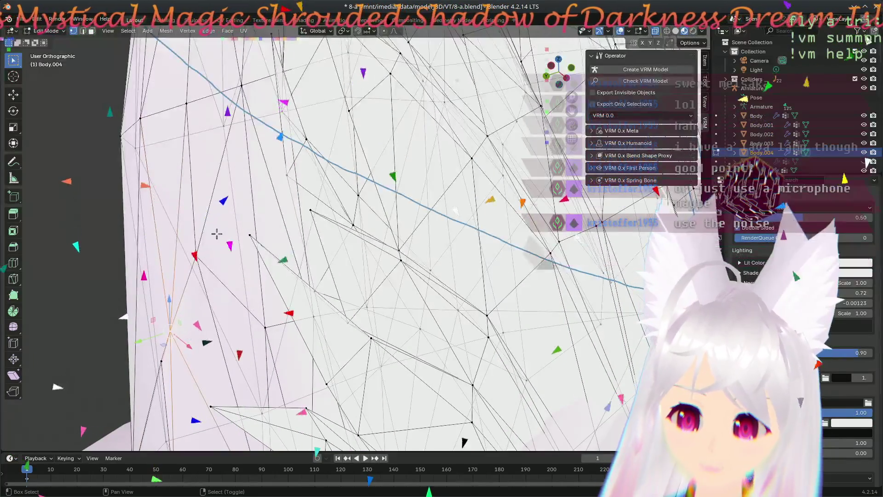
middle_drag(224, 171, 215, 239)
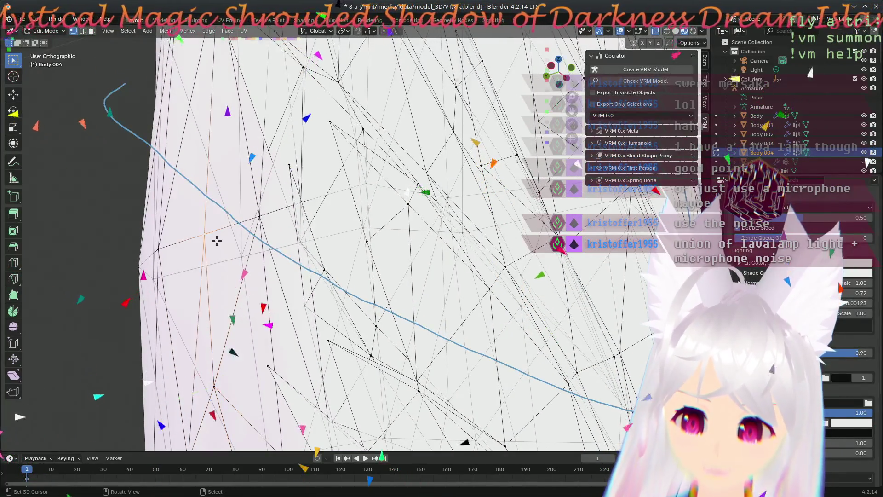
click(160, 260)
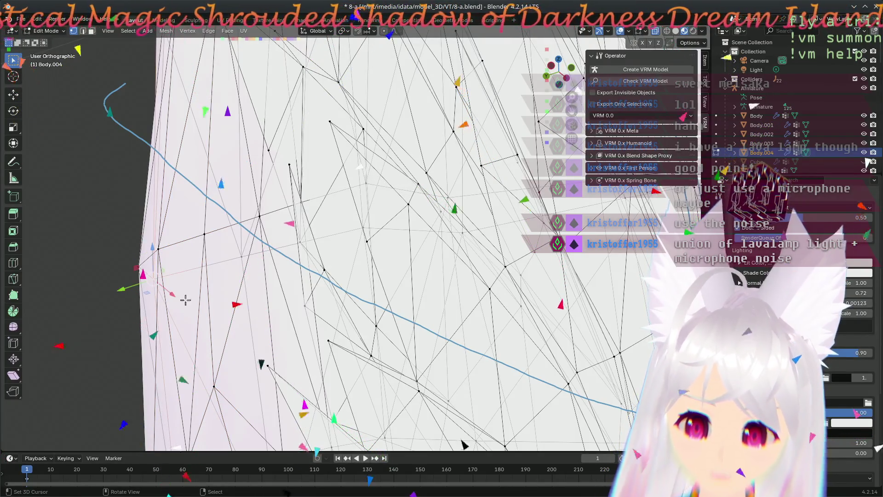
click(178, 227)
Step: Inspect the ear's outline from above and adjust the edge selection on its right side
middle_drag(178, 228, 274, 350)
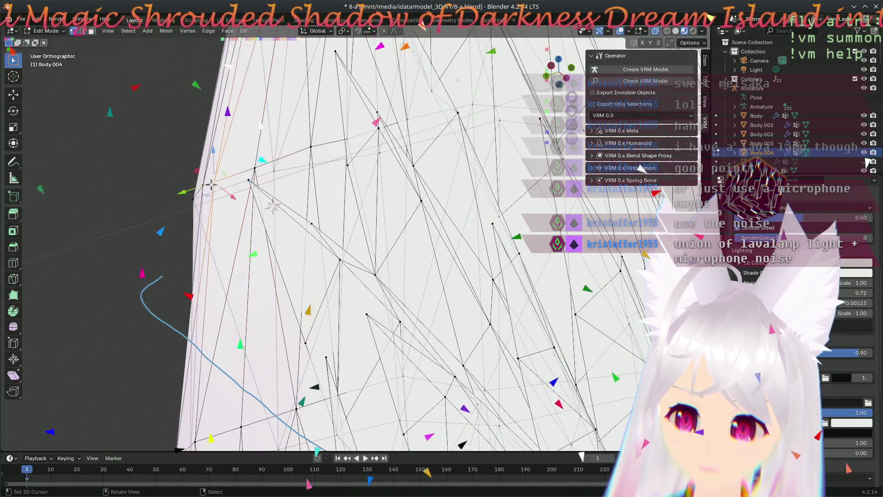
shift+middle_drag(297, 177, 298, 291)
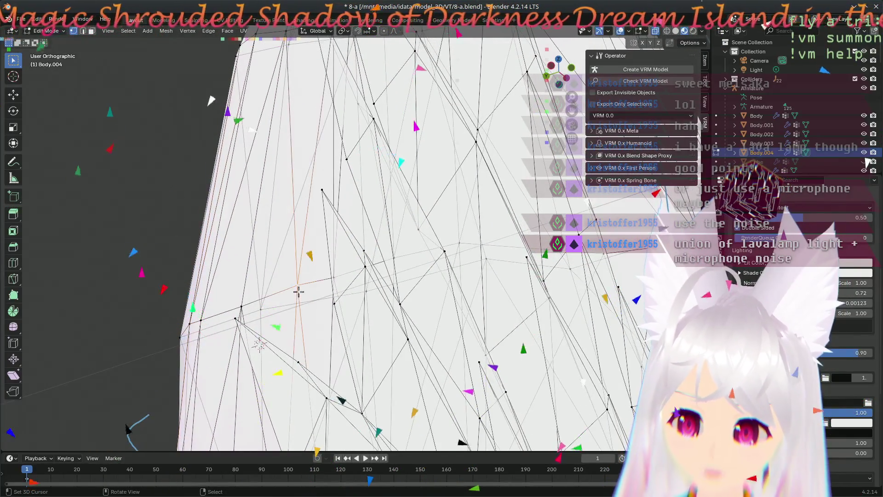
middle_drag(284, 197, 257, 282)
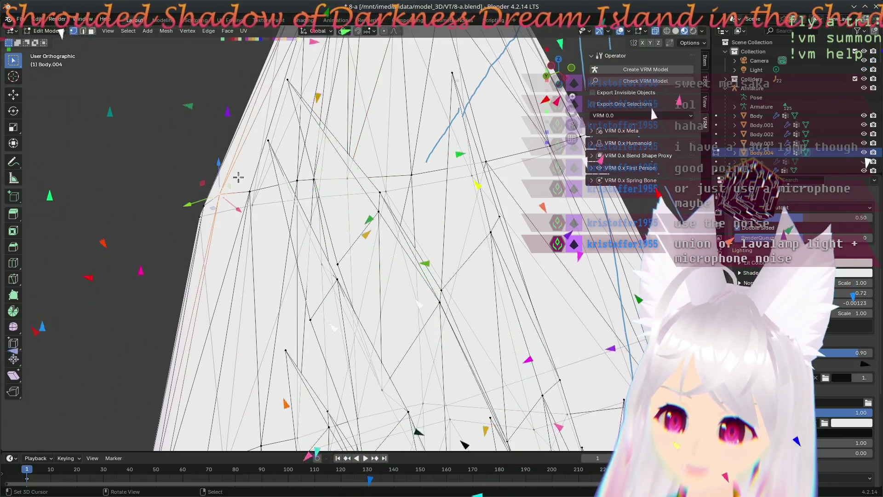
middle_drag(207, 204, 335, 324)
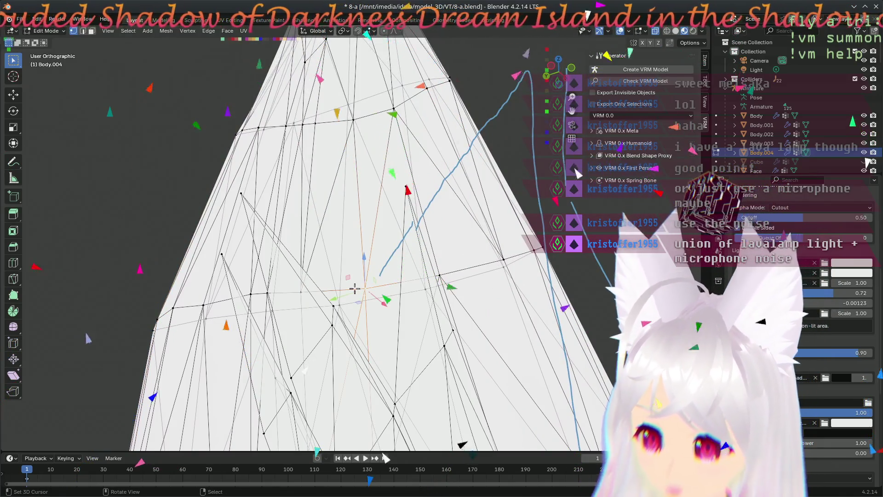
click(440, 278)
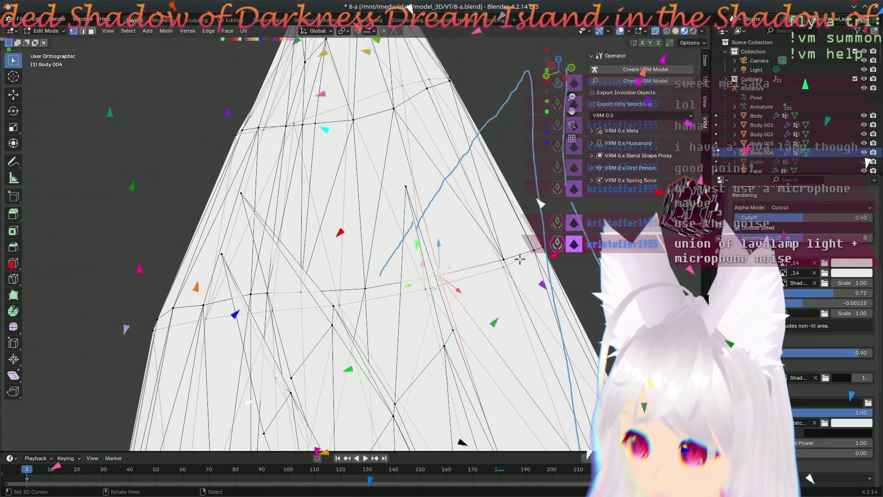
shift+right_click(441, 268)
Step: Select the row of five vertices running across the ear from its right edge to its left edge
shift+middle_drag(441, 267, 409, 351)
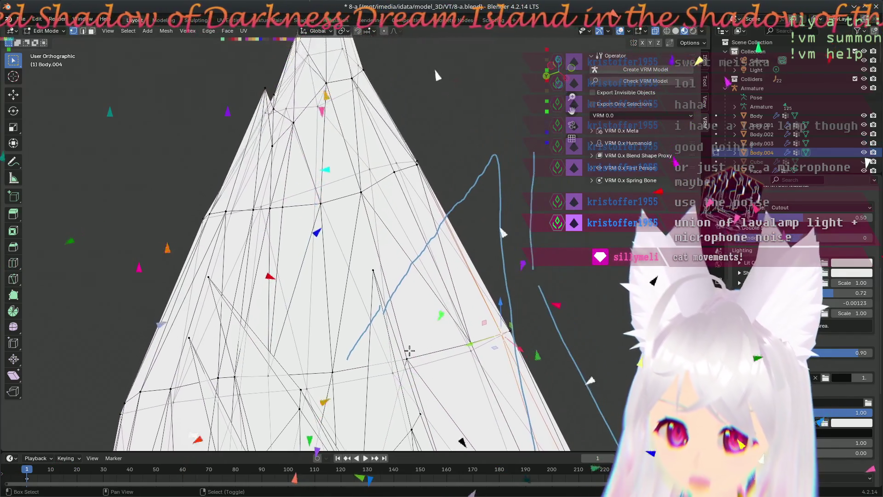
click(360, 194)
click(315, 207)
click(281, 220)
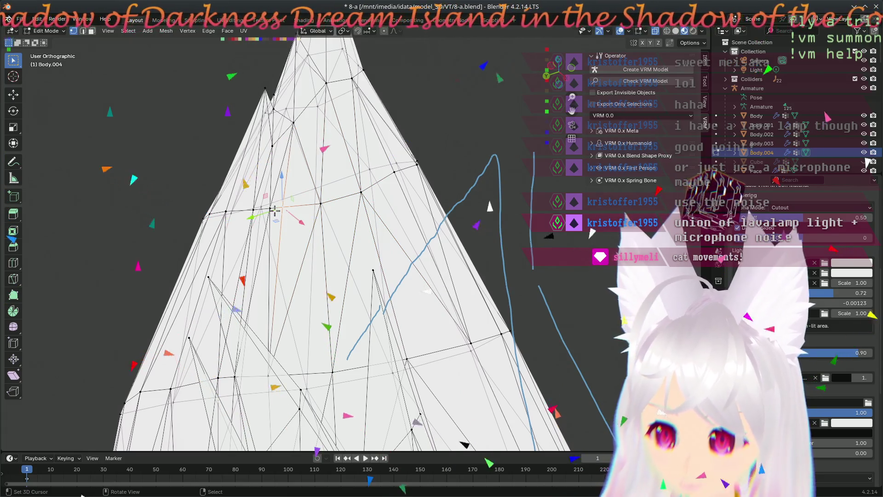
click(252, 206)
click(208, 215)
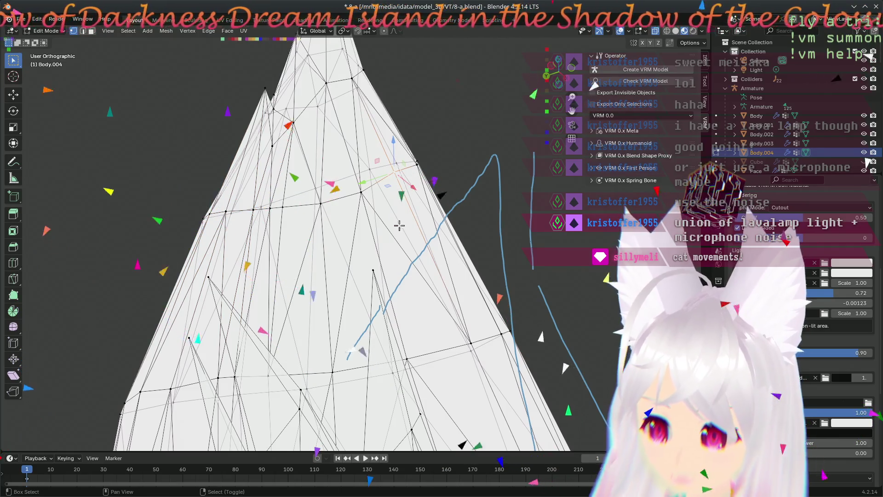
middle_drag(398, 225, 253, 233)
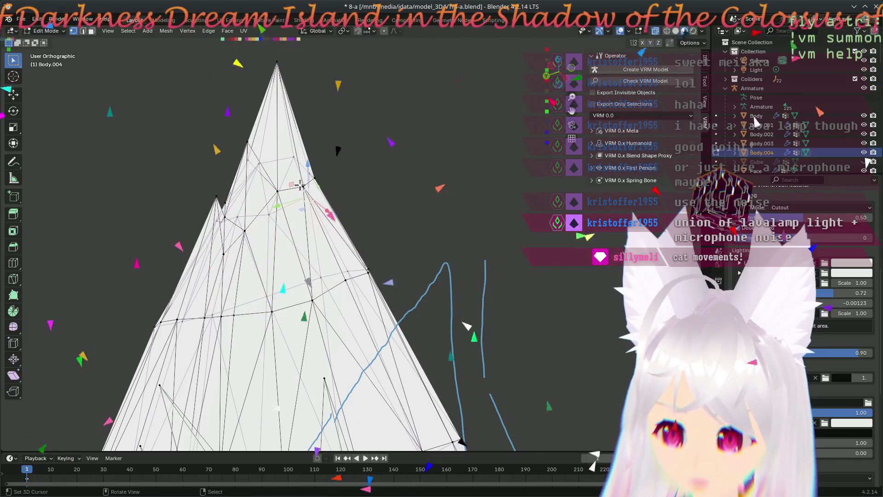
mouse_move(299, 186)
shift+middle_down()
mouse_move(502, 341)
mouse_move(256, 292)
shift+middle_up()
Step: In front view, begin moving the tip vertex, then reselect vertices near the ear's tip
key(KP_1)
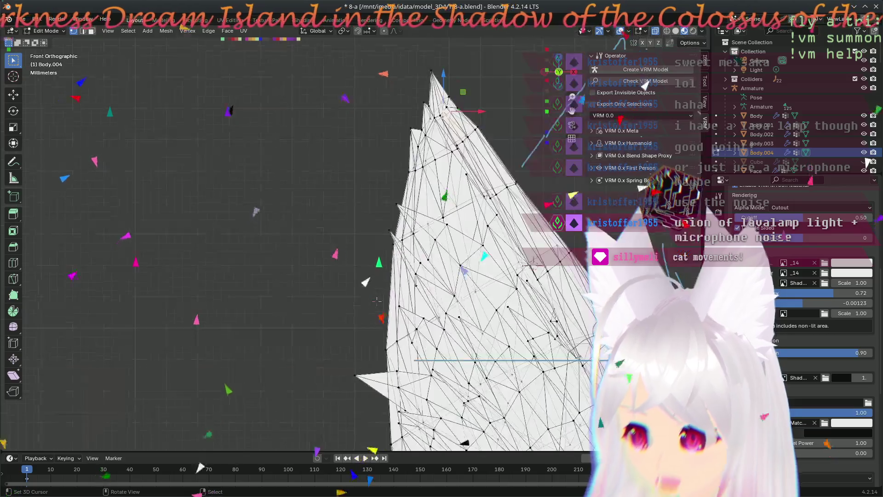
shift+middle_drag(377, 300, 321, 238)
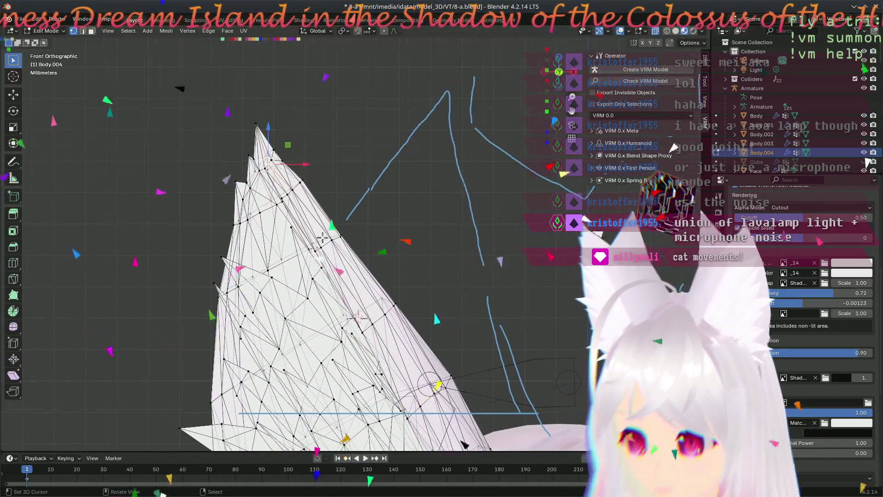
scroll(320, 238, up, 4)
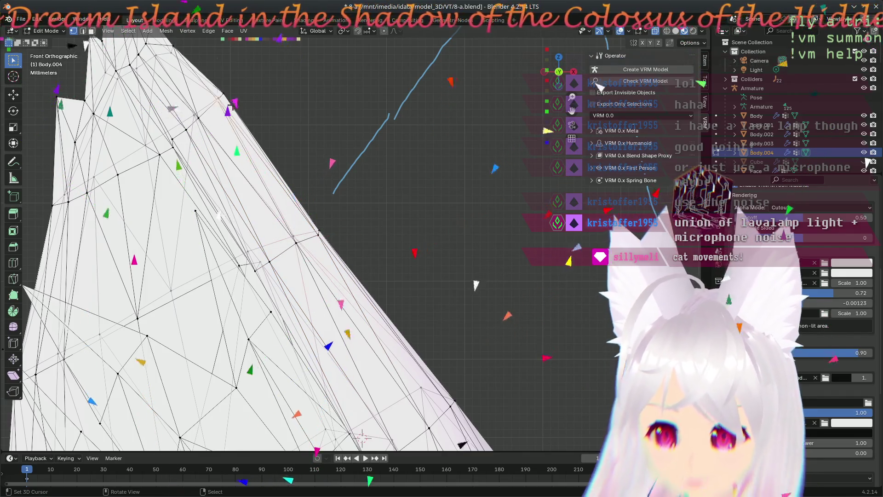
key(shift+space)
key(g)
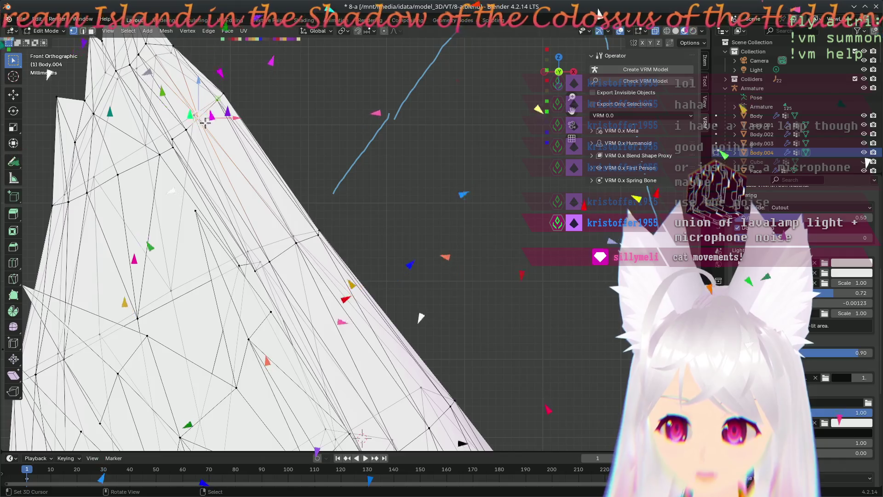
shift+middle_drag(431, 313, 376, 342)
click(197, 114)
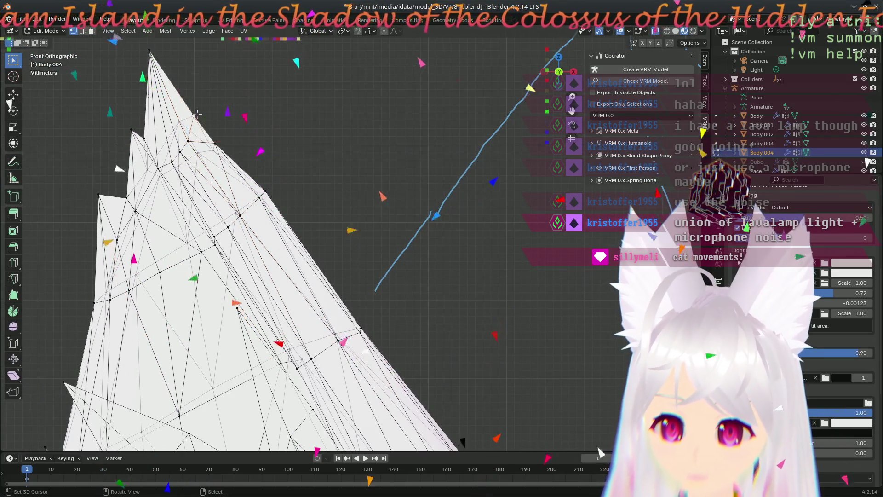
click(210, 156)
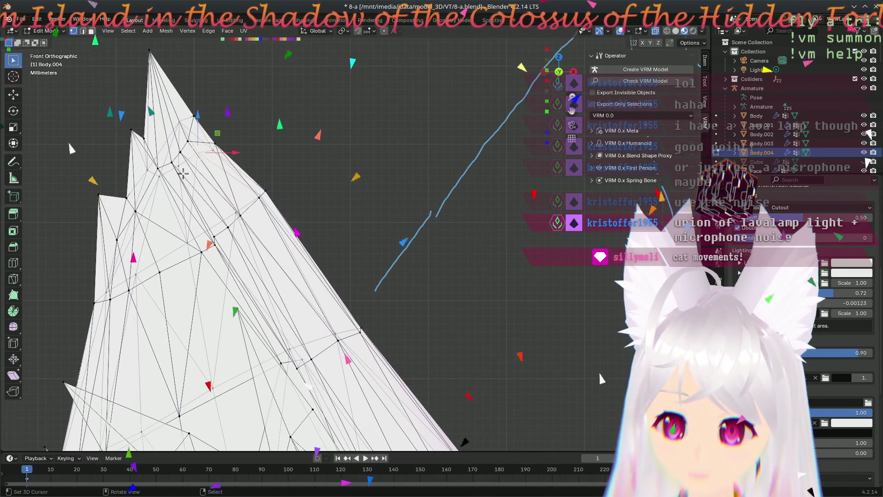
click(160, 167)
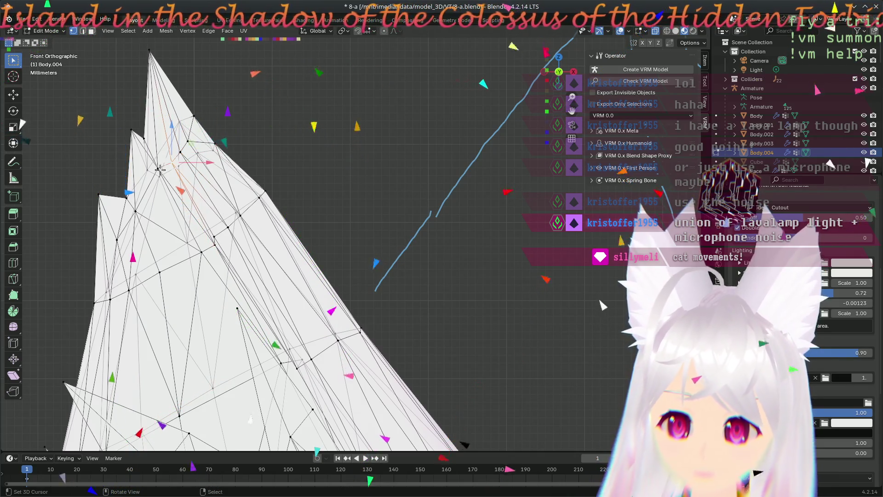
scroll(280, 201, up, 3)
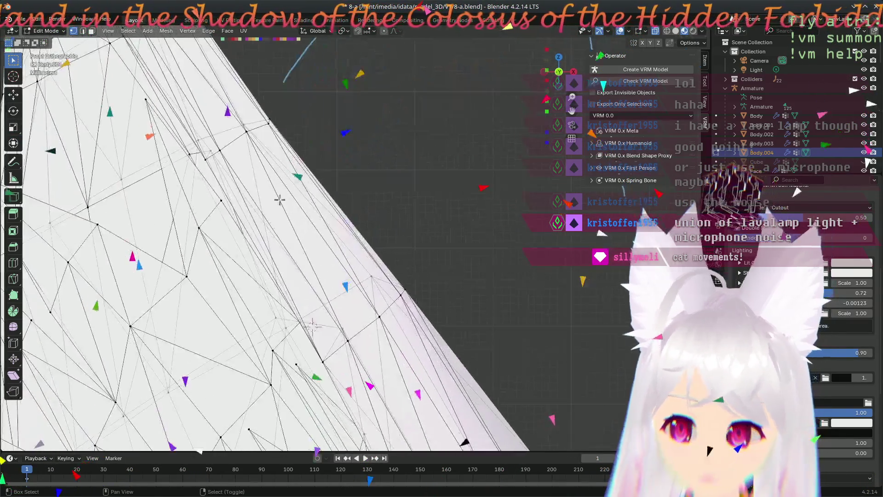
Step: Select a vertex on the ear's outer edge and pull it up and to the right
shift+middle_drag(280, 200, 303, 177)
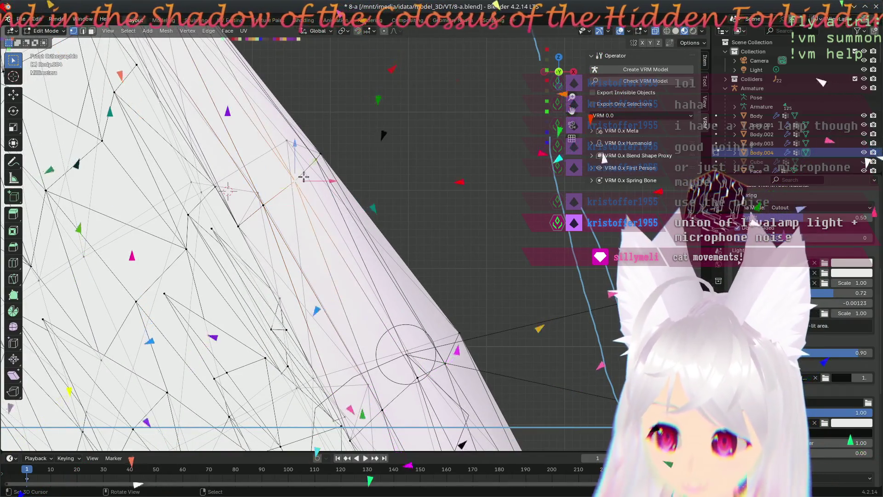
shift+click(303, 144)
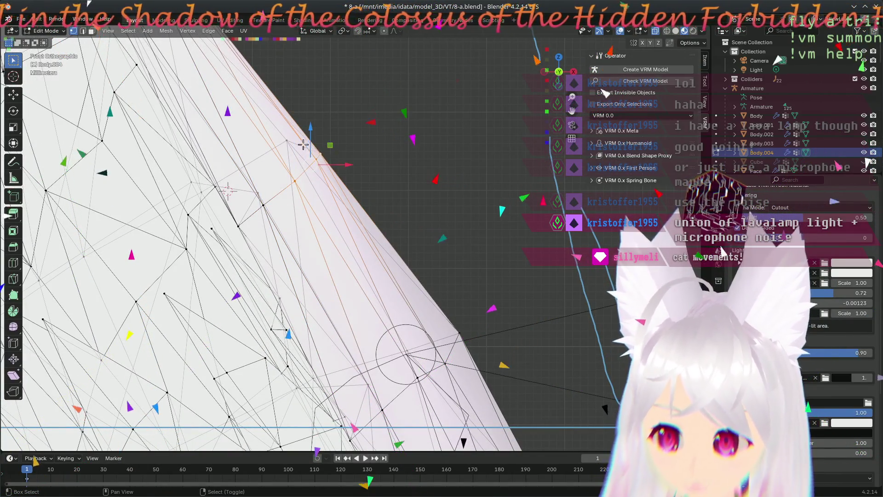
click(240, 225)
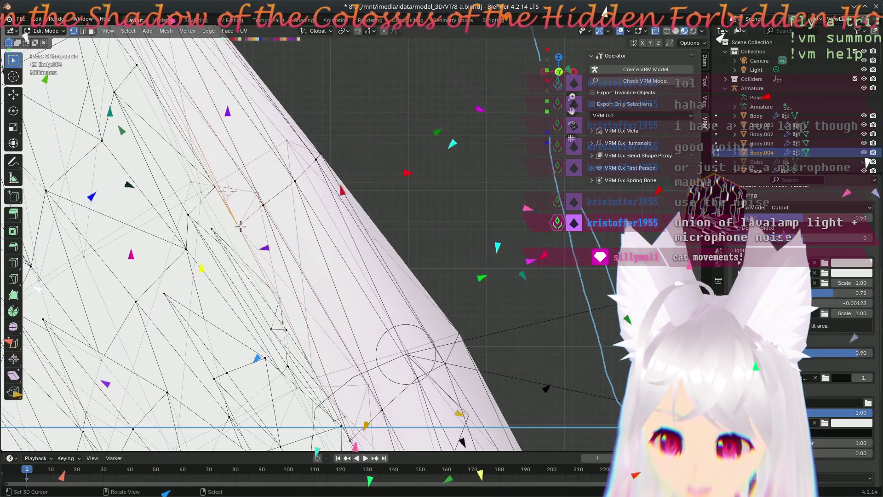
shift+middle_drag(240, 225, 313, 200)
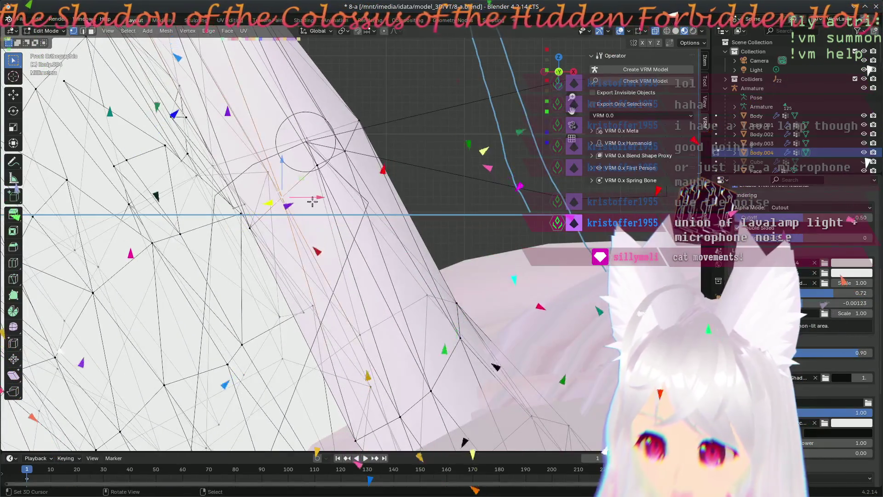
click(359, 120)
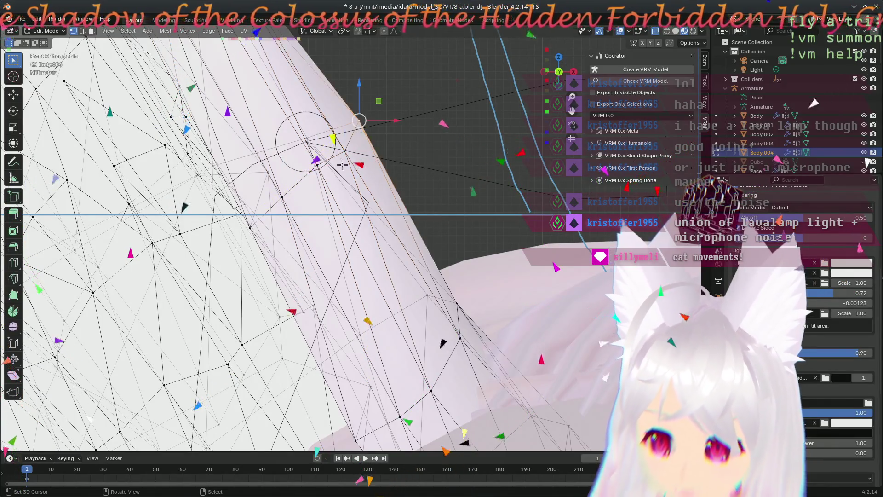
middle_drag(256, 222, 326, 242)
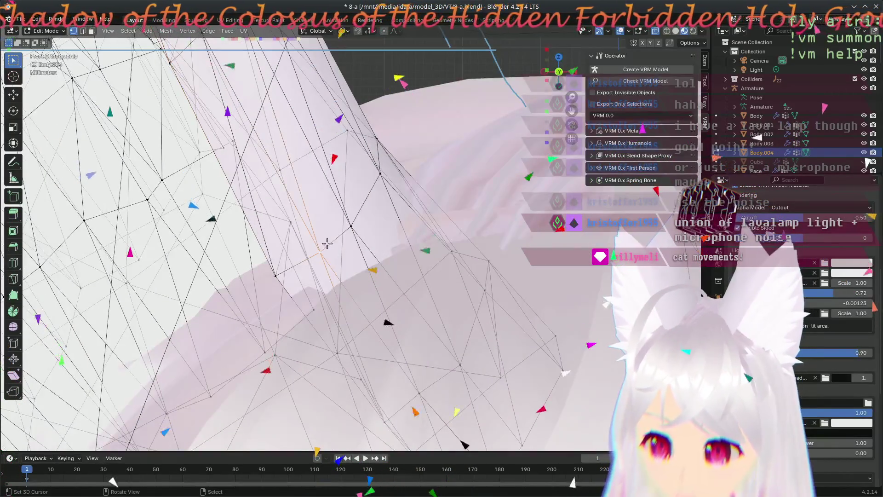
drag(364, 222, 381, 131)
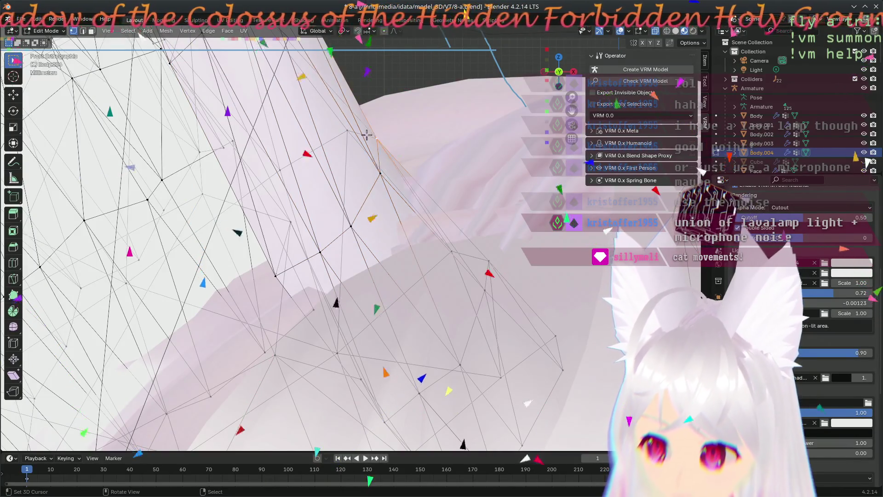
middle_drag(301, 281, 354, 245)
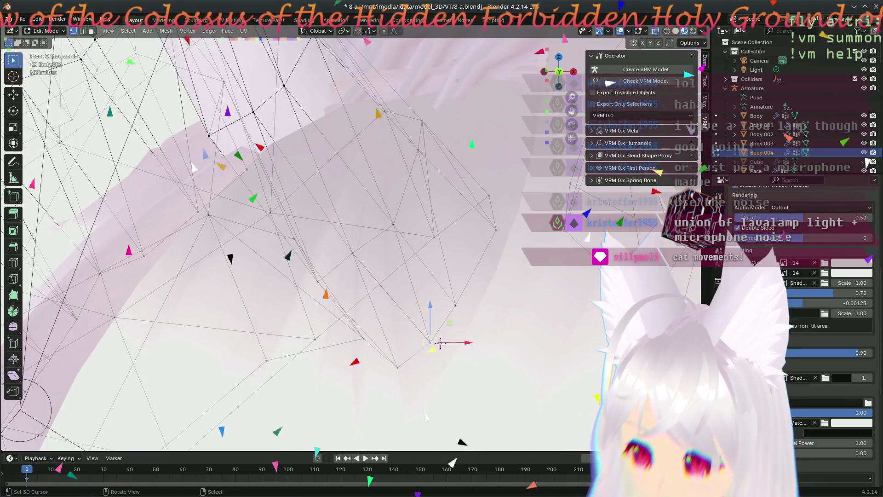
Step: Merge the selected ear vertices At Center, then check the result from the front view
key(m)
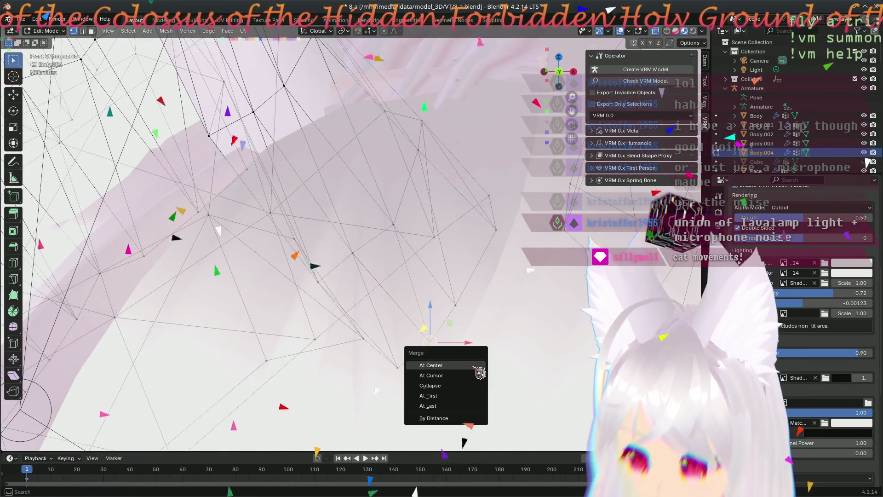
click(475, 367)
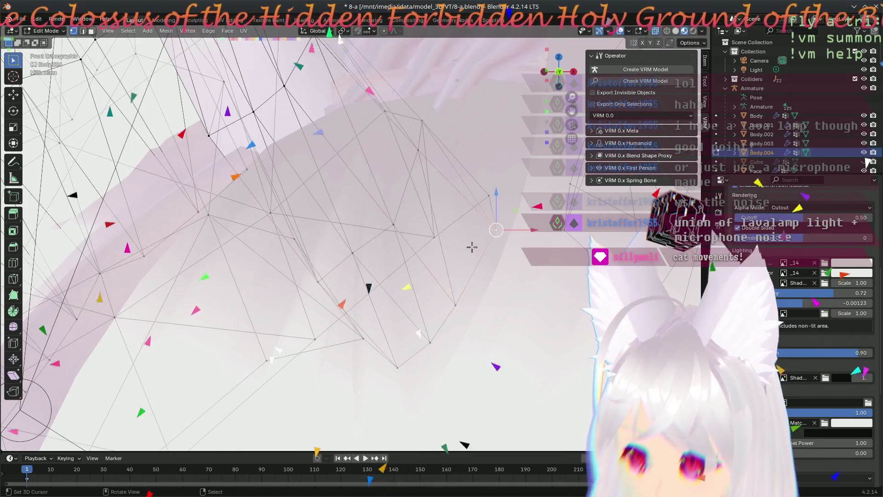
click(448, 238)
click(418, 149)
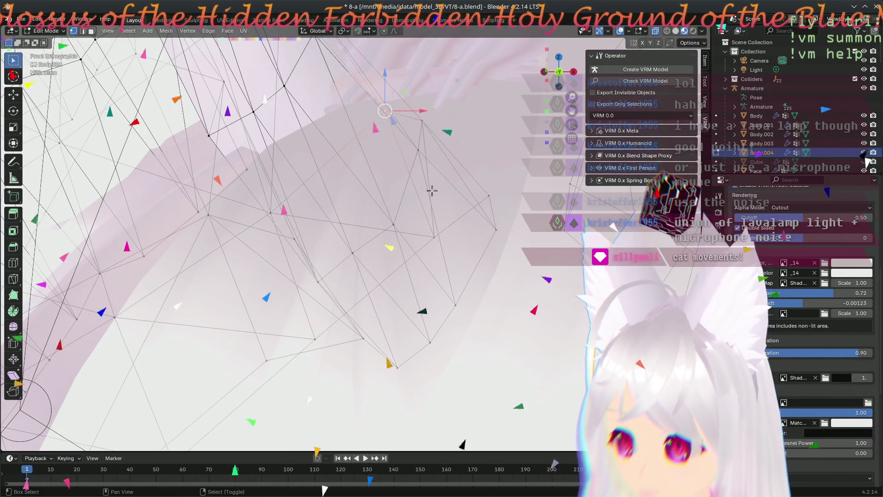
middle_drag(431, 191, 218, 268)
key(KP_1)
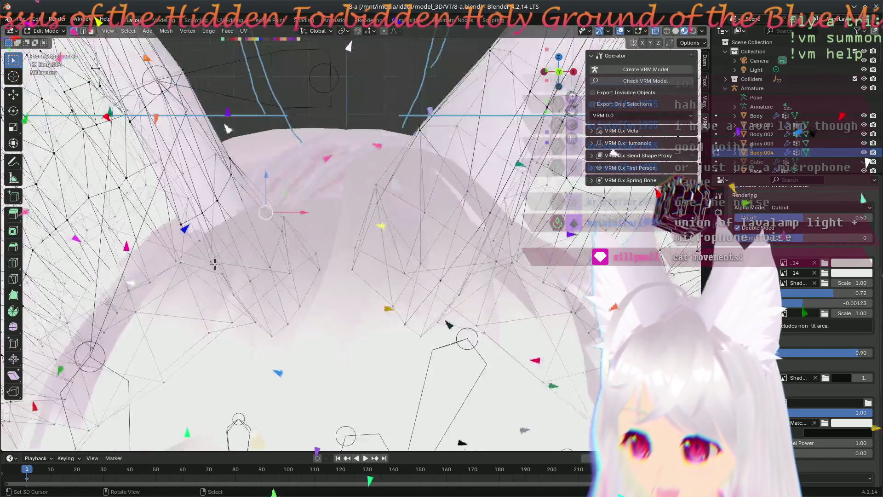
scroll(298, 253, up, 2)
scroll(317, 253, up, 2)
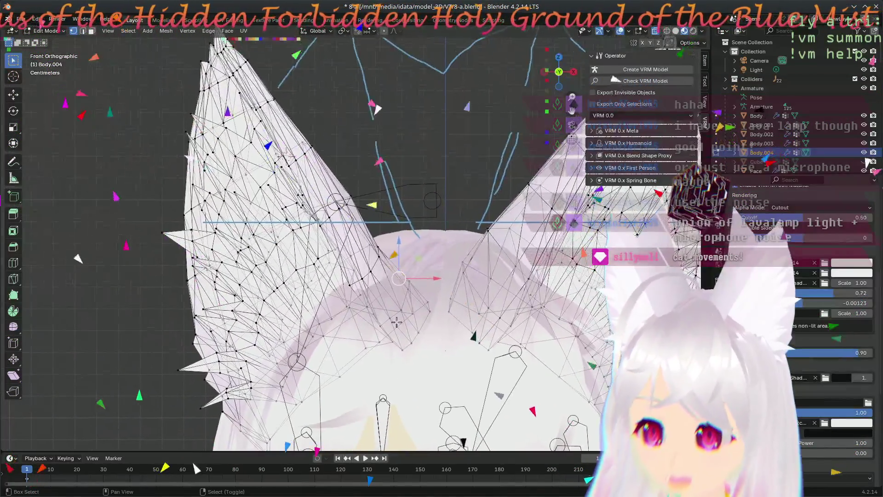
scroll(344, 253, up, 2)
scroll(376, 252, up, 2)
scroll(376, 252, down, 3)
scroll(366, 259, down, 2)
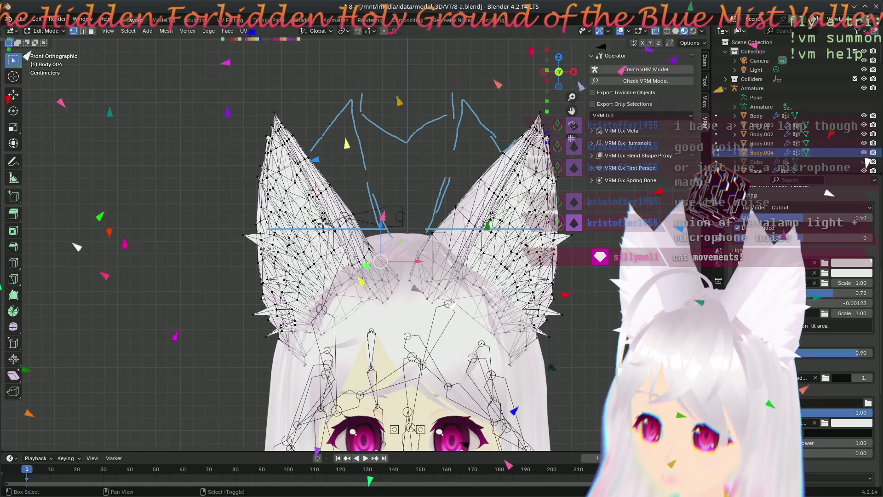
mouse_move(587, 42)
middle_down()
mouse_move(430, 405)
mouse_move(468, 413)
mouse_move(429, 408)
middle_up()
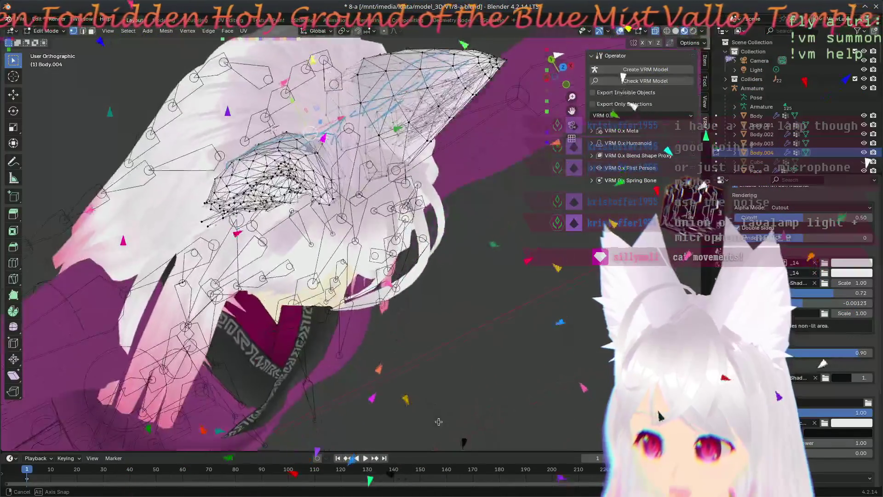
mouse_move(430, 408)
middle_down()
mouse_move(459, 385)
mouse_move(379, 342)
middle_up()
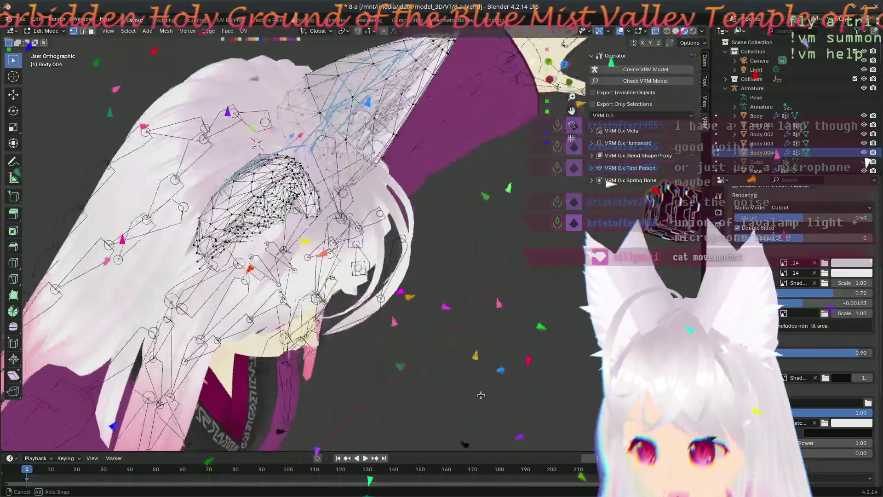
mouse_move(379, 341)
middle_down()
mouse_move(506, 428)
mouse_move(221, 164)
mouse_move(327, 266)
mouse_move(313, 213)
middle_up()
mouse_move(348, 218)
middle_down()
mouse_move(290, 244)
mouse_move(223, 138)
mouse_move(445, 290)
mouse_move(166, 289)
mouse_move(482, 276)
mouse_move(509, 309)
middle_up()
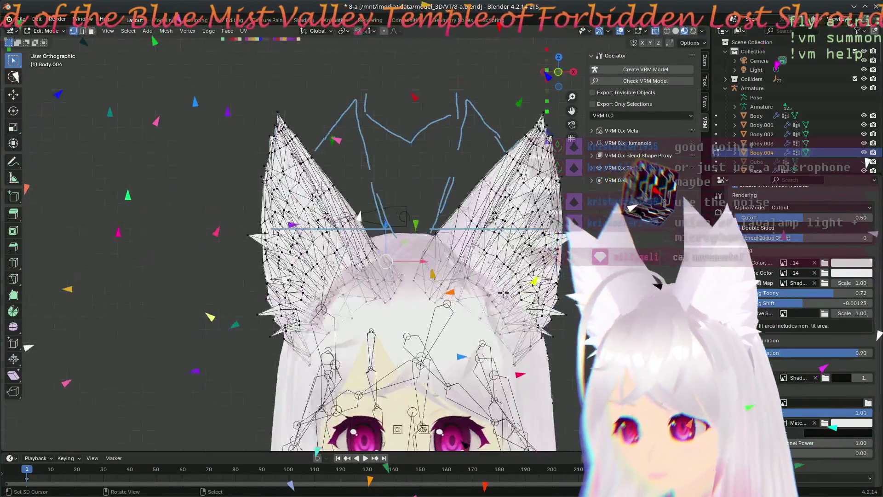
middle_drag(509, 309, 505, 293)
key(ctrl+KP_1)
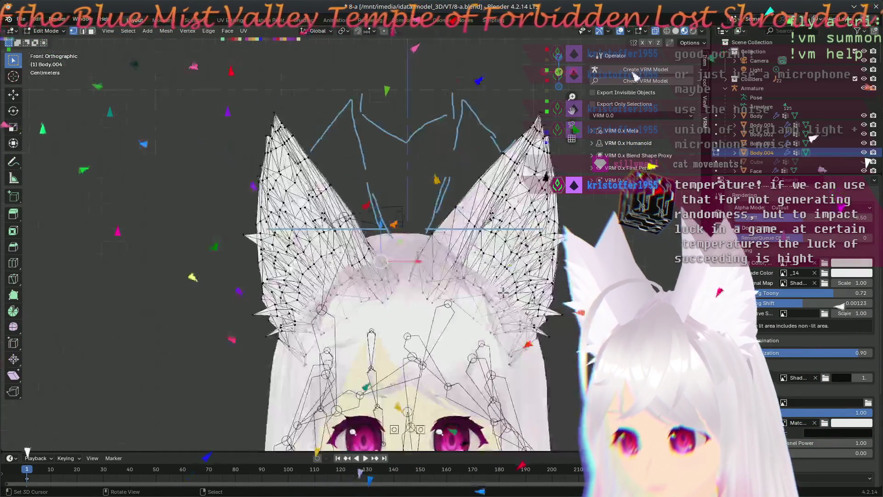
key(ctrl+KP_3)
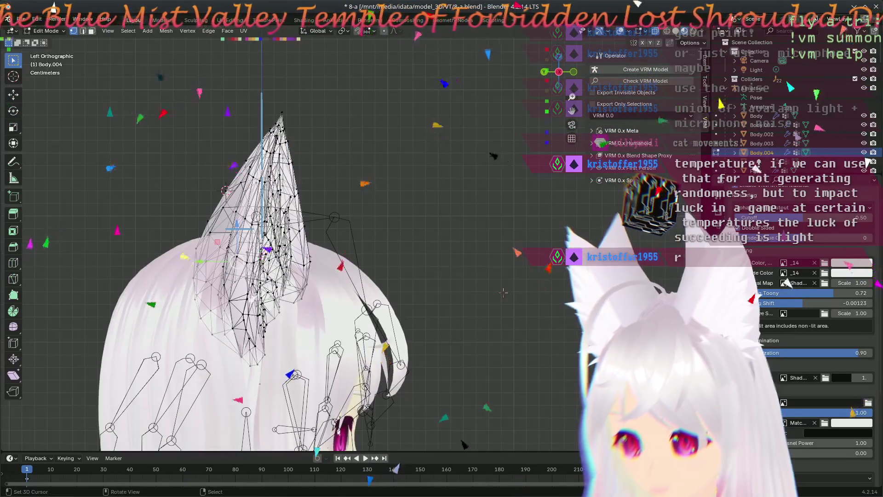
scroll(449, 299, up, 1)
scroll(400, 304, up, 1)
scroll(348, 310, up, 1)
Step: Move two vertices at the ear's base into new positions after viewing the base
mouse_move(349, 311)
middle_down()
mouse_move(322, 309)
mouse_move(235, 178)
middle_up()
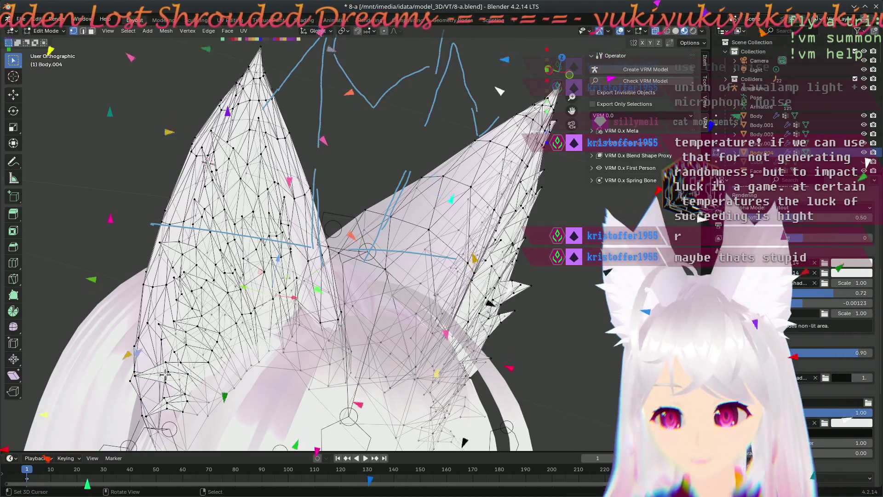
mouse_move(371, 316)
middle_down()
mouse_move(122, 301)
mouse_move(243, 265)
mouse_move(235, 292)
middle_up()
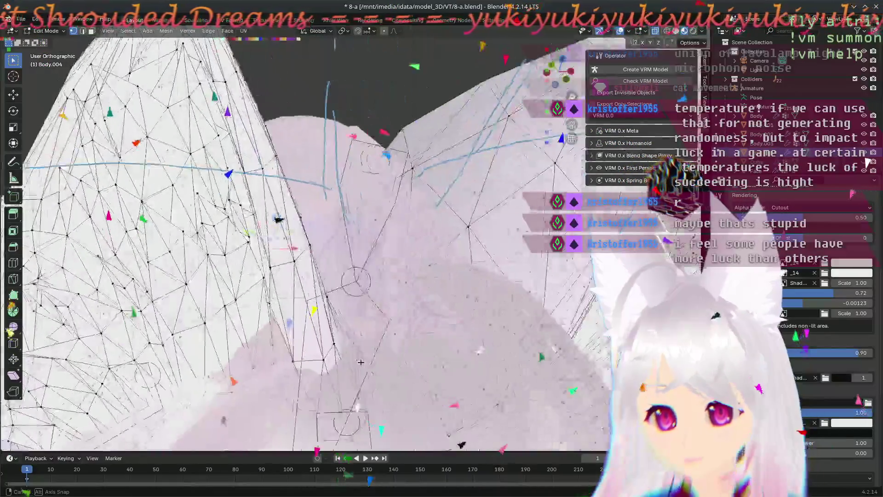
mouse_move(234, 292)
middle_down()
mouse_move(421, 390)
mouse_move(208, 357)
middle_up()
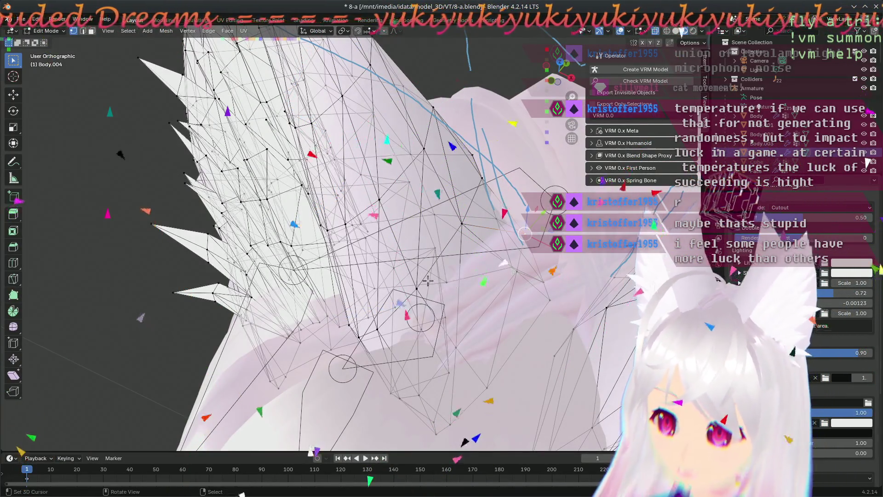
middle_drag(418, 303, 397, 327)
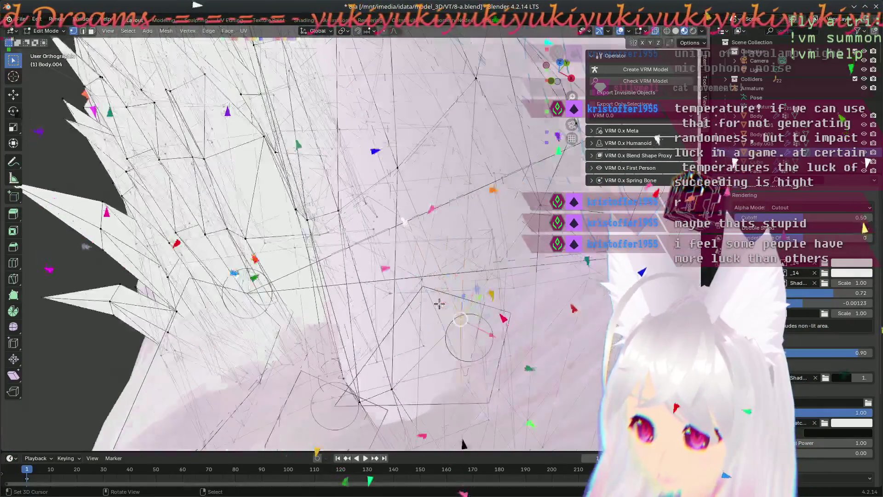
middle_drag(398, 327, 439, 303)
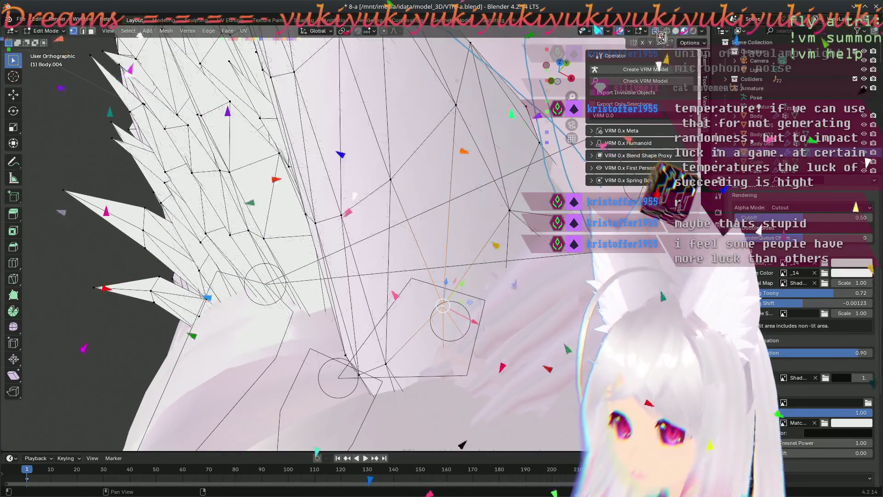
key(g)
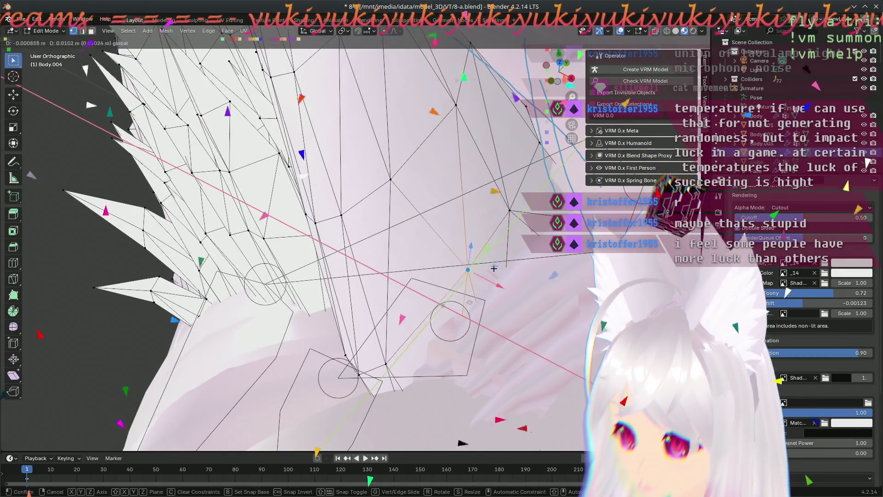
click(395, 184)
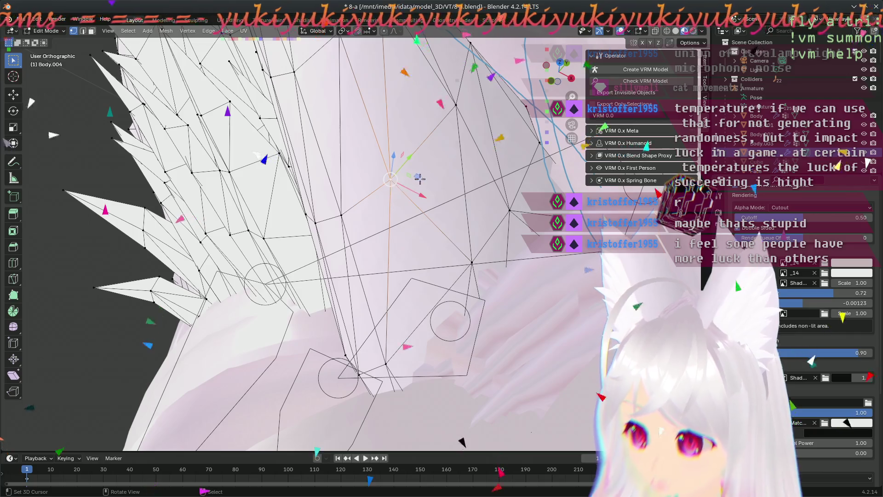
key(g)
click(445, 152)
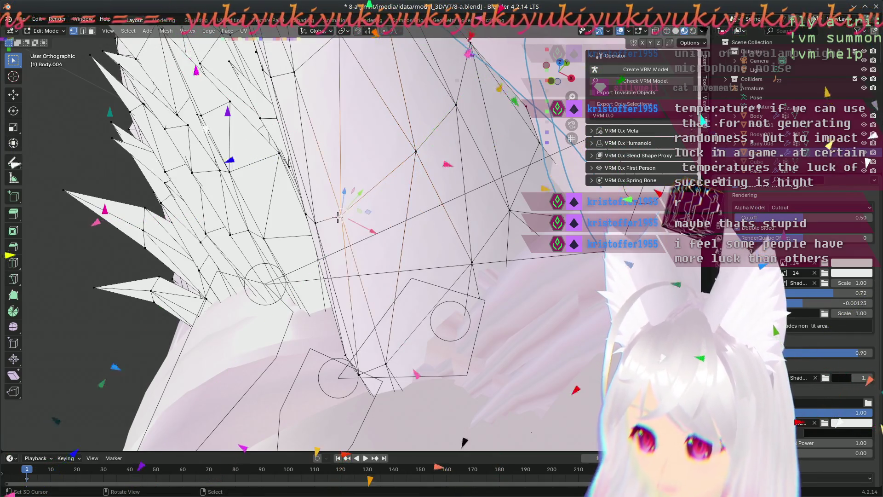
Step: Move three more ear-base vertices constrained to the XY plane (Shift+Z)
key(g)
key(shift+z)
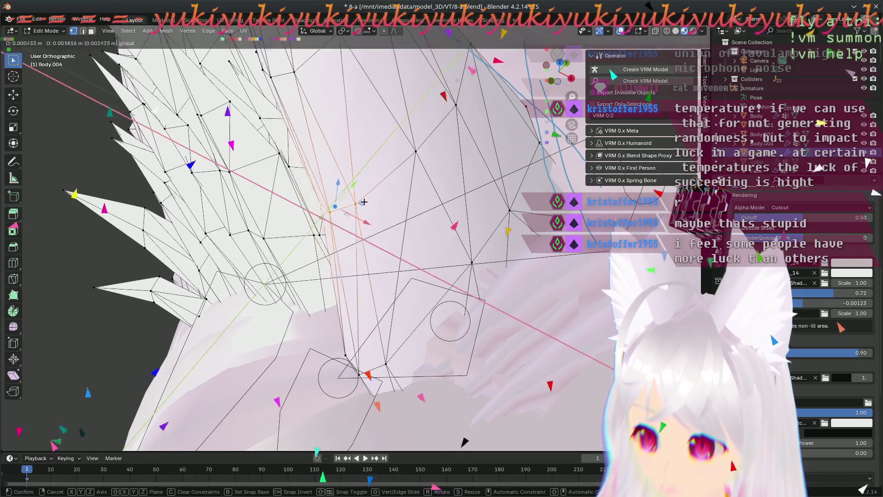
click(382, 187)
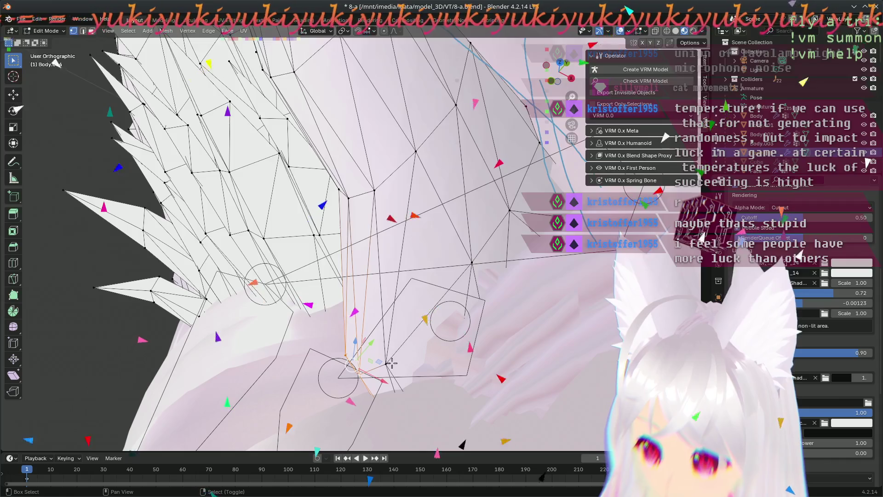
key(g)
key(shift+z)
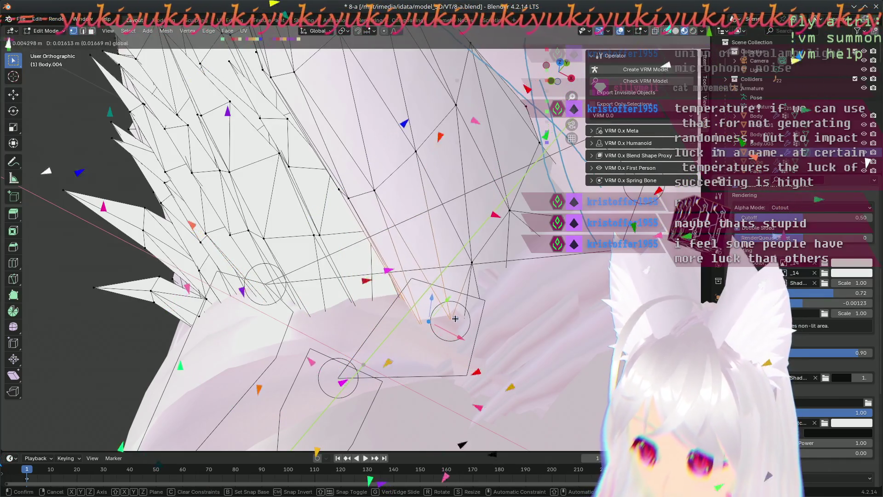
click(450, 320)
mouse_move(419, 331)
middle_down()
mouse_move(547, 270)
mouse_move(462, 331)
mouse_move(562, 337)
mouse_move(379, 356)
mouse_move(255, 324)
mouse_move(353, 300)
mouse_move(321, 276)
middle_up()
key(g)
key(shift+z)
click(457, 338)
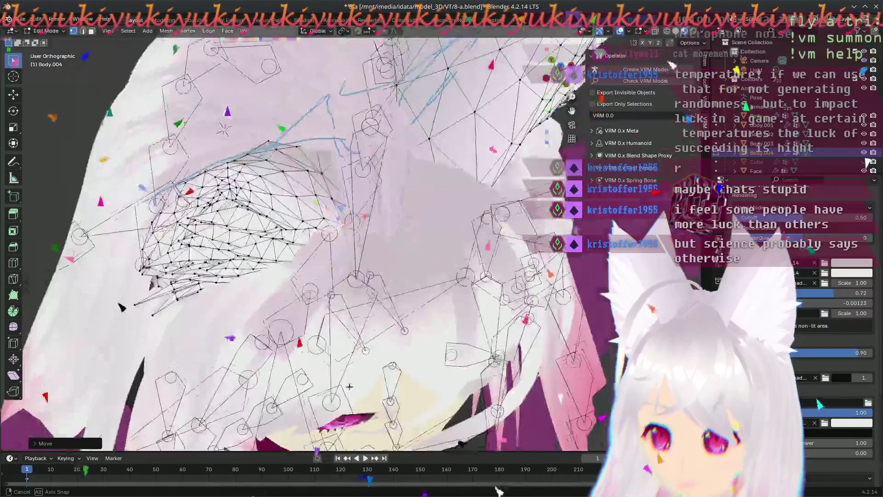
scroll(304, 249, up, 3)
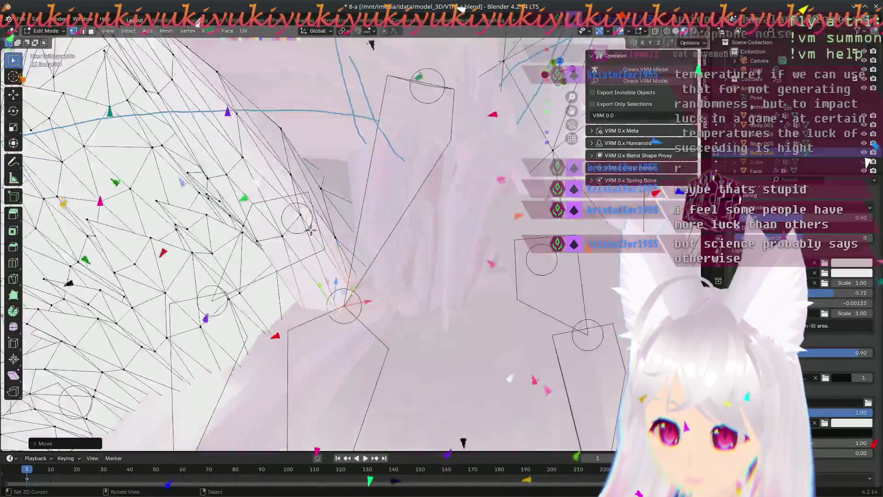
scroll(287, 222, up, 2)
scroll(270, 196, up, 2)
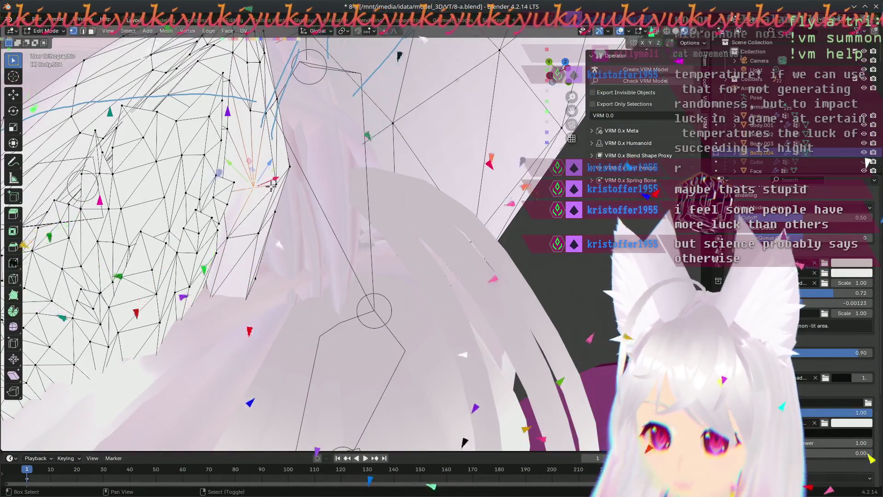
Step: Move three vertices along the ear's side edge, checking the outline from several angles
middle_drag(311, 225, 274, 224)
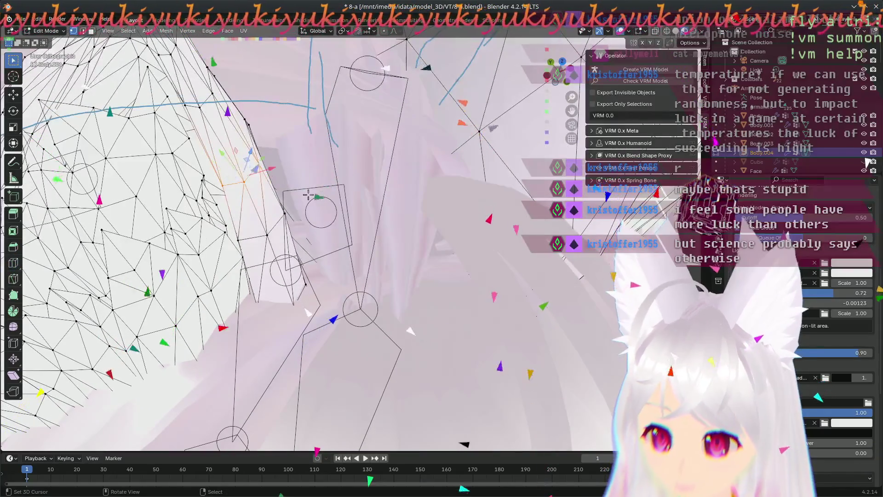
middle_drag(373, 314, 397, 438)
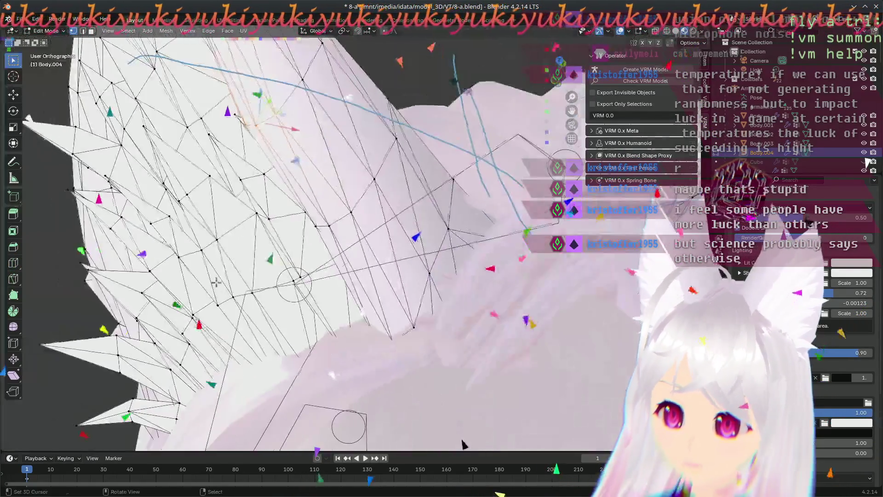
scroll(378, 399, up, 2)
scroll(393, 365, up, 2)
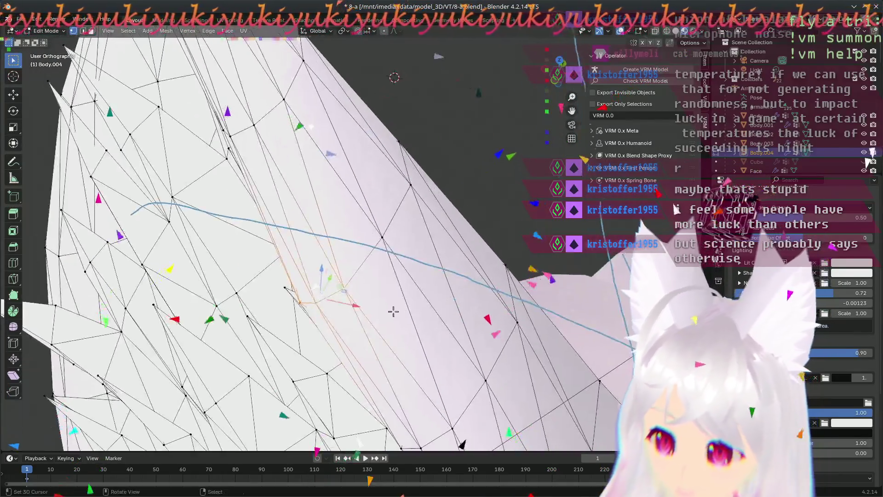
scroll(349, 324, up, 1)
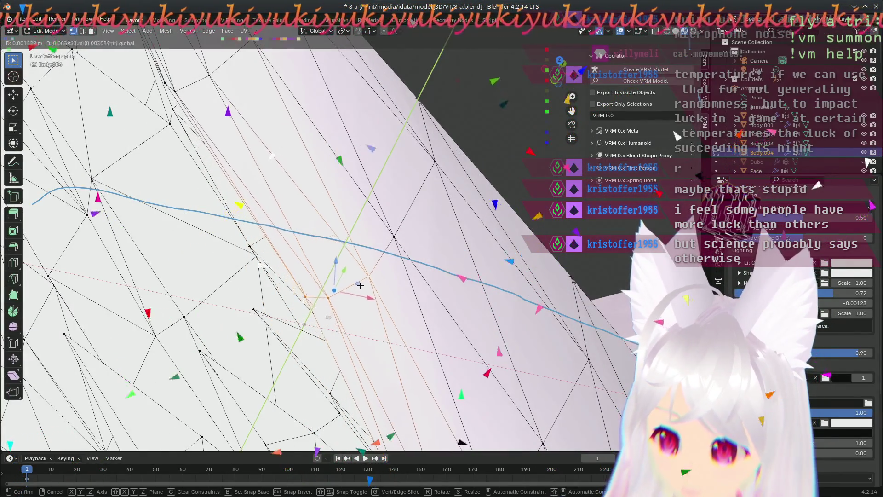
click(356, 293)
mouse_move(355, 292)
middle_down()
mouse_move(565, 322)
mouse_move(452, 357)
mouse_move(151, 388)
middle_up()
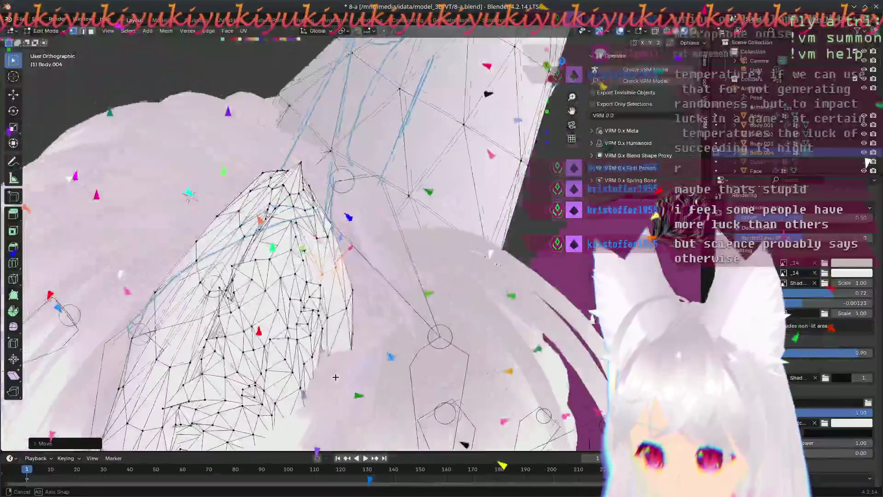
mouse_move(151, 389)
middle_down()
mouse_move(291, 398)
mouse_move(242, 272)
middle_up()
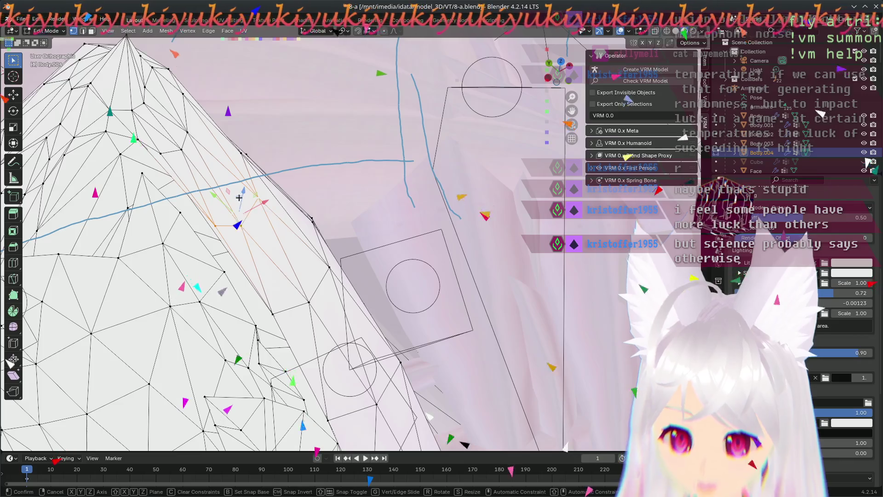
click(228, 189)
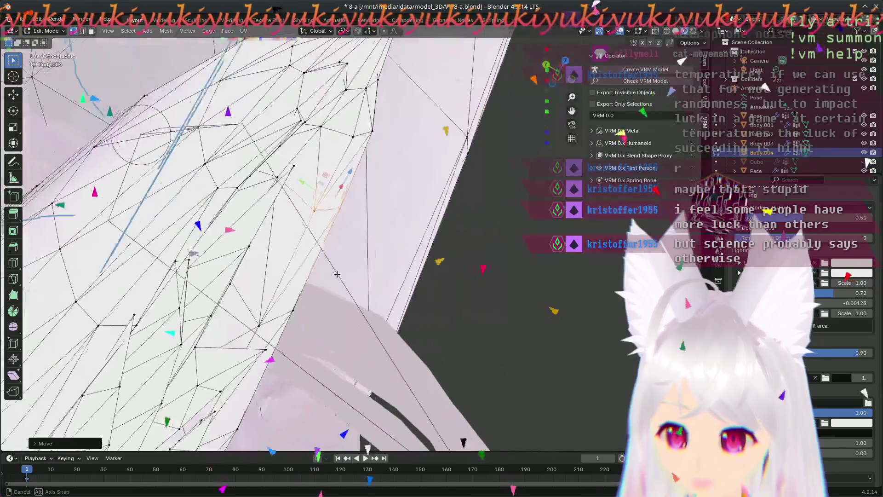
middle_drag(228, 189, 309, 202)
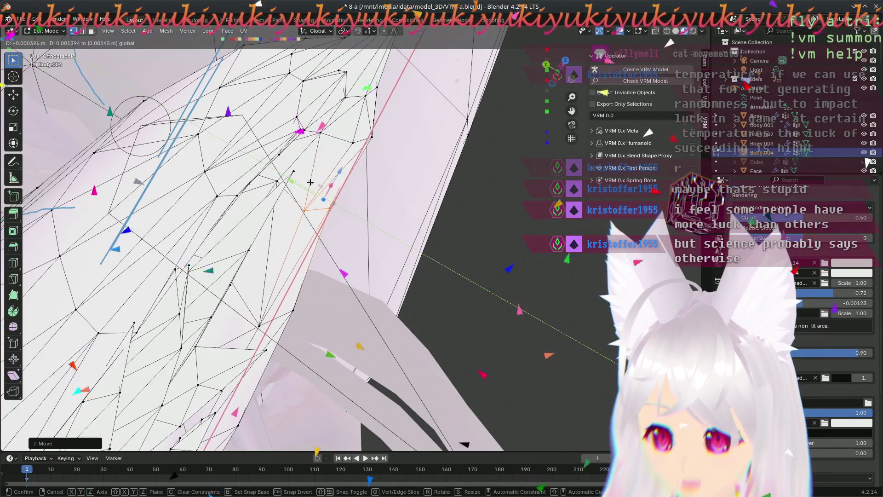
click(308, 182)
mouse_move(308, 181)
middle_down()
mouse_move(322, 319)
mouse_move(328, 241)
middle_up()
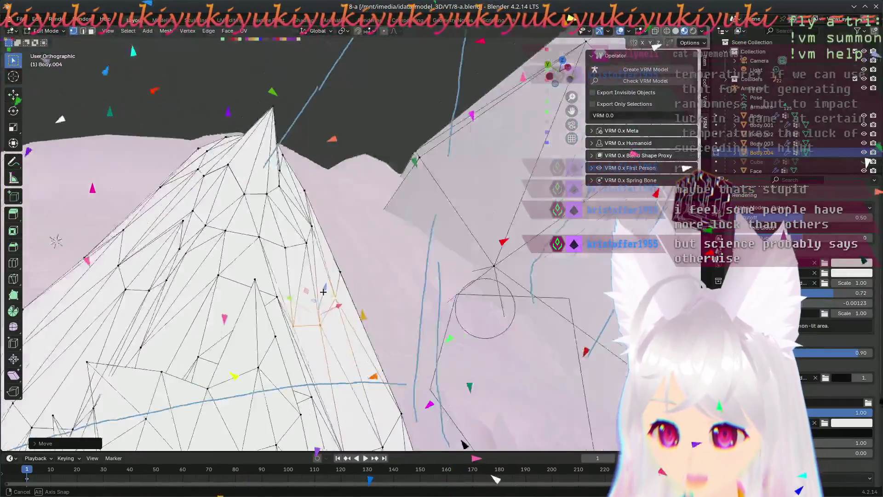
mouse_move(329, 241)
middle_down()
mouse_move(266, 246)
mouse_move(269, 281)
middle_up()
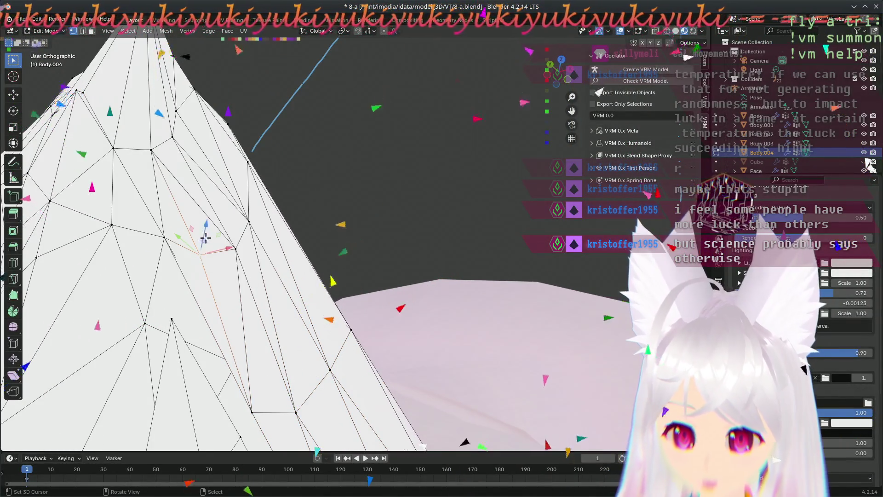
Step: Nudge two vertices near the ear's tip up-left and right, then view the ear from the side
drag(178, 236, 198, 242)
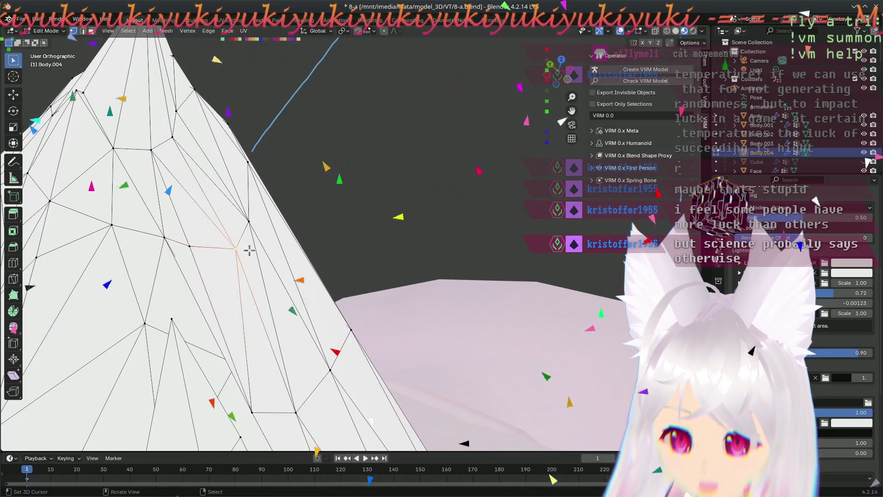
click(190, 221)
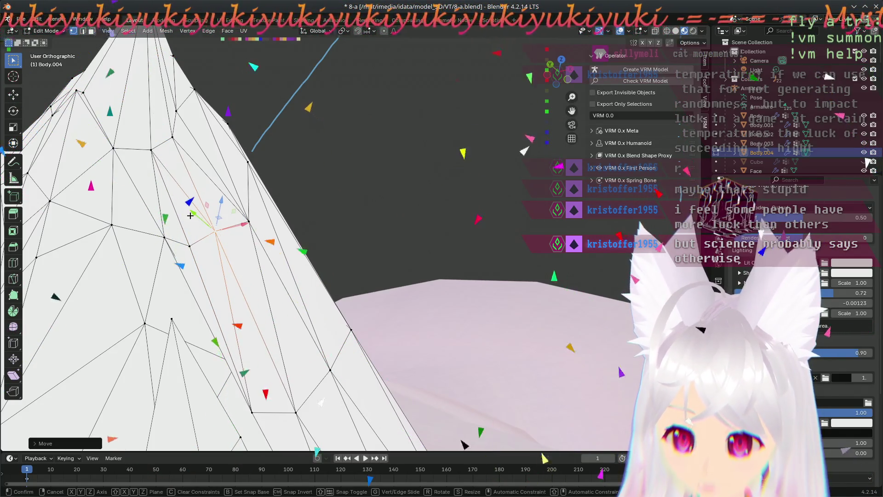
click(253, 222)
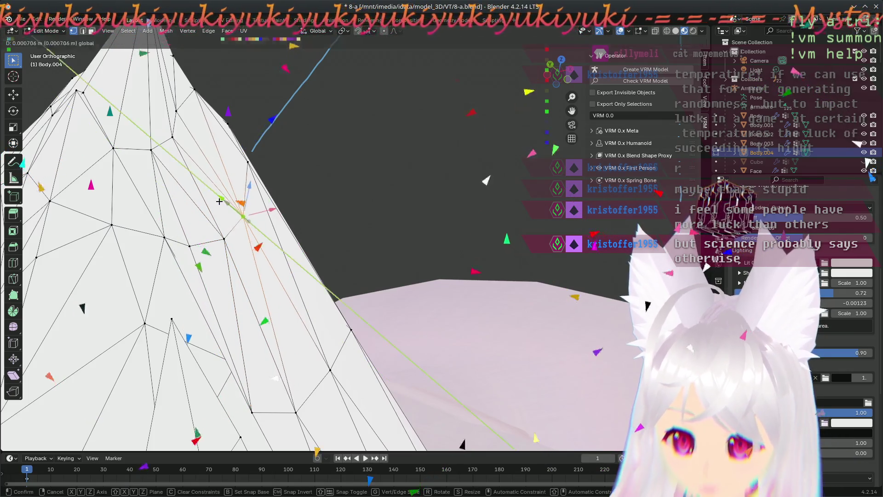
mouse_move(227, 212)
middle_down()
mouse_move(285, 283)
mouse_move(219, 298)
middle_up()
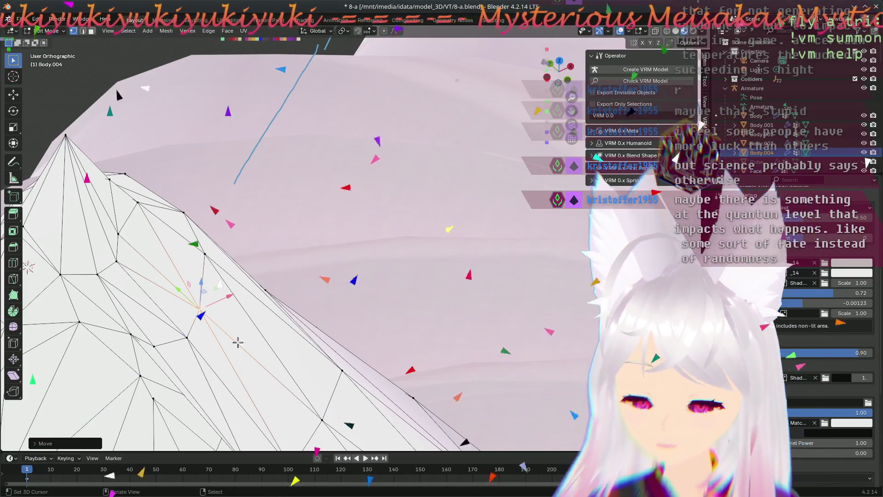
scroll(292, 351, down, 3)
scroll(293, 360, down, 2)
middle_drag(293, 360, 307, 291)
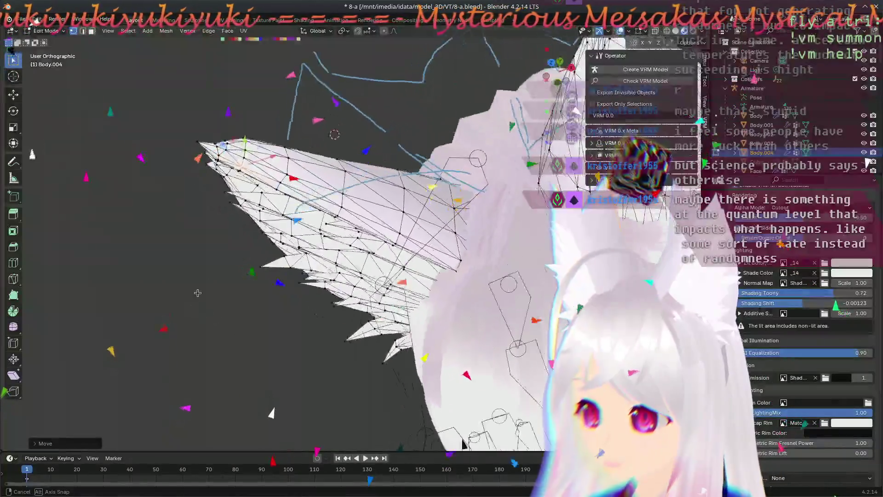
mouse_move(307, 291)
middle_down()
mouse_move(299, 212)
mouse_move(492, 354)
middle_up()
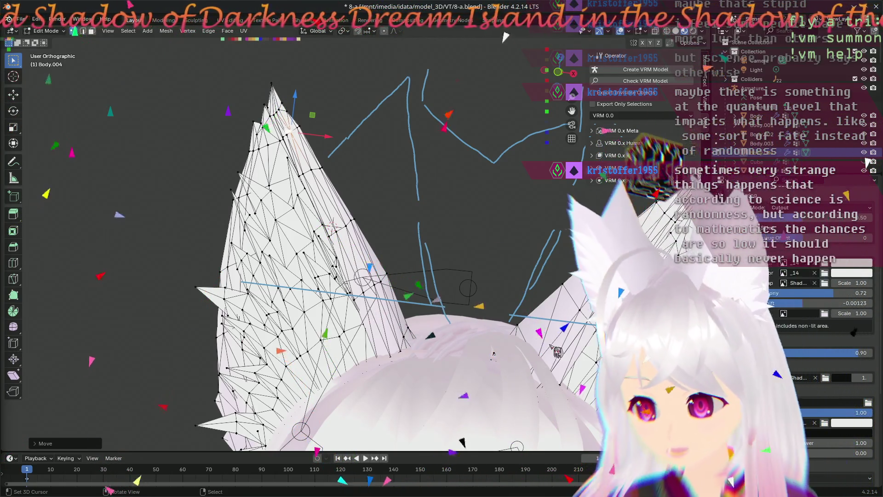
middle_drag(481, 289, 560, 326)
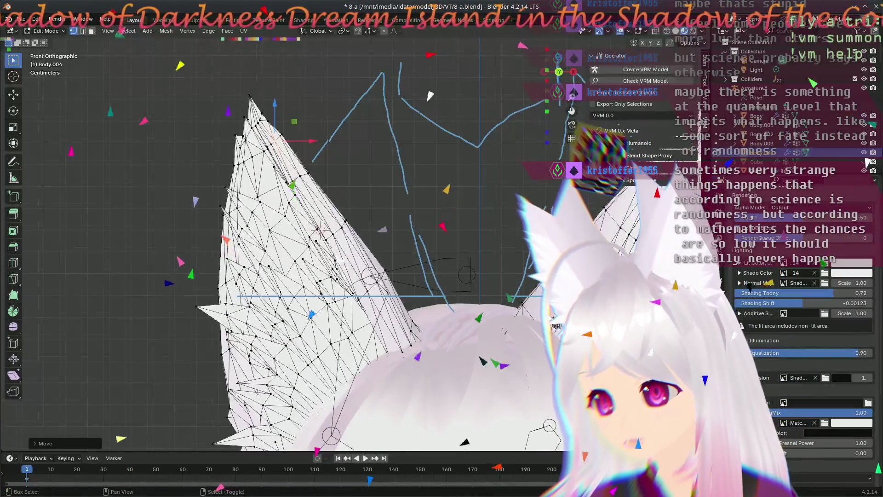
scroll(437, 91, down, 3)
scroll(510, 300, down, 2)
scroll(413, 226, down, 2)
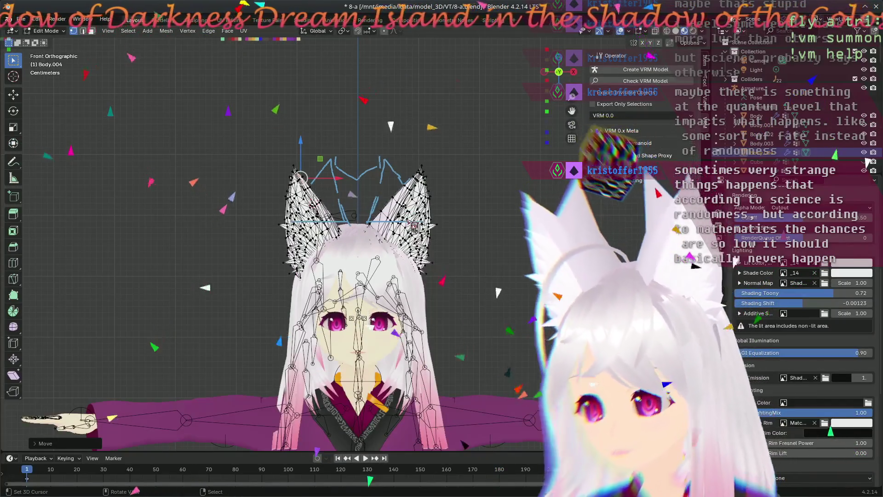
scroll(386, 227, up, 1)
scroll(382, 228, up, 3)
scroll(383, 228, up, 2)
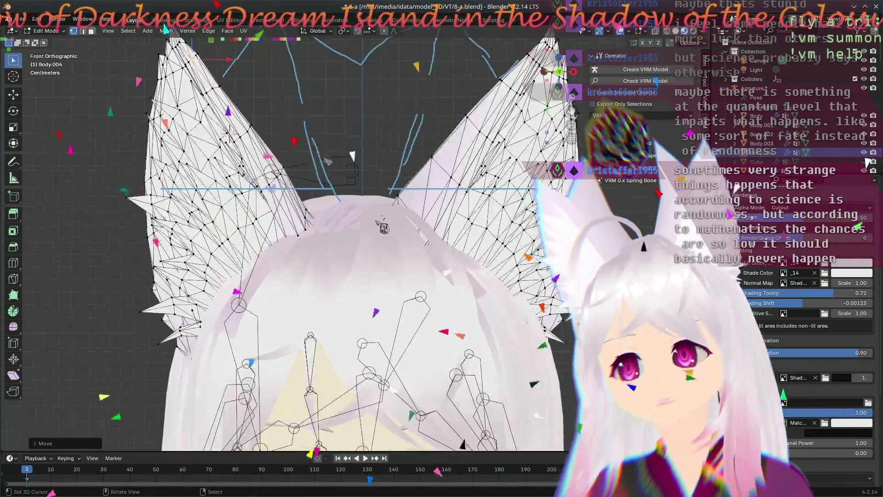
scroll(383, 228, down, 1)
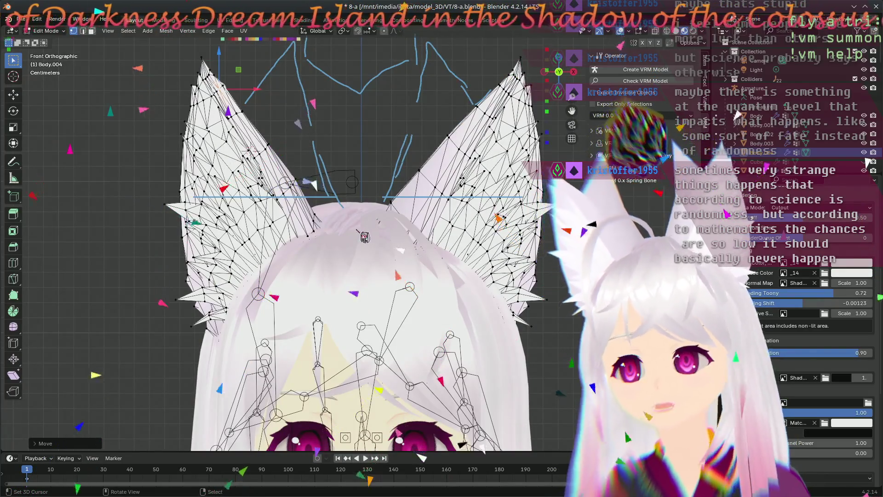
scroll(325, 217, up, 1)
scroll(297, 204, up, 1)
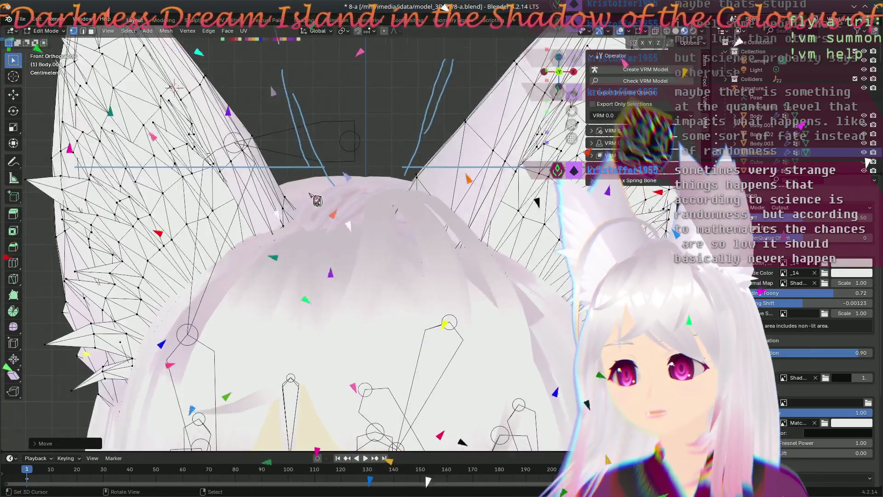
Step: Move three vertices on the ear's outer and upper edge, then return to front view
mouse_move(295, 203)
middle_down()
mouse_move(448, 288)
mouse_move(438, 228)
mouse_move(464, 272)
middle_up()
scroll(453, 253, up, 3)
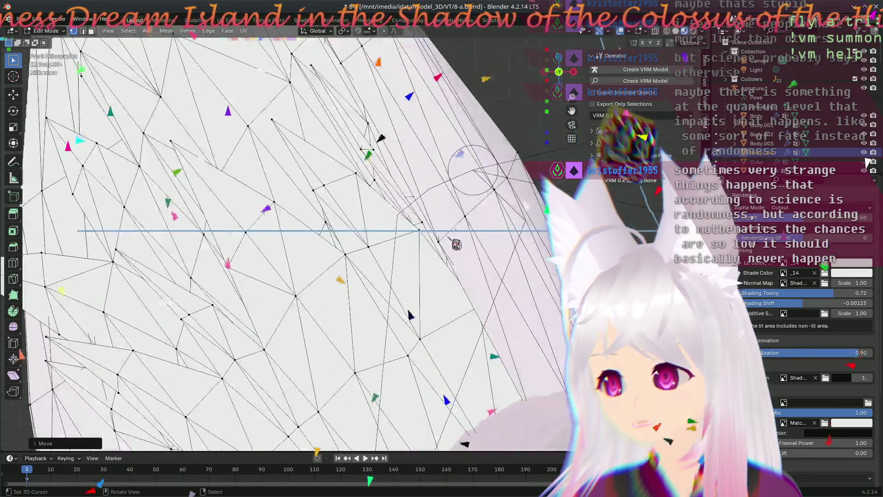
key(g)
click(460, 224)
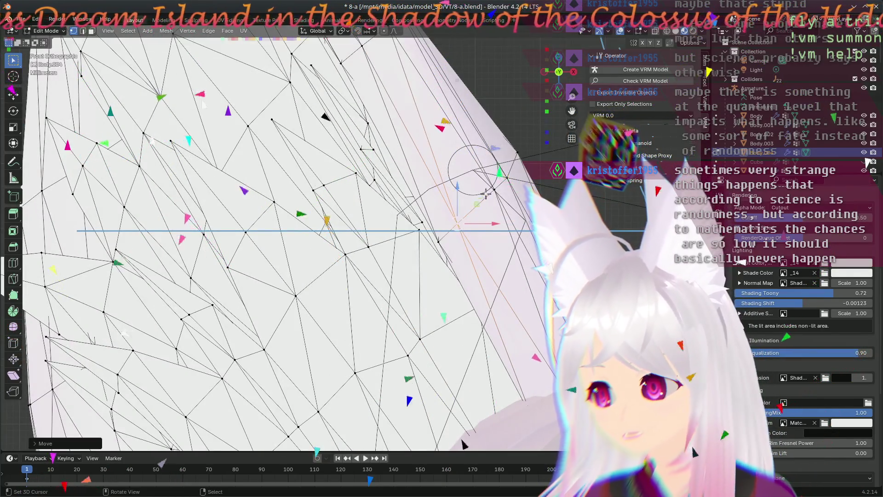
key(g)
click(486, 213)
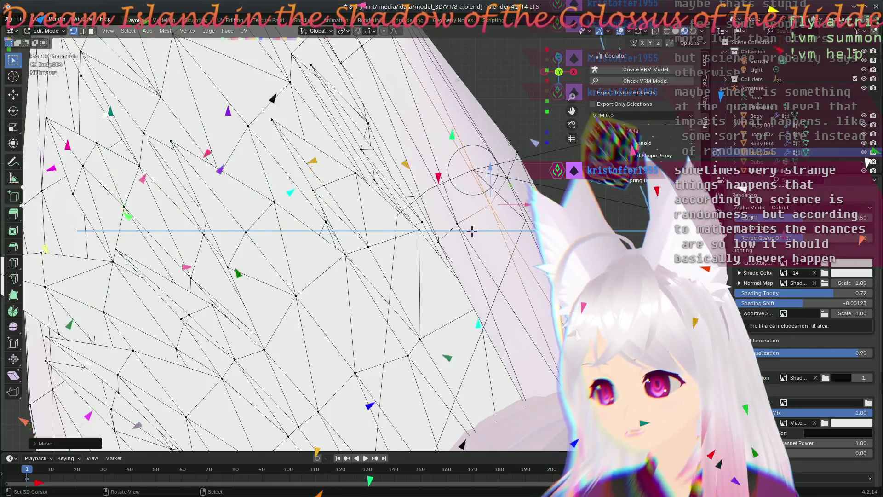
scroll(476, 215, down, 5)
scroll(405, 184, up, 4)
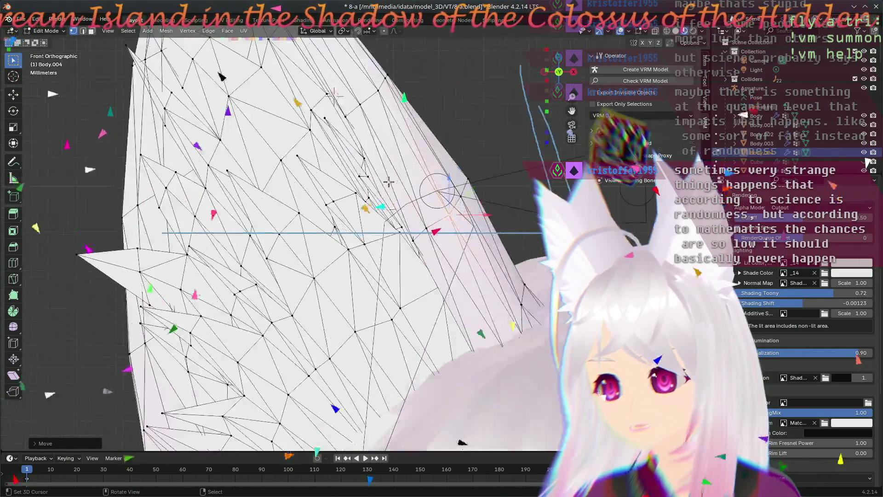
key(g)
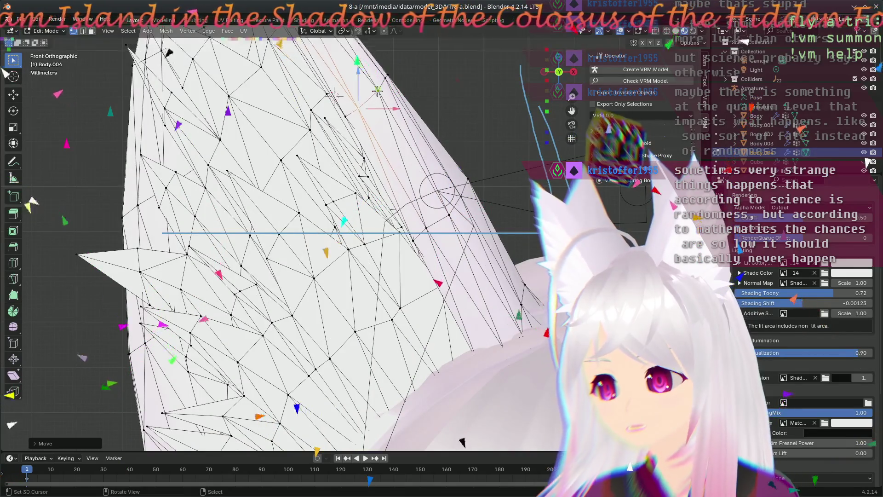
click(370, 96)
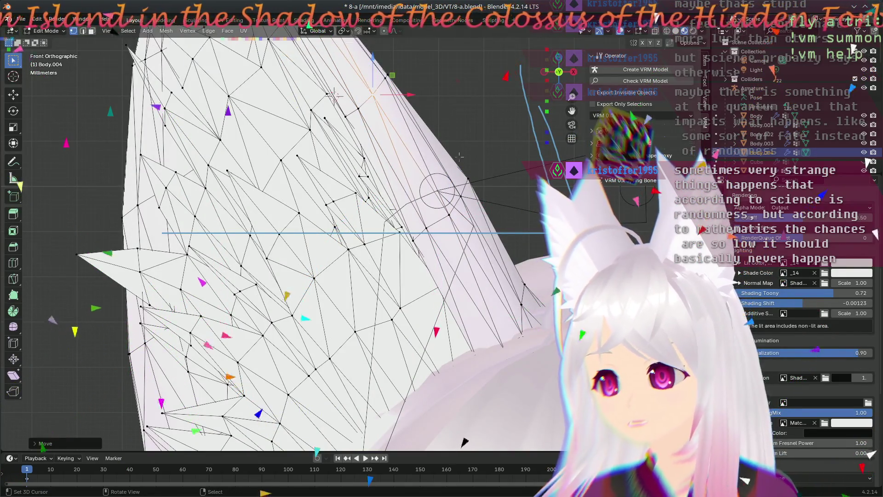
middle_drag(371, 97, 525, 324)
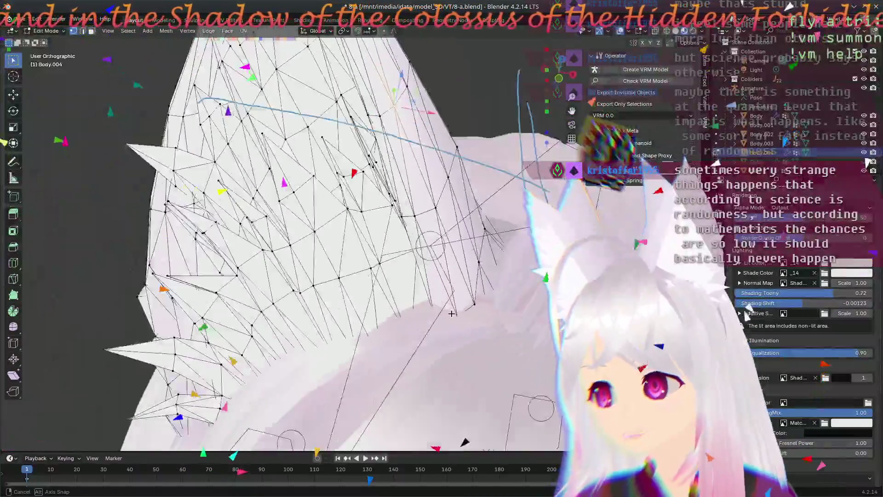
middle_drag(525, 323, 439, 271)
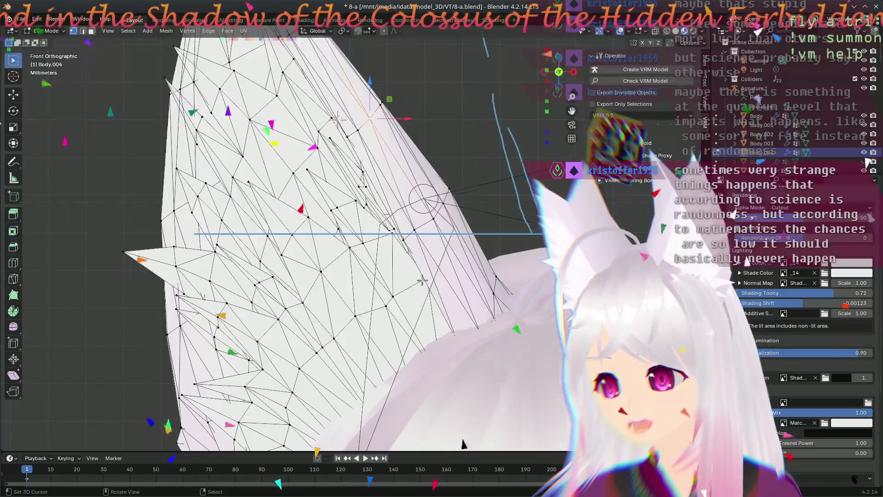
key(KP_1)
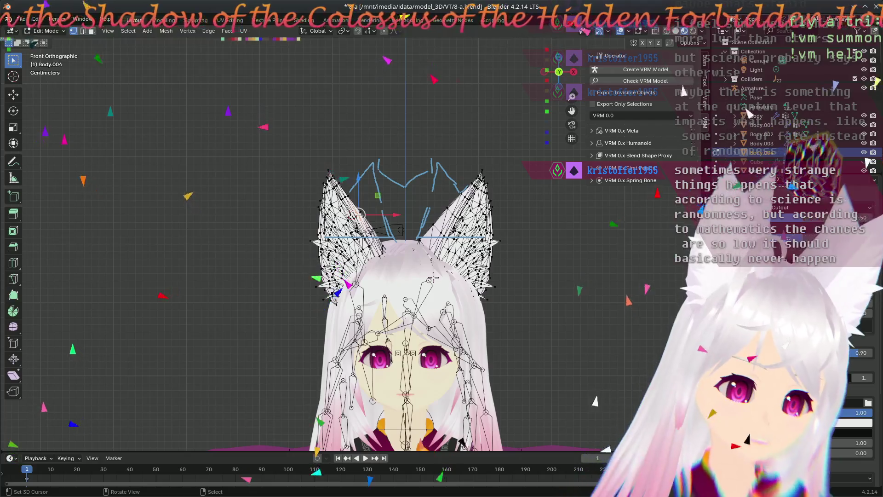
scroll(357, 238, up, 3)
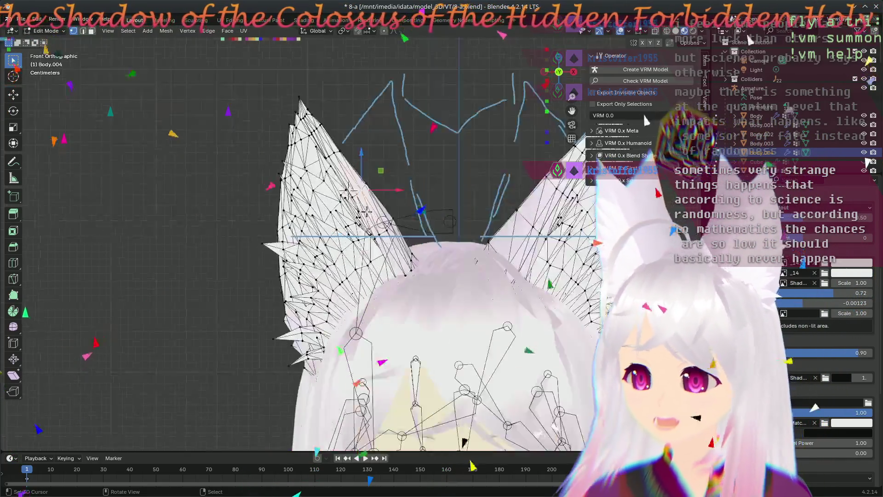
scroll(356, 237, up, 2)
scroll(349, 145, up, 2)
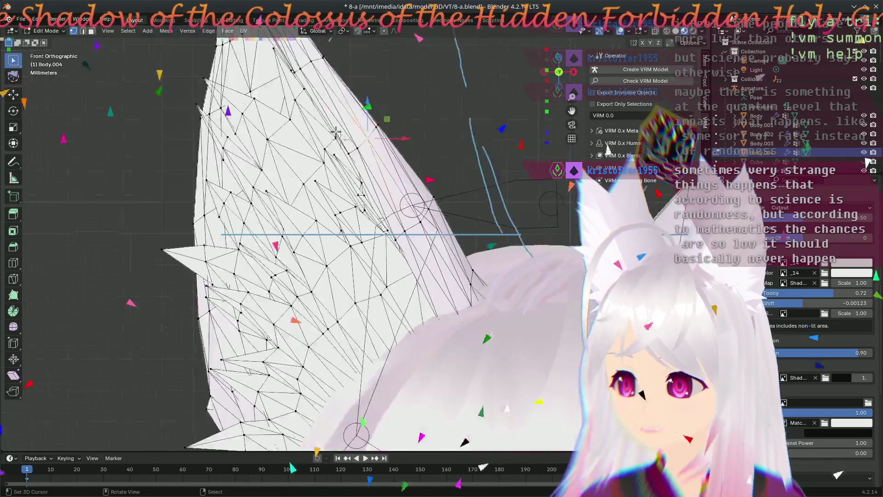
scroll(345, 207, down, 2)
scroll(342, 239, down, 1)
Step: Orbit in close on the ear's wireframe and begin moving the selected vertex
mouse_move(345, 237)
middle_down()
mouse_move(352, 311)
mouse_move(358, 225)
mouse_move(320, 203)
mouse_move(444, 299)
mouse_move(453, 292)
middle_up()
scroll(358, 225, up, 2)
scroll(358, 224, up, 1)
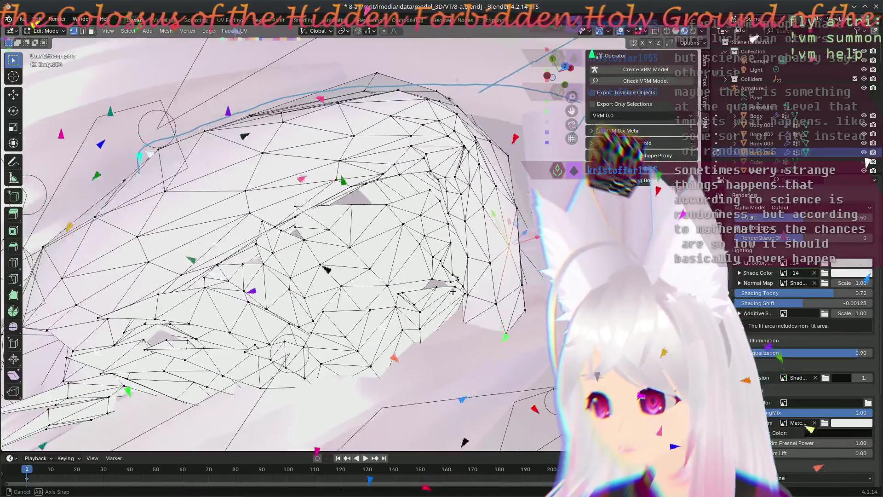
middle_drag(452, 292, 447, 276)
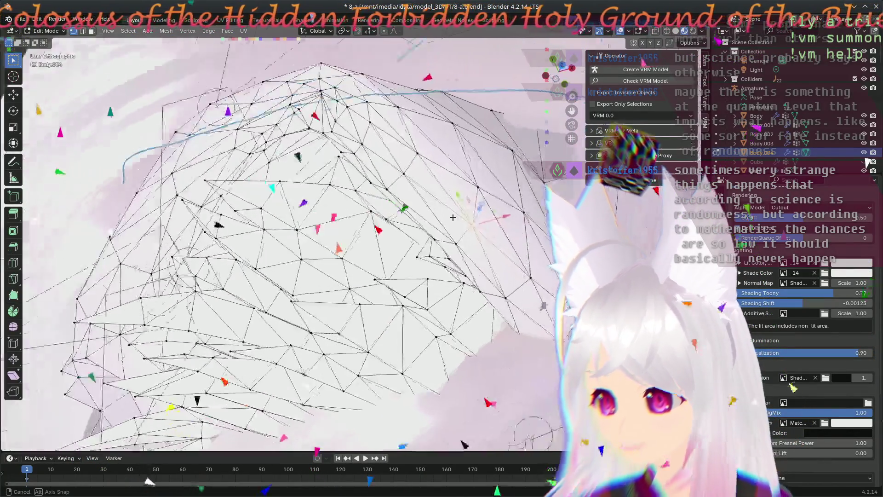
scroll(461, 227, up, 3)
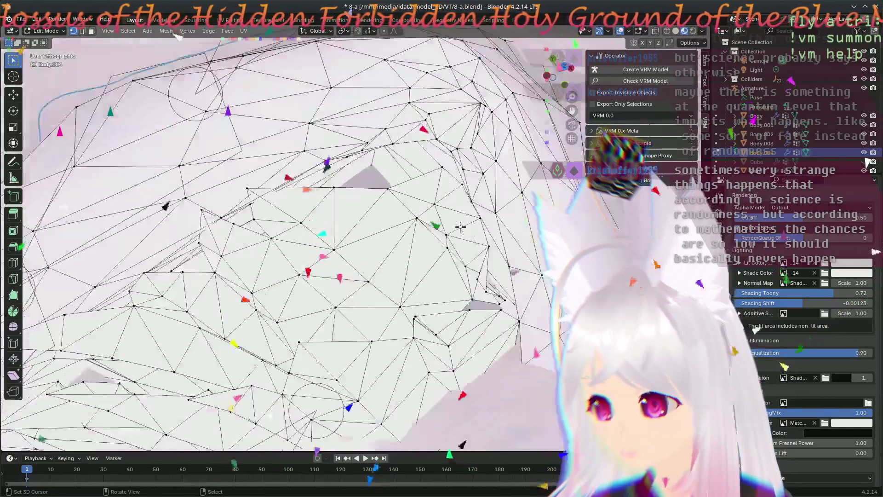
key(g)
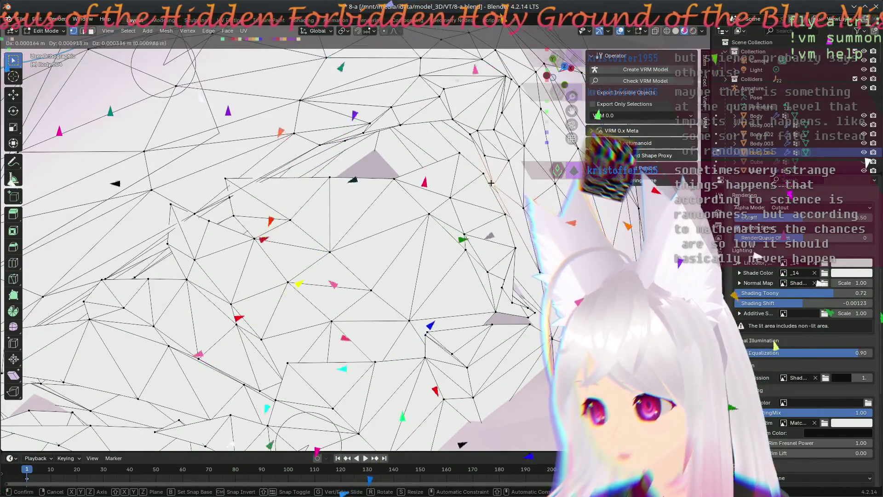
Step: Nudge five vertices along the ear's outer edge into new positions one after another
click(490, 183)
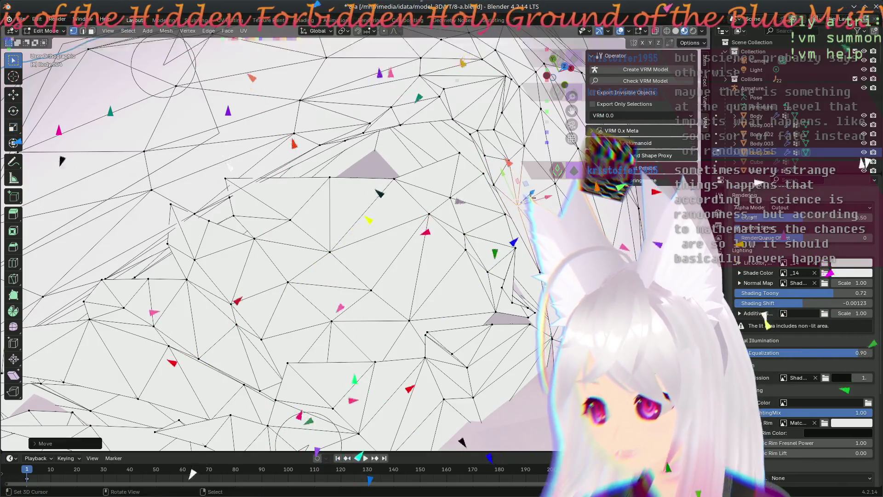
key(g)
click(547, 203)
scroll(518, 204, up, 3)
scroll(518, 205, down, 4)
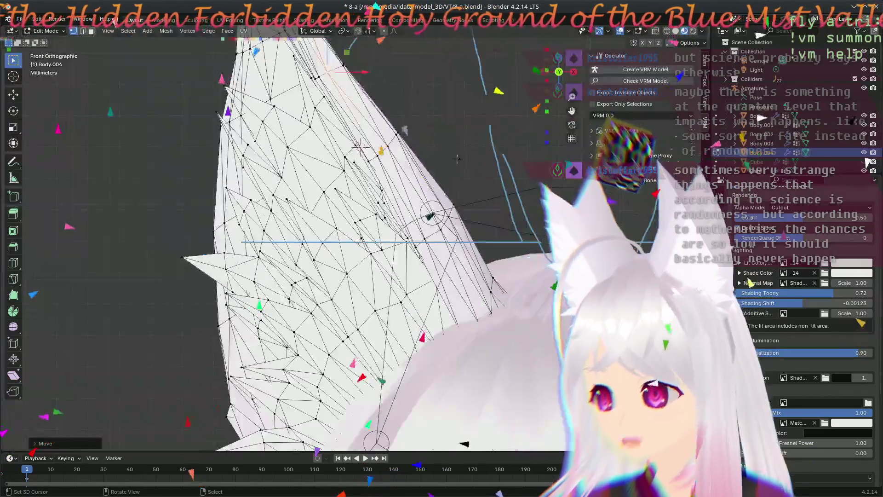
scroll(483, 235, down, 2)
scroll(459, 262, up, 4)
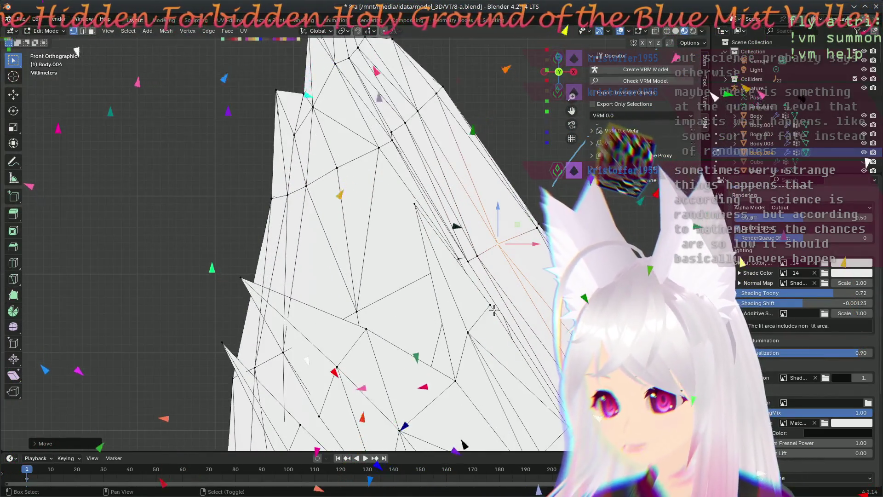
scroll(493, 310, up, 2)
scroll(497, 290, up, 1)
scroll(502, 261, up, 1)
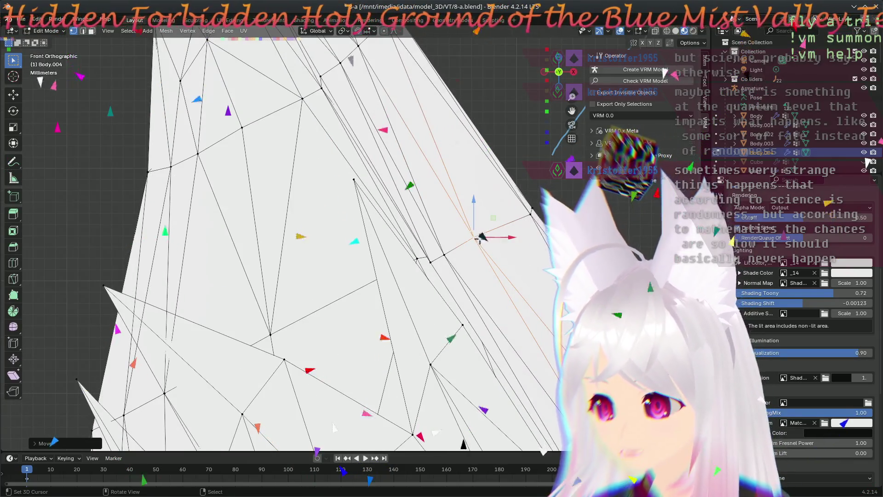
key(g)
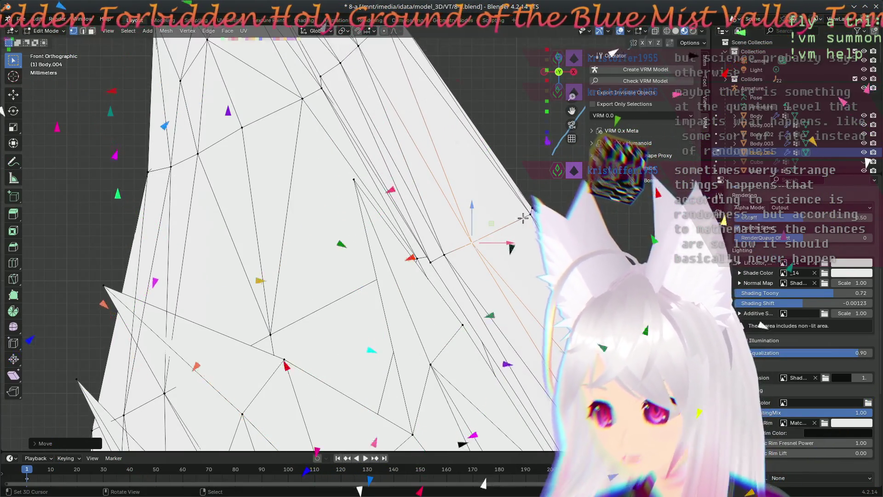
click(509, 234)
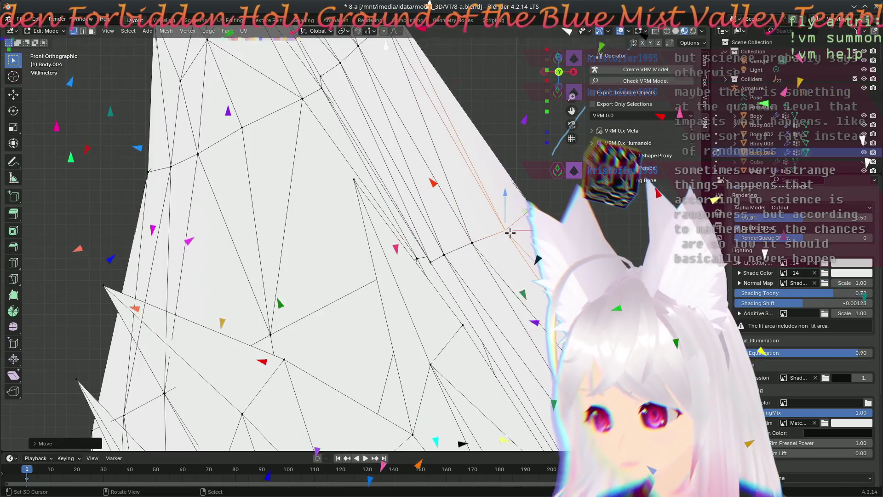
scroll(527, 275, down, 2)
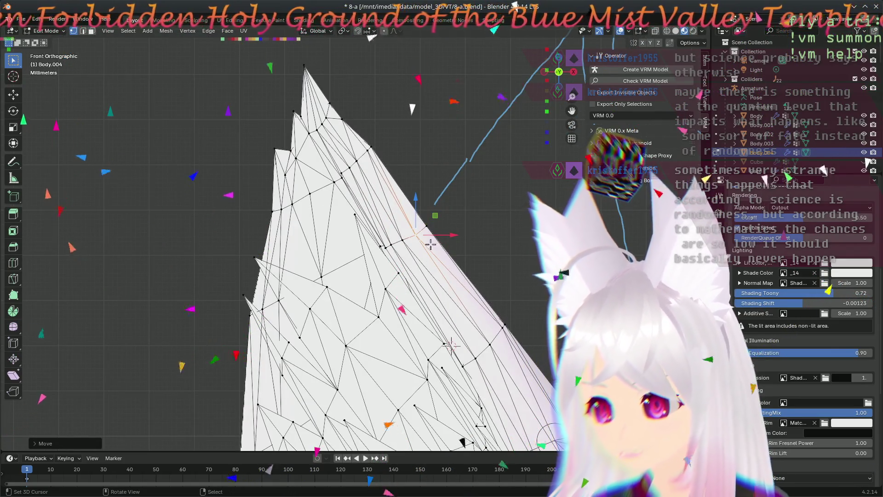
scroll(430, 243, up, 3)
scroll(461, 244, up, 2)
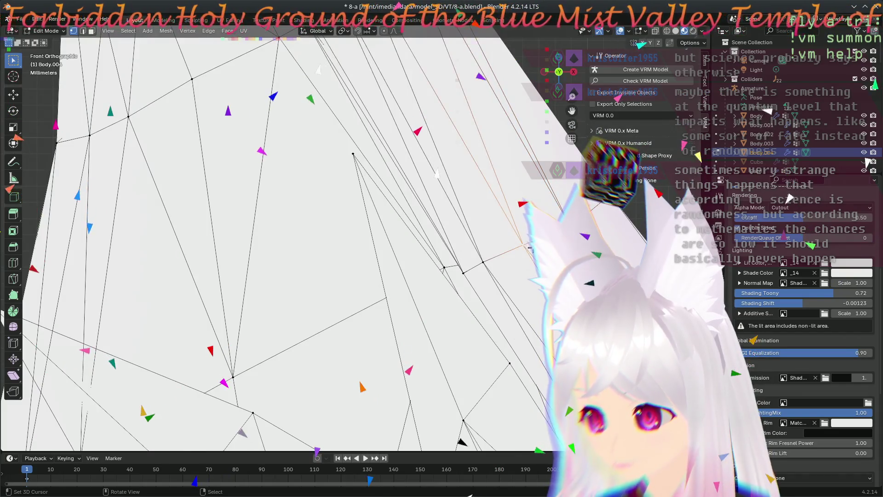
key(g)
click(450, 207)
key(g)
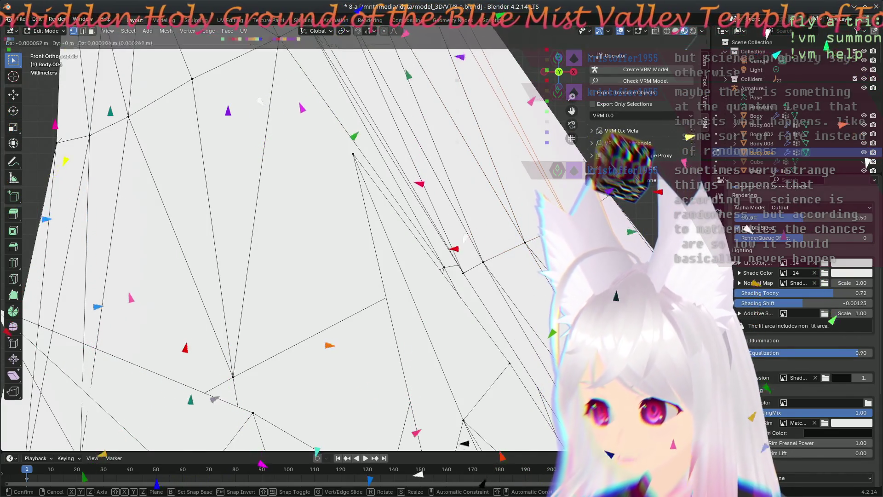
click(231, 121)
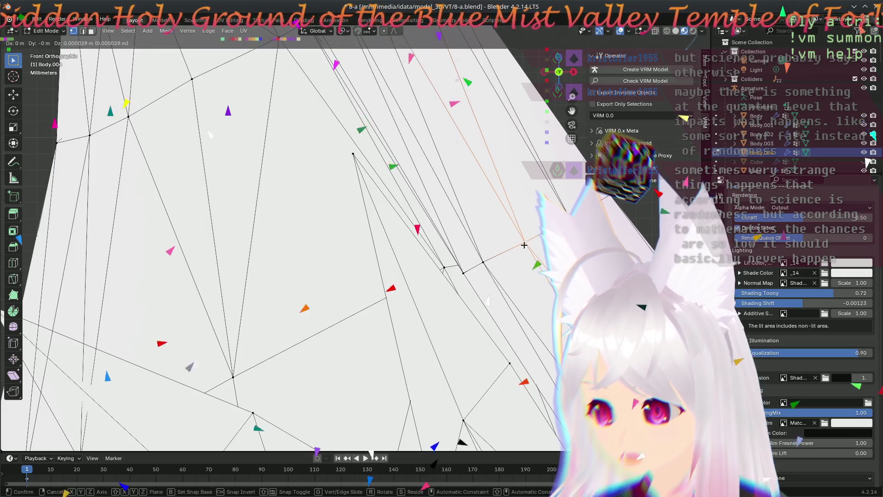
scroll(175, 153, down, 3)
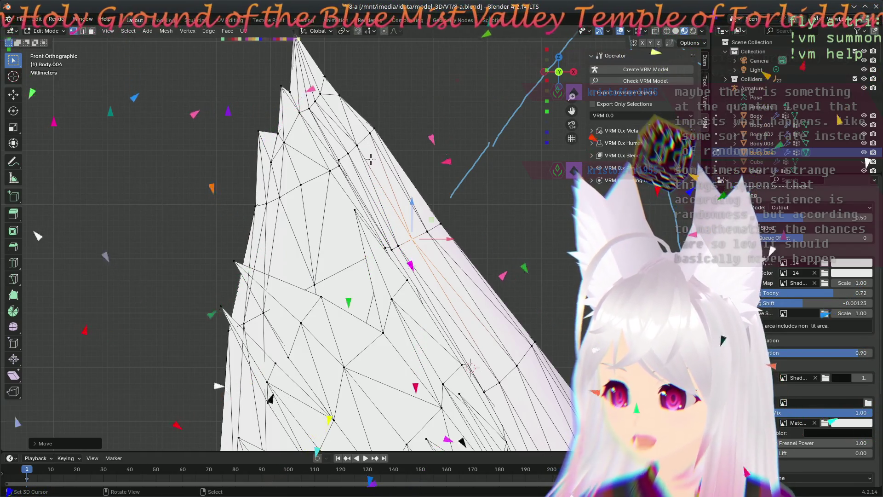
mouse_move(363, 160)
middle_down()
mouse_move(429, 246)
mouse_move(453, 354)
mouse_move(463, 341)
mouse_move(442, 311)
middle_up()
scroll(442, 311, up, 2)
scroll(405, 264, up, 2)
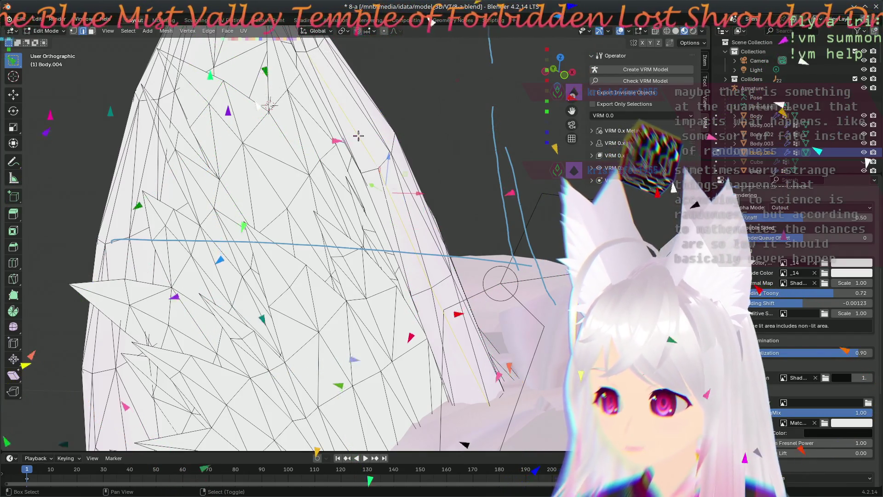
Step: Orbit until the ear stands upright and select the edge loop running up its side
mouse_move(391, 187)
middle_down()
mouse_move(435, 220)
mouse_move(405, 193)
middle_up()
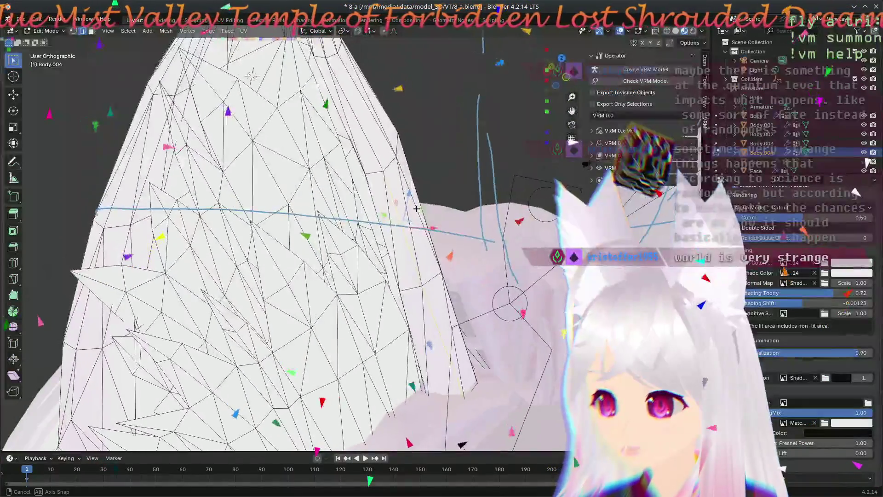
middle_drag(377, 153, 392, 192)
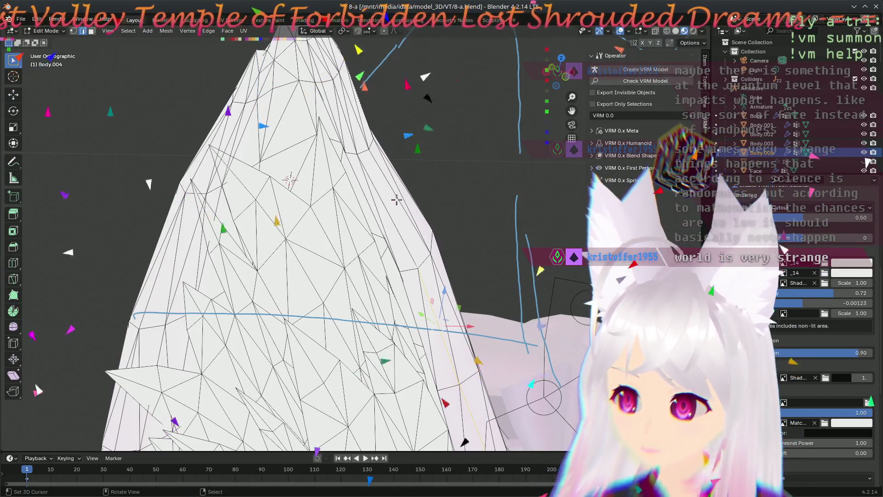
mouse_move(397, 200)
middle_down()
mouse_move(403, 203)
mouse_move(334, 219)
middle_up()
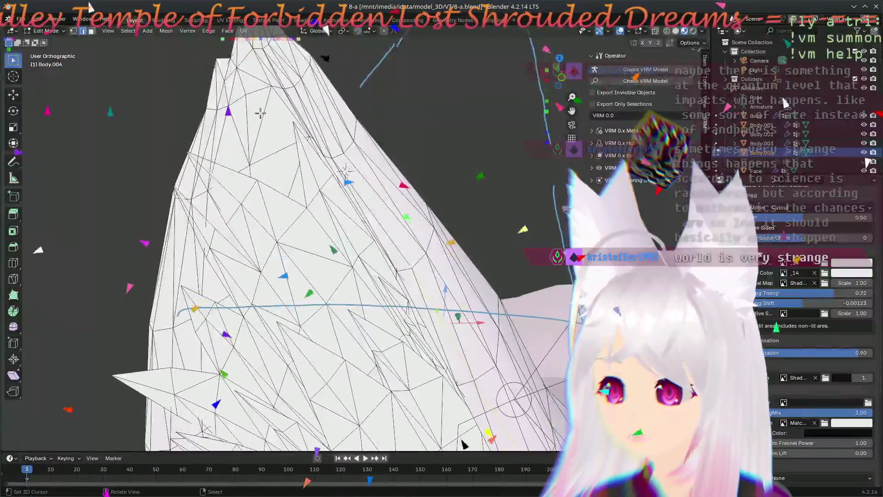
middle_drag(335, 219, 362, 108)
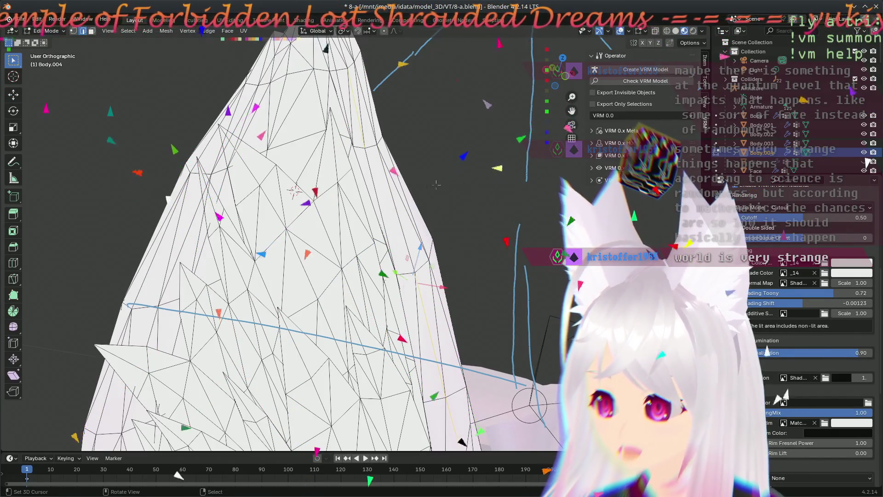
scroll(401, 252, up, 1)
scroll(387, 253, up, 1)
scroll(370, 254, up, 1)
scroll(371, 255, up, 1)
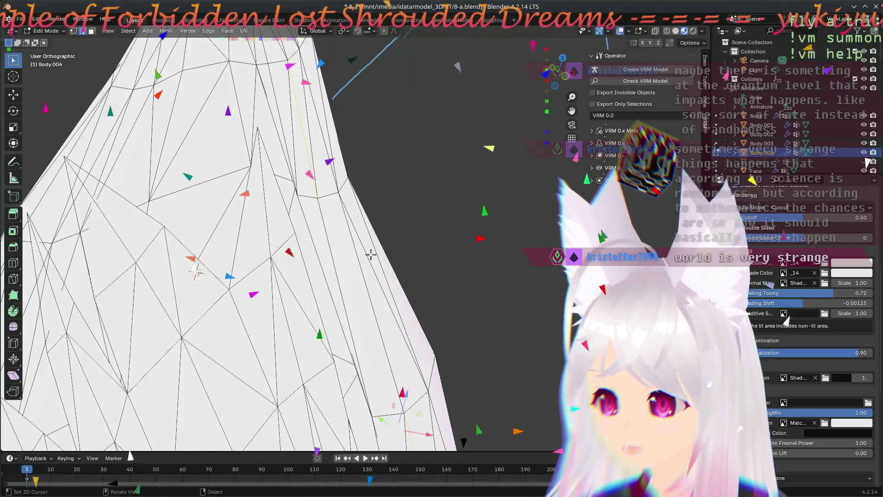
key(1)
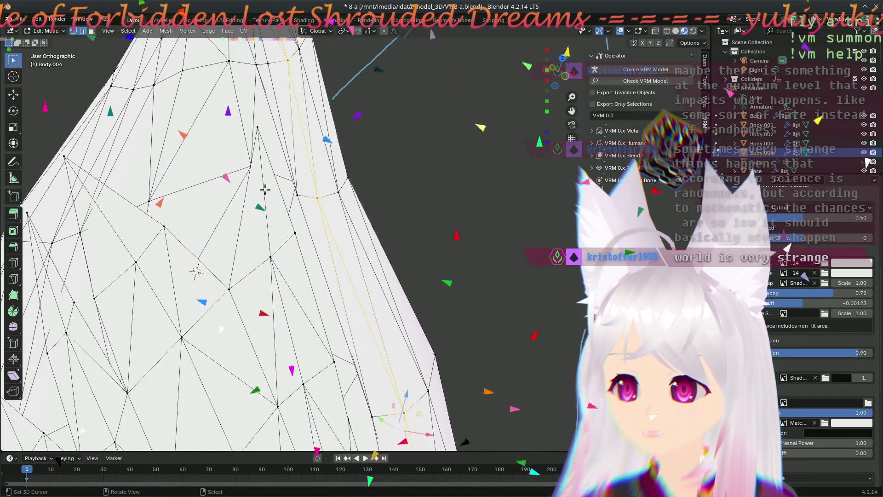
alt+click(307, 206)
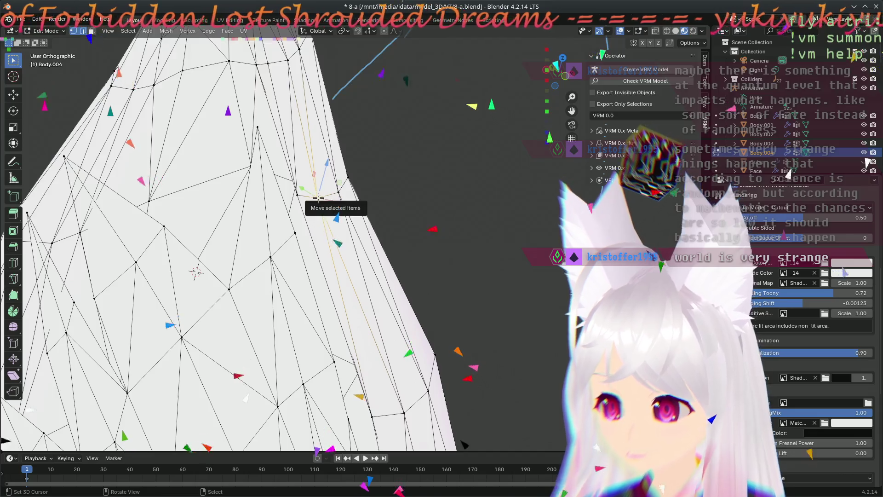
Step: Shift the edge loop twice, then move it again constrained to the XY plane
key(g)
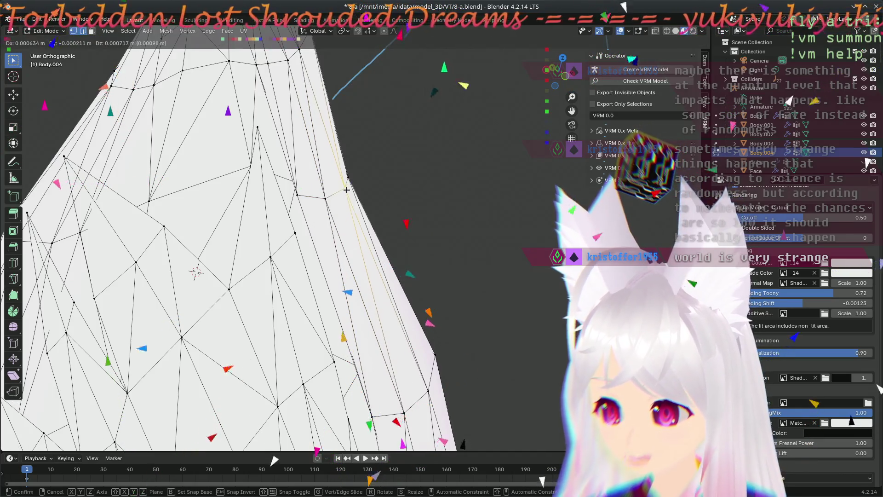
click(345, 190)
key(g)
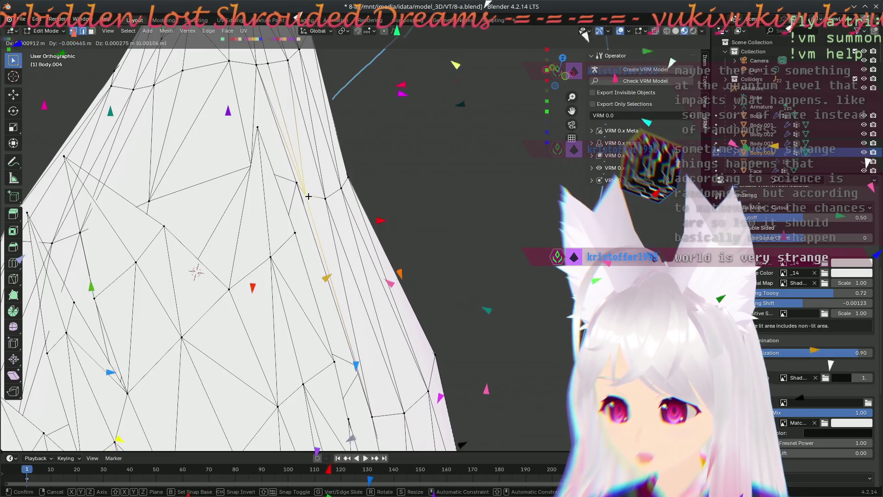
click(308, 197)
mouse_move(309, 196)
middle_down()
mouse_move(418, 308)
mouse_move(256, 347)
mouse_move(235, 276)
middle_up()
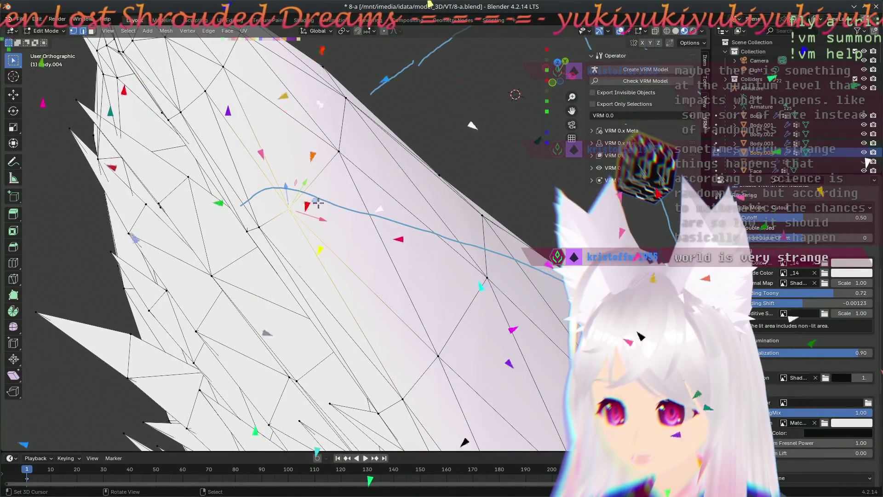
key(g)
key(shift+z)
click(329, 189)
mouse_move(328, 189)
middle_down()
mouse_move(449, 150)
mouse_move(370, 264)
mouse_move(338, 201)
mouse_move(370, 341)
mouse_move(366, 243)
middle_up()
scroll(371, 264, up, 3)
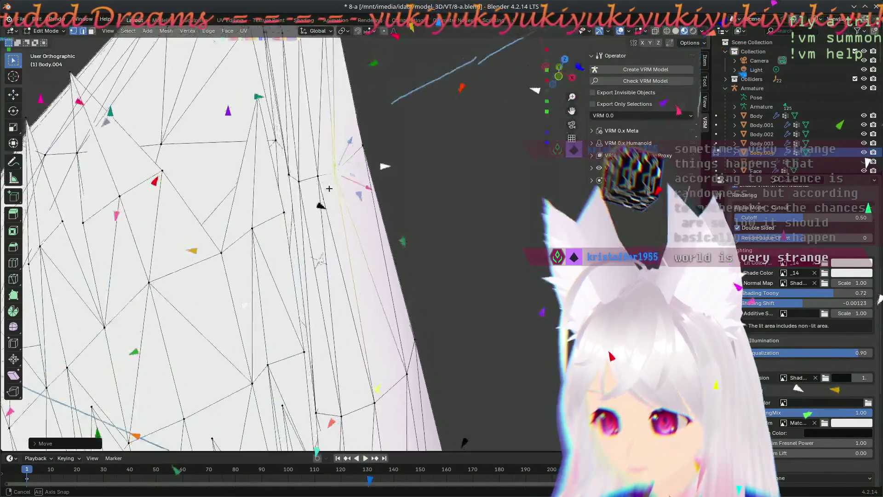
Step: Nudge the selected vertex on the cat ear's outer edge to a new spot after orbiting to its tip
middle_drag(337, 308, 345, 201)
scroll(345, 200, down, 2)
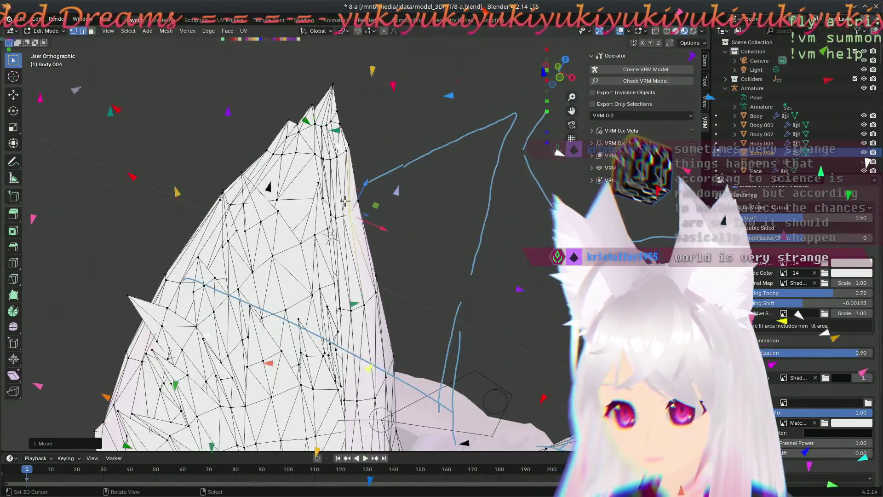
scroll(342, 170, up, 3)
middle_drag(341, 171, 335, 176)
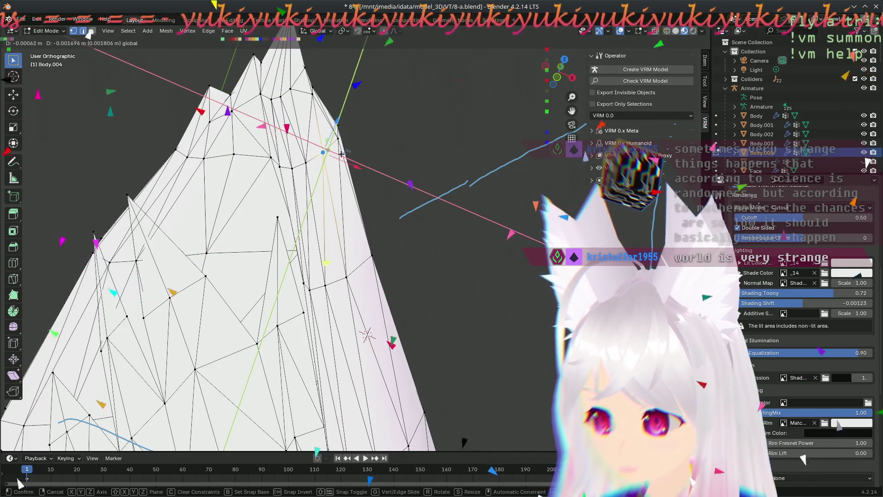
mouse_move(366, 198)
middle_down()
mouse_move(404, 318)
mouse_move(405, 215)
mouse_move(289, 137)
mouse_move(330, 202)
mouse_move(368, 214)
middle_up()
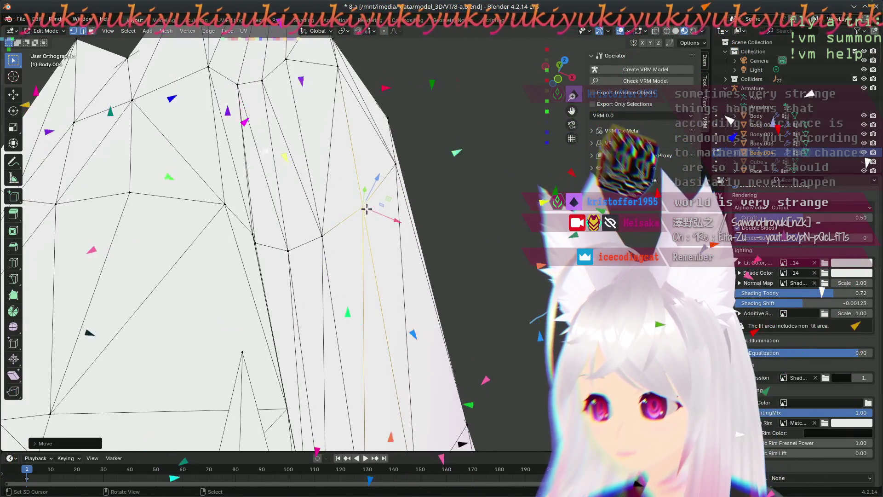
key(g)
key(g)
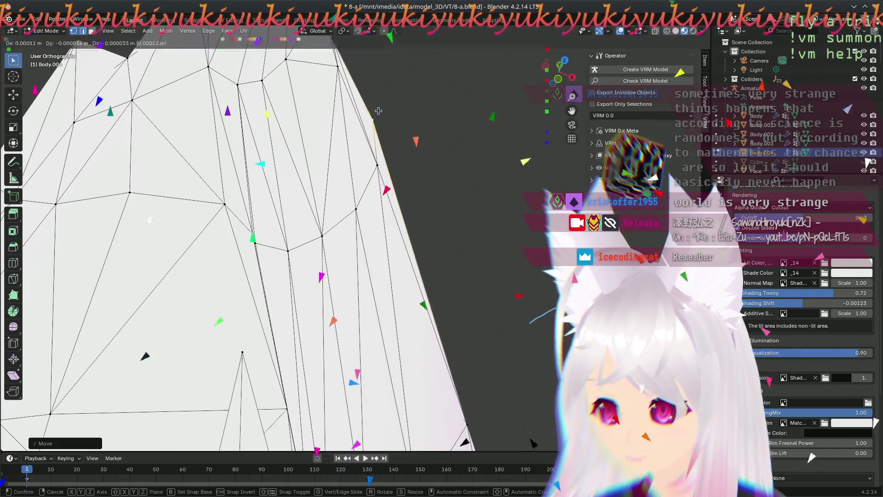
click(373, 113)
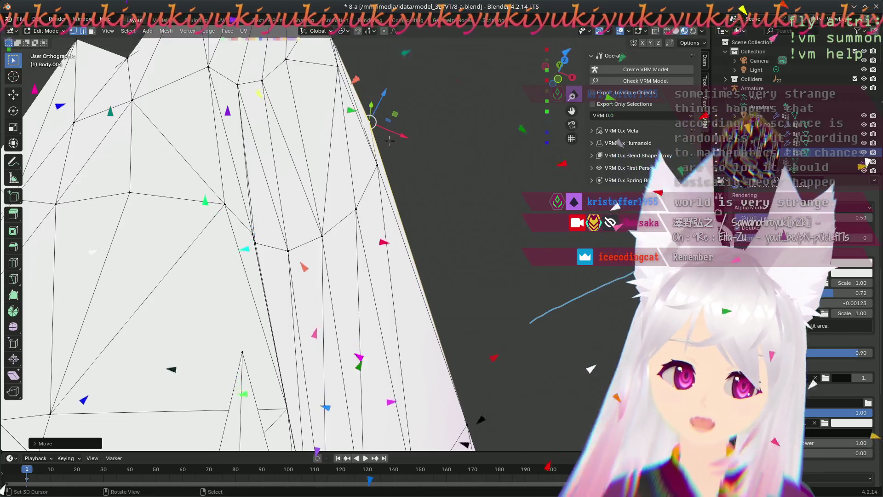
Step: Shift the vertex slightly further along the ear edge and pull back to view the whole hair mesh
middle_drag(421, 214, 374, 308)
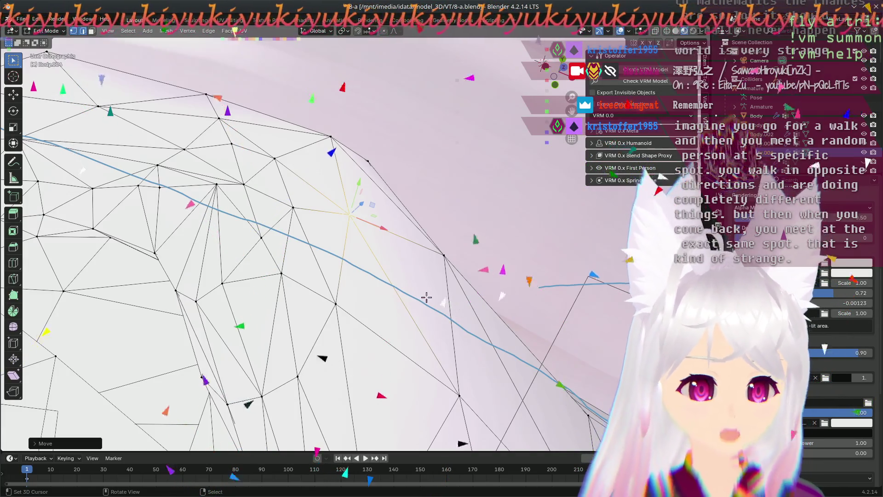
drag(327, 136, 314, 145)
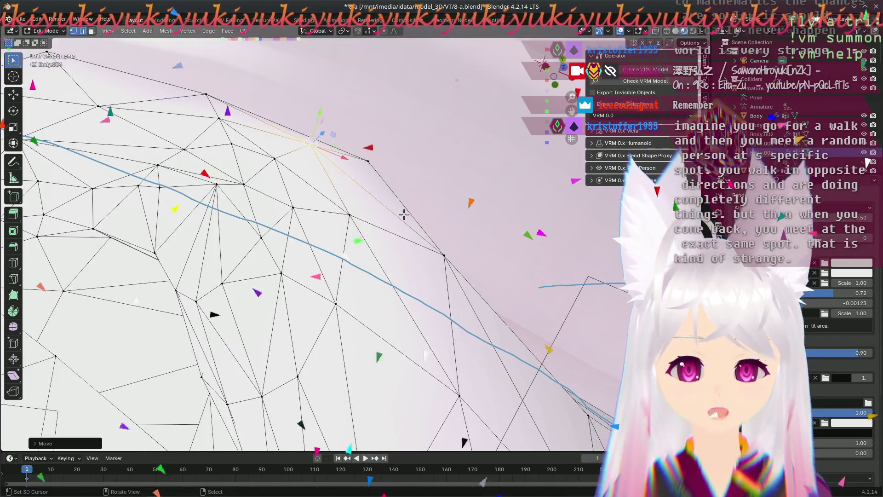
scroll(404, 215, down, 5)
mouse_move(403, 214)
middle_down()
mouse_move(360, 283)
mouse_move(324, 287)
middle_up()
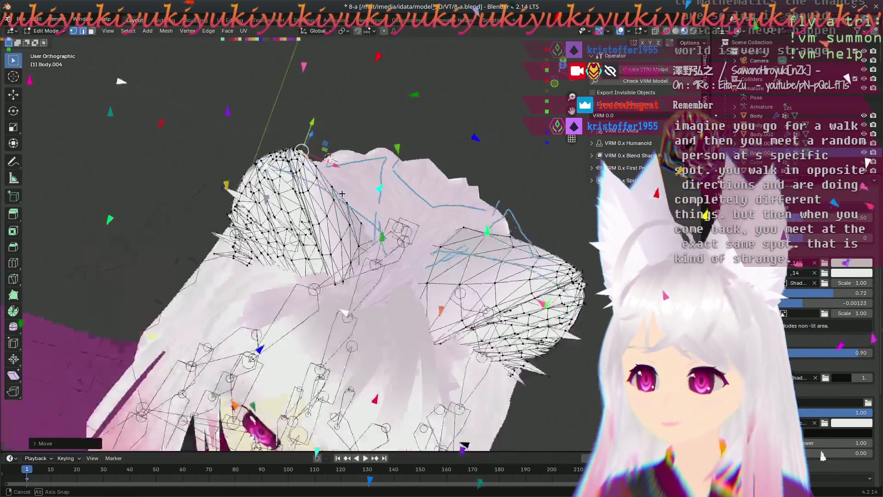
Step: Frame the ear's spiky outline and reposition one vertex on its side edge
middle_drag(360, 223, 346, 288)
scroll(346, 288, up, 2)
scroll(346, 289, up, 4)
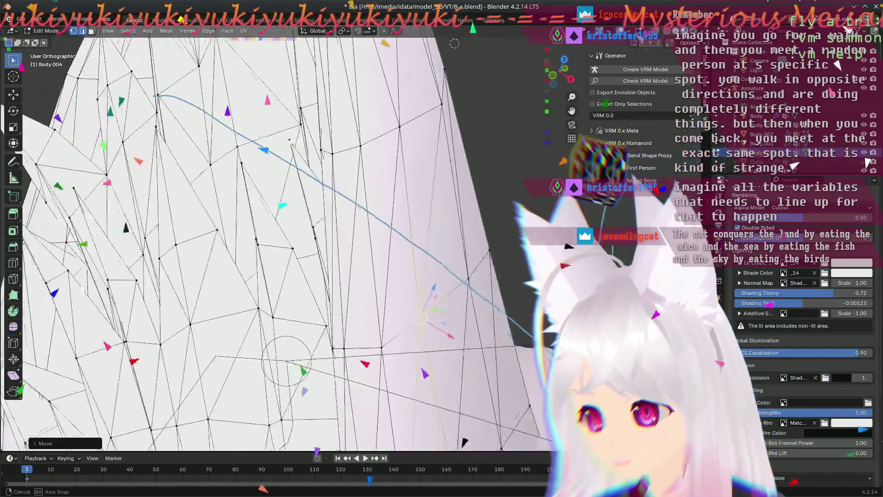
shift+middle_drag(344, 276, 429, 279)
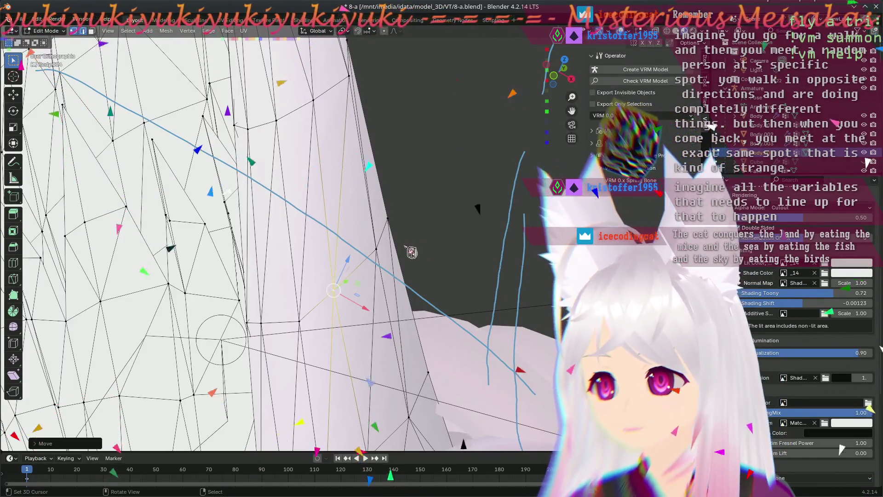
middle_drag(428, 253, 519, 292)
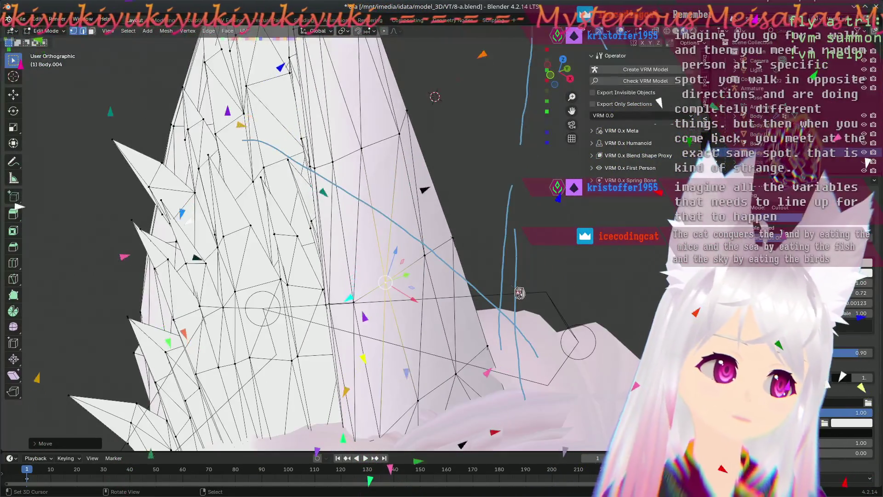
scroll(520, 292, up, 3)
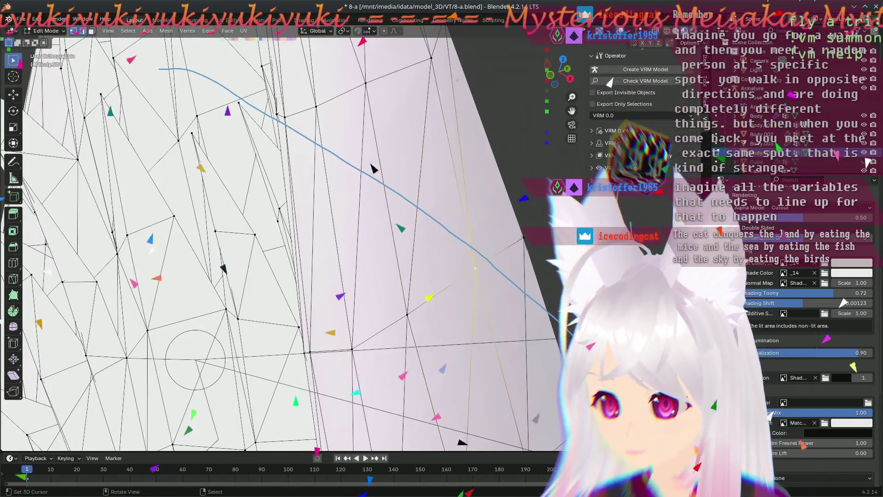
scroll(488, 287, down, 2)
scroll(486, 304, down, 2)
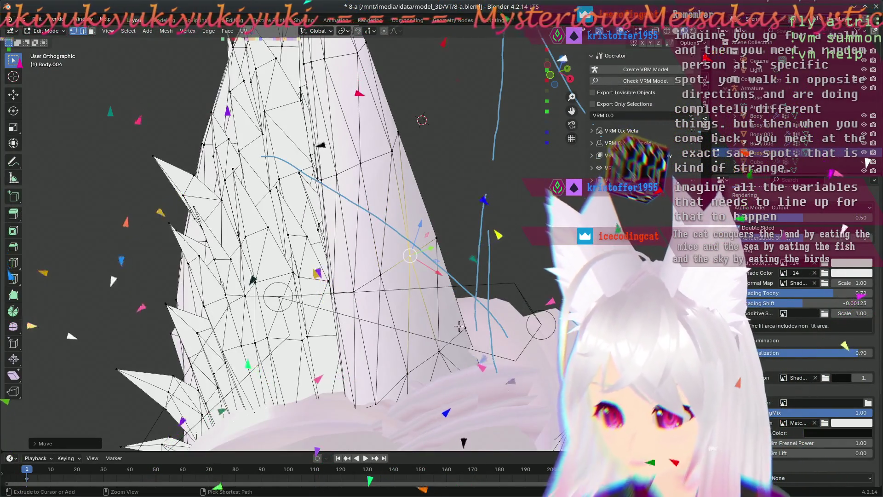
mouse_move(454, 306)
middle_down()
mouse_move(420, 374)
mouse_move(623, 368)
middle_up()
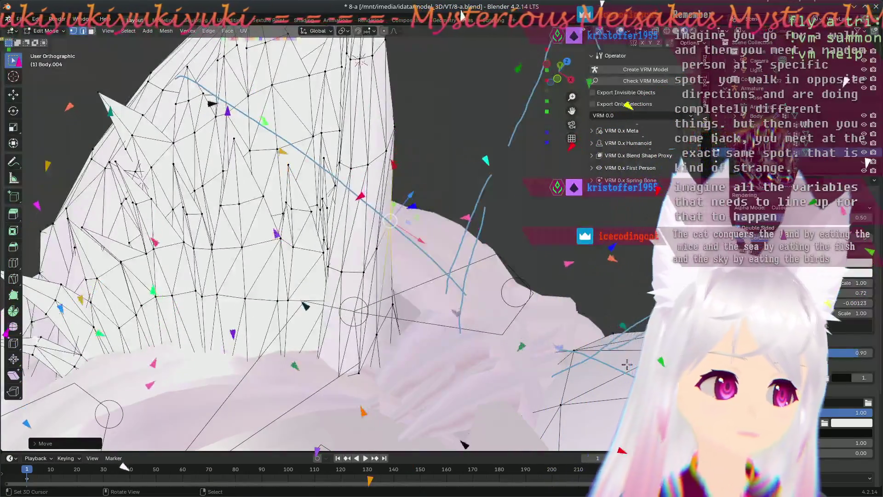
mouse_move(622, 368)
middle_down()
mouse_move(387, 212)
mouse_move(390, 195)
middle_up()
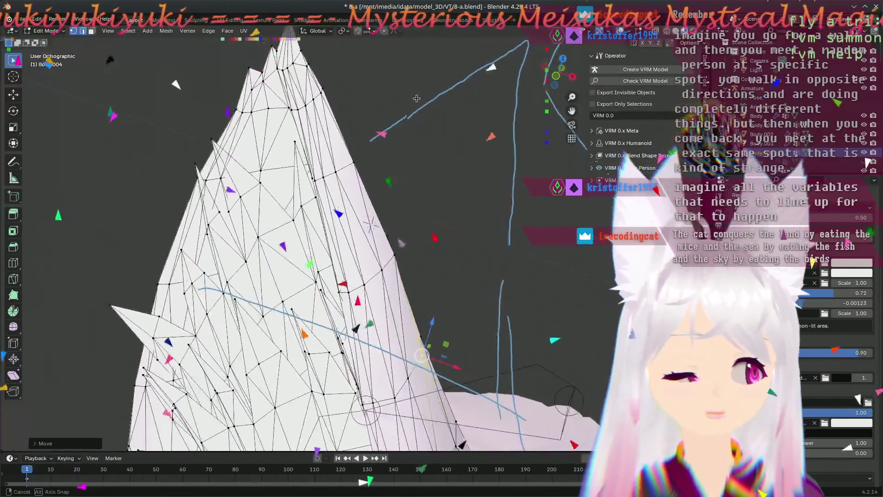
scroll(391, 194, up, 3)
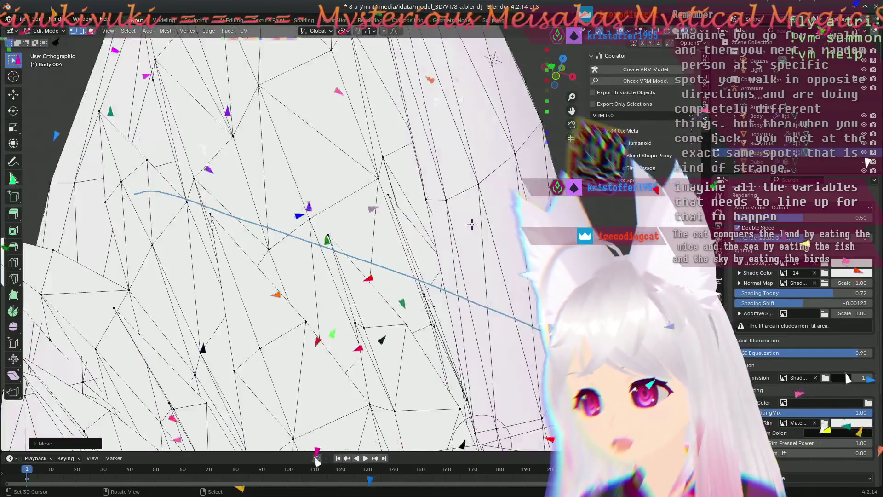
key(g)
click(503, 159)
Step: Move a second side-edge vertex, then check both ears from the front view
mouse_move(503, 158)
middle_down()
mouse_move(296, 317)
mouse_move(366, 284)
middle_up()
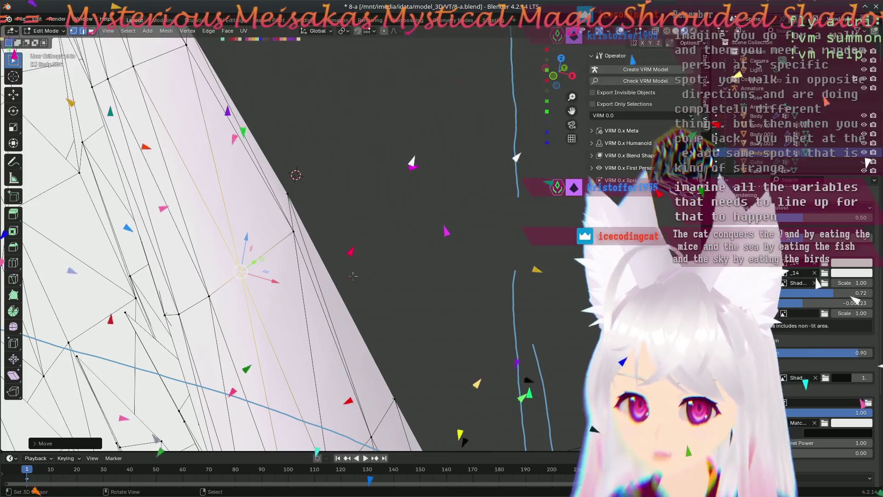
key(g)
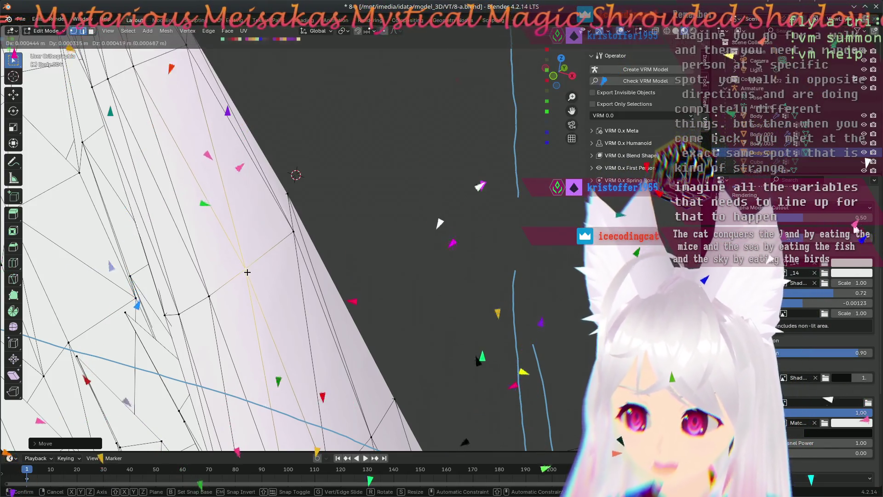
click(286, 234)
key(KP_1)
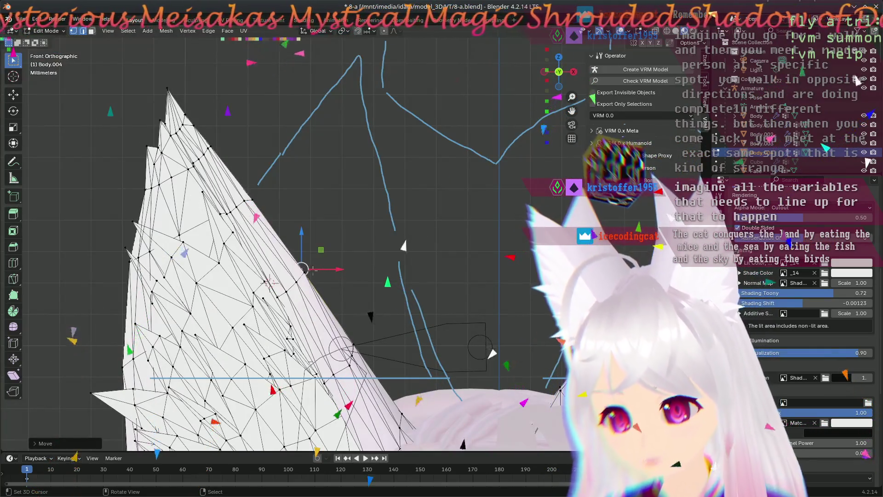
scroll(270, 281, down, 3)
scroll(310, 290, down, 2)
mouse_move(359, 297)
middle_down()
mouse_move(371, 307)
mouse_move(408, 416)
mouse_move(290, 334)
middle_up()
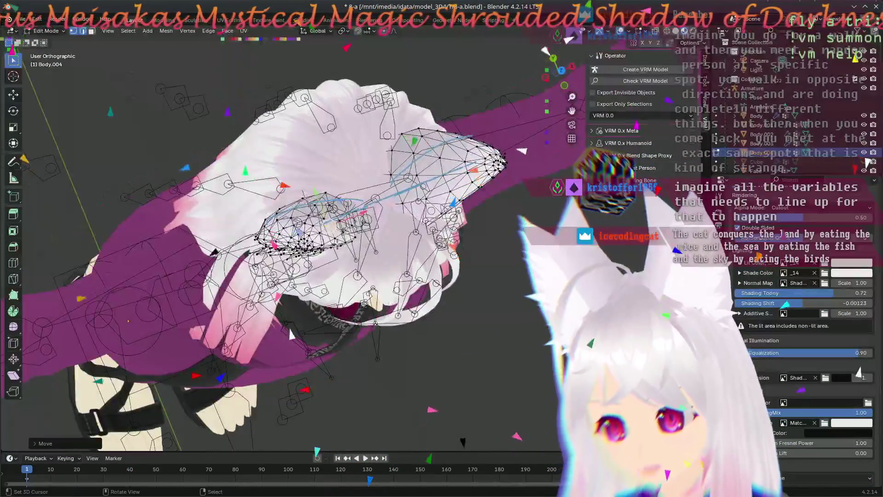
scroll(289, 335, up, 3)
scroll(297, 318, up, 2)
scroll(304, 297, up, 2)
scroll(311, 279, up, 2)
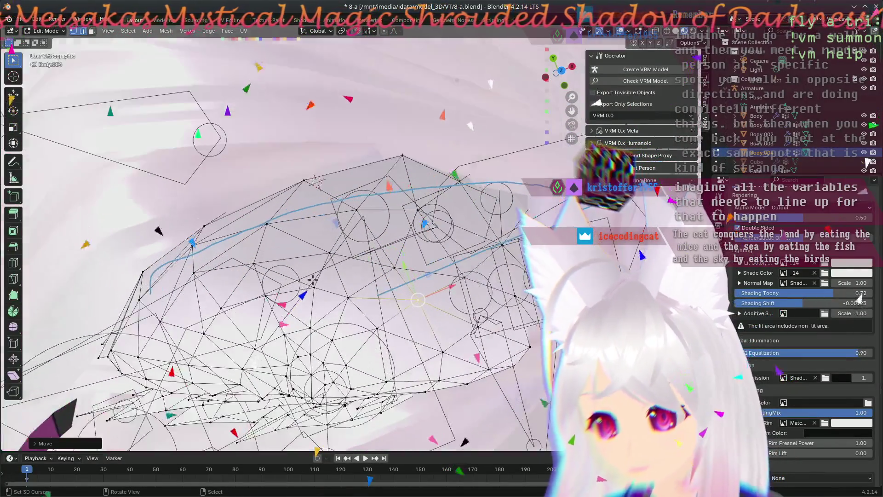
Step: Move the selected ear-edge vertices twice, checking from a second angle between moves
key(g)
click(442, 273)
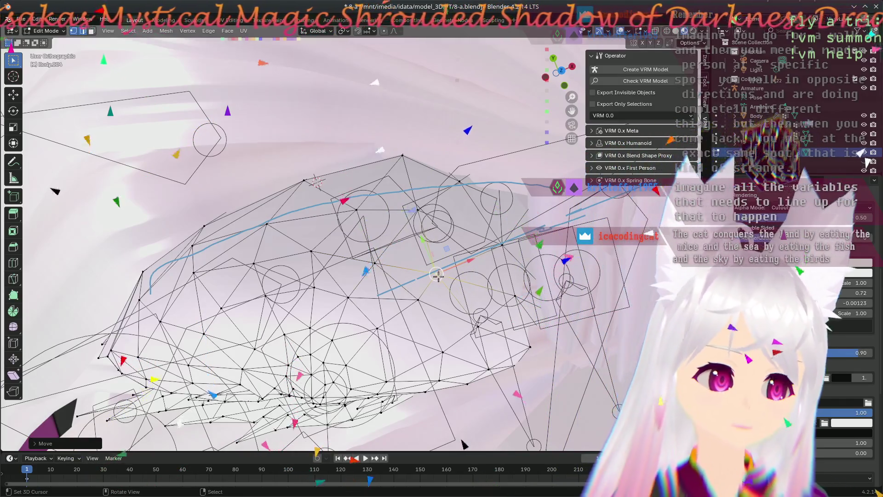
mouse_move(488, 343)
middle_down()
mouse_move(457, 294)
mouse_move(244, 218)
middle_up()
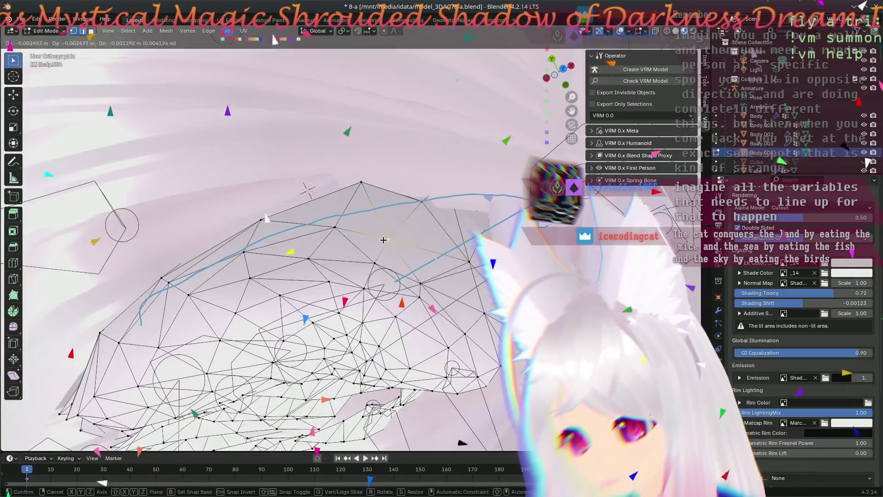
key(g)
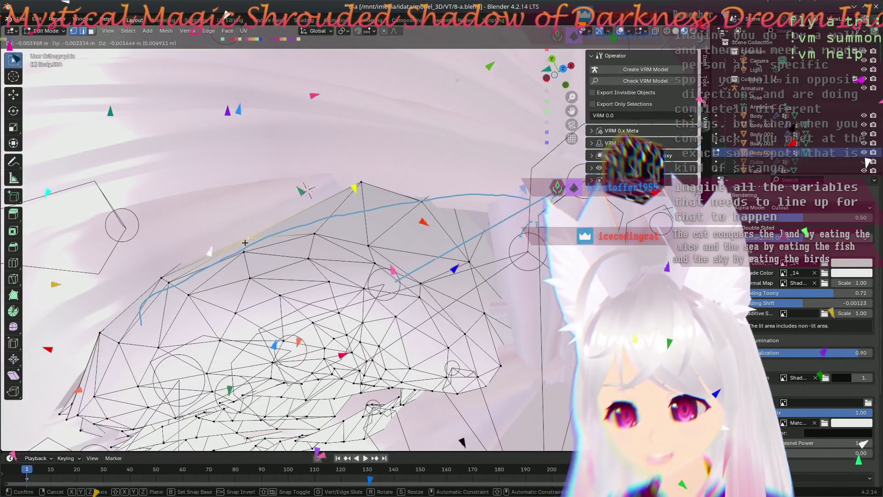
click(242, 257)
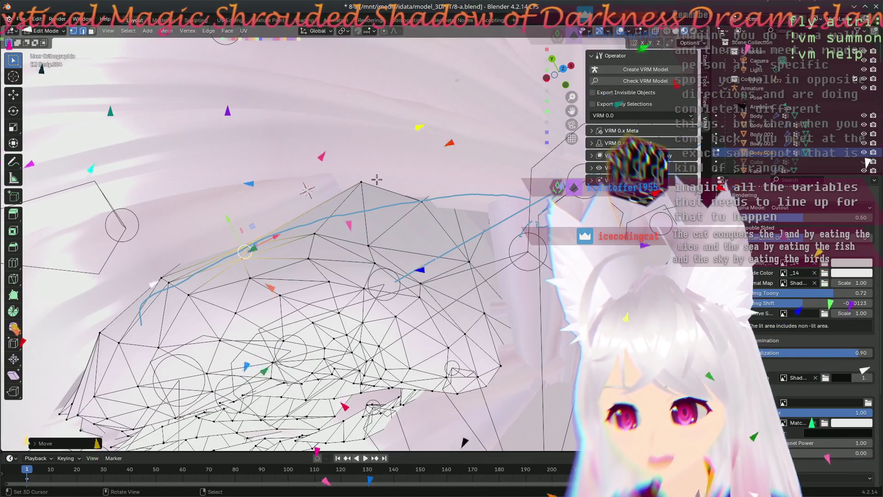
Step: Reposition the ear's top vertex, then undo those moves
click(369, 183)
key(g)
click(334, 218)
key(g)
click(395, 215)
key(ctrl+shift+z)
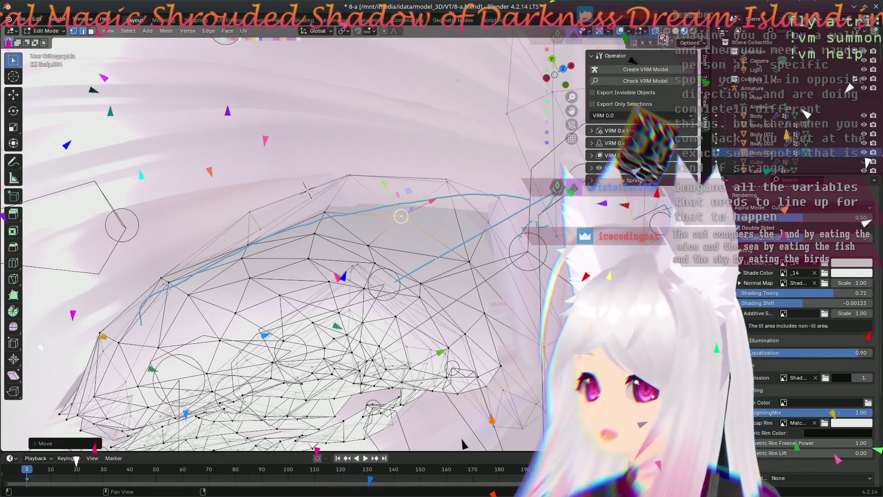
Step: Redo the top vertex placement and move another edge vertex into place
click(348, 177)
key(g)
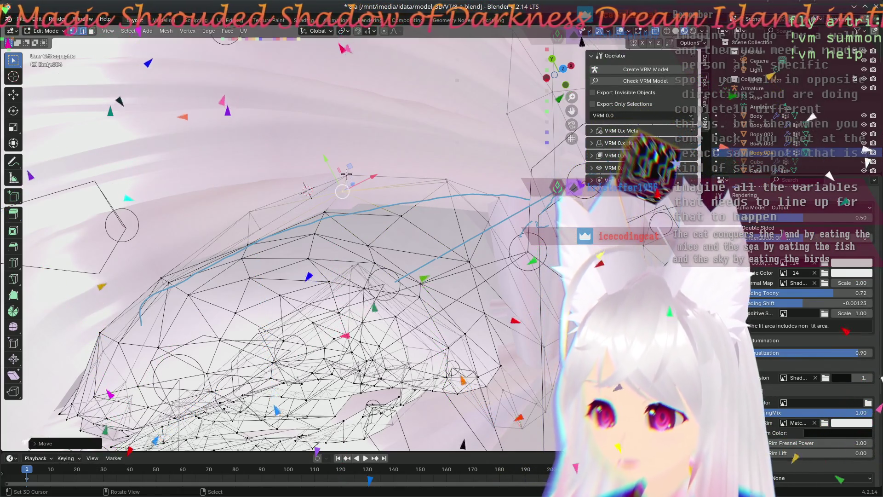
click(335, 196)
key(g)
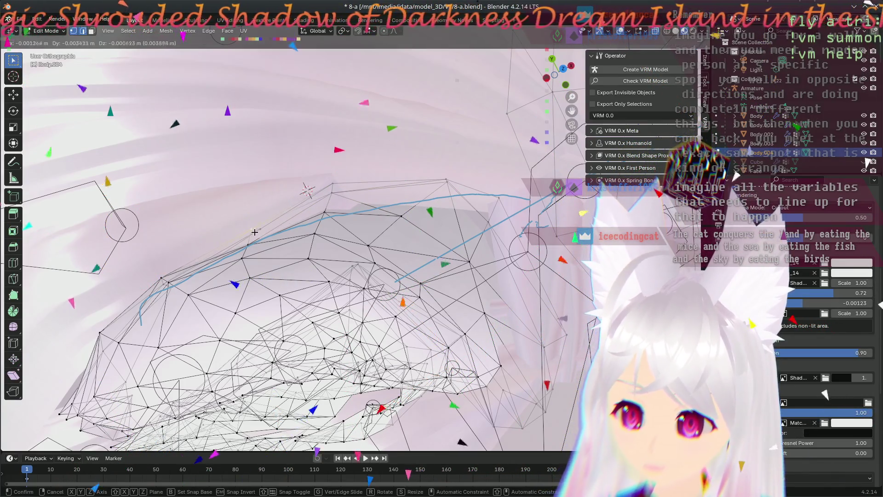
click(254, 228)
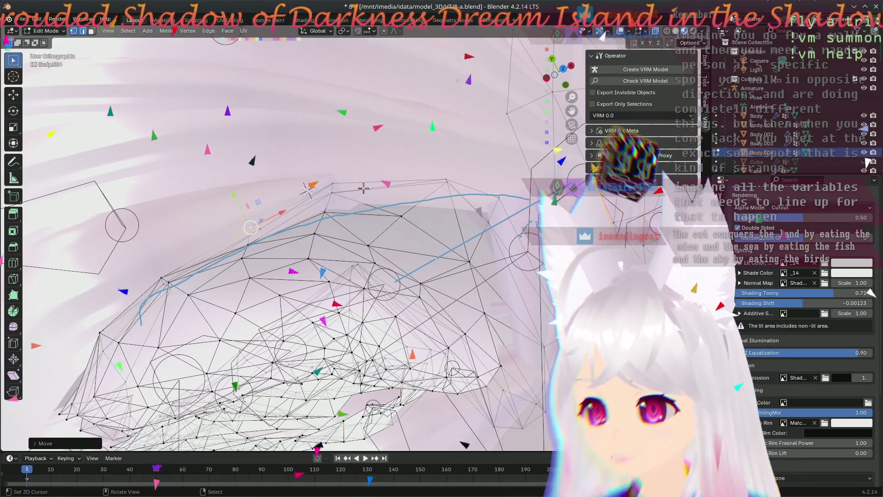
key(g)
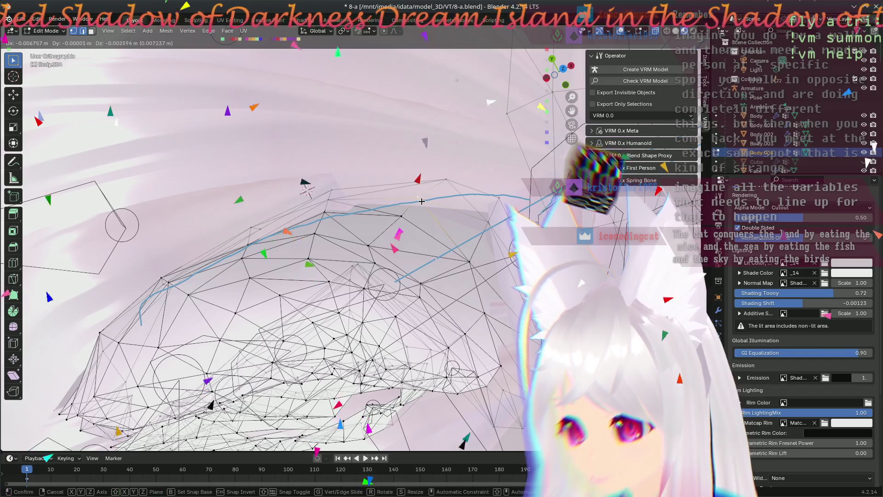
click(439, 185)
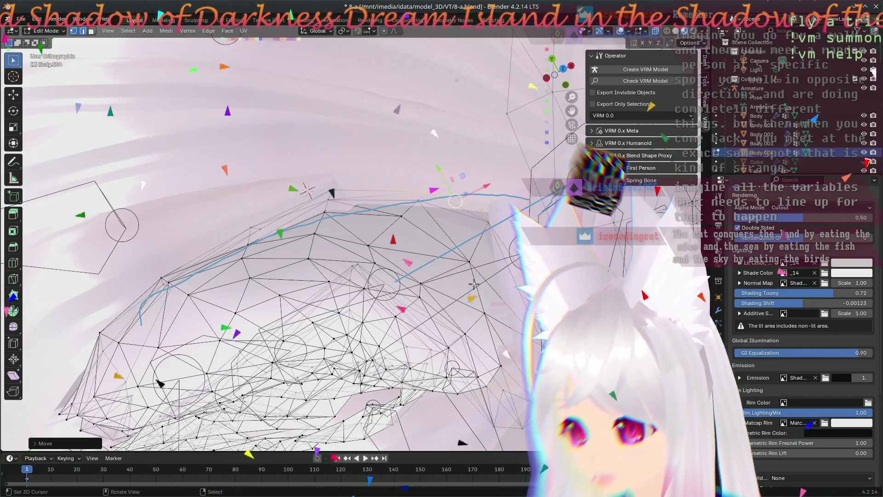
middle_drag(438, 186, 430, 247)
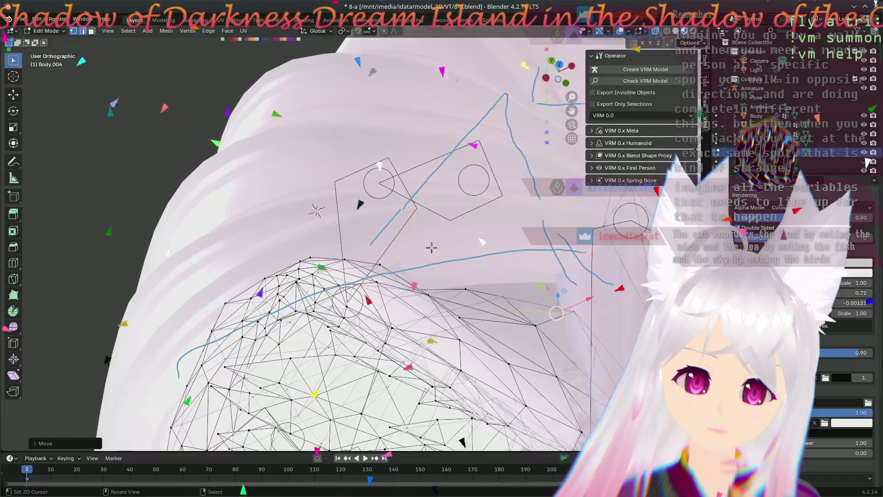
Step: Settle on a top-down view of the ear and select a different vertex on its upper edge
key(KP_1)
key(KP_3)
key(KP_7)
scroll(430, 247, up, 2)
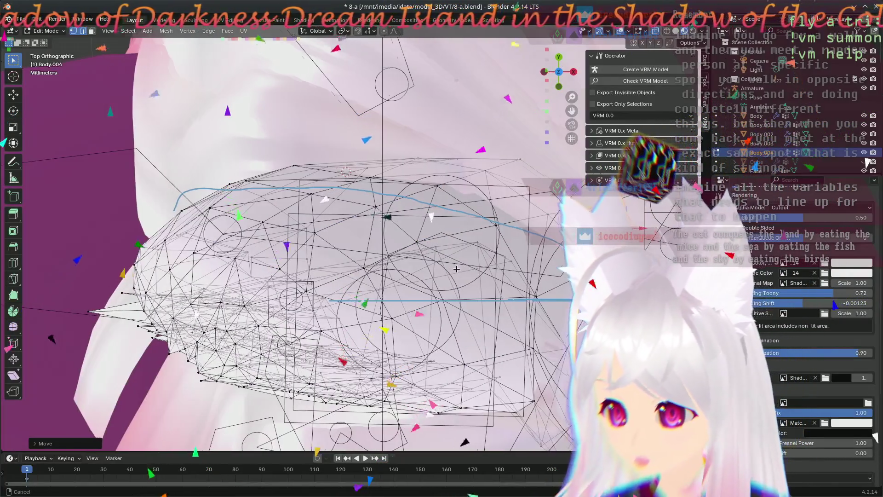
shift+middle_drag(430, 247, 314, 243)
scroll(430, 188, up, 1)
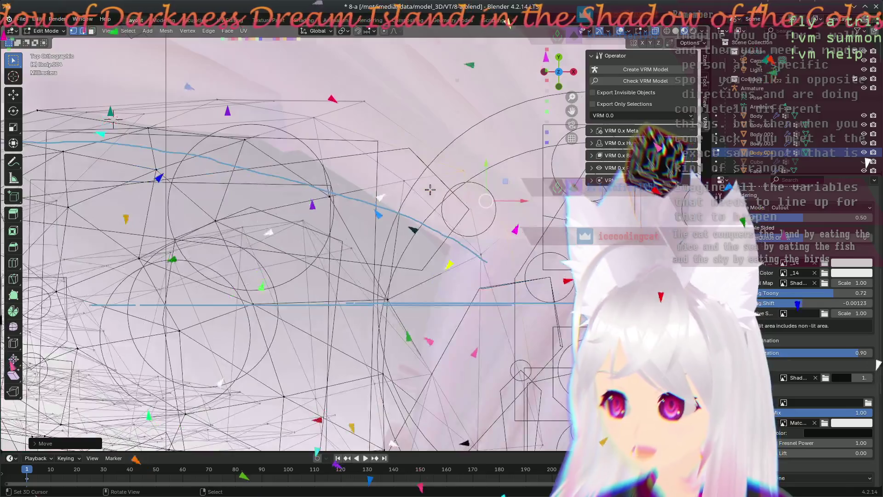
middle_drag(409, 277, 412, 261)
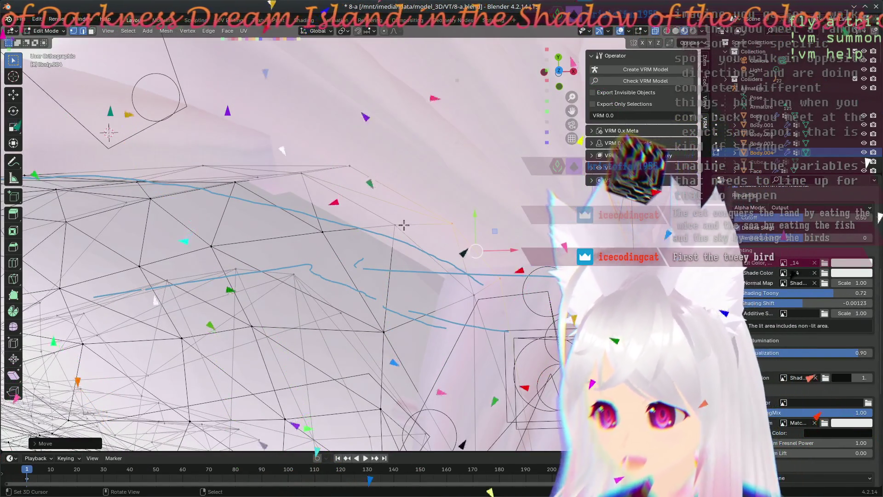
click(423, 263)
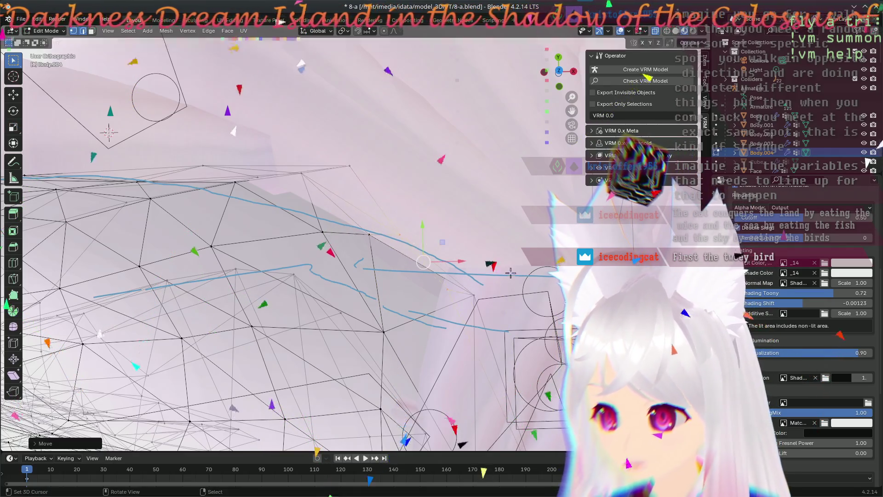
scroll(486, 318, down, 2)
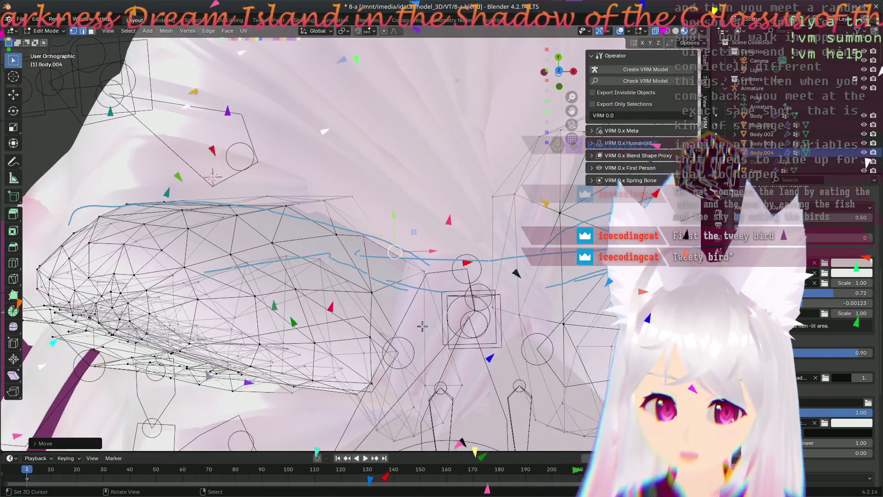
Step: Move that upper-edge vertex to a new spot and orbit to check the result
middle_drag(375, 268, 369, 258)
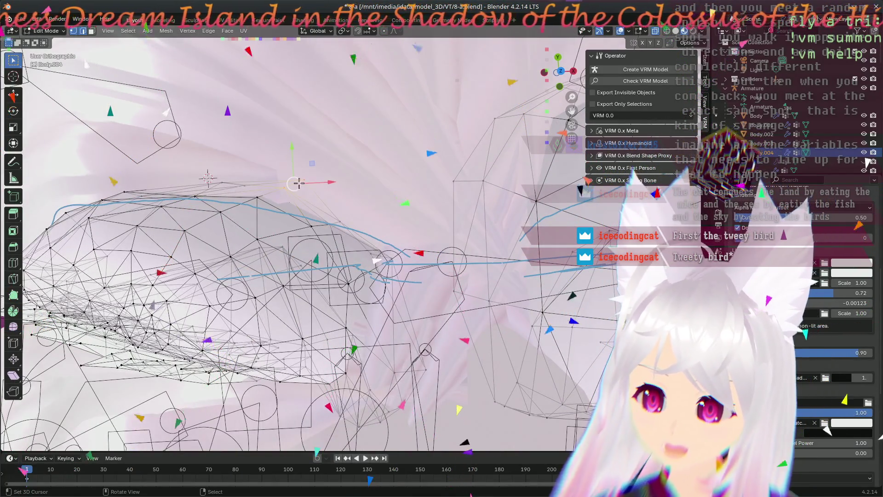
drag(299, 183, 288, 192)
click(287, 192)
mouse_move(287, 191)
middle_down()
mouse_move(184, 286)
mouse_move(259, 194)
middle_up()
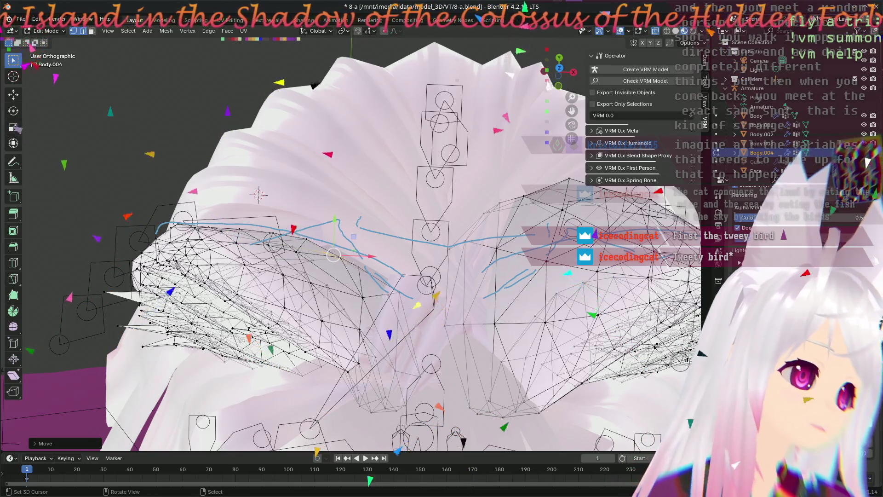
Step: Move a vertex near the cat ear's base into place, viewing both ears from the front first
mouse_move(333, 255)
middle_down()
mouse_move(408, 271)
mouse_move(410, 337)
mouse_move(417, 249)
middle_up()
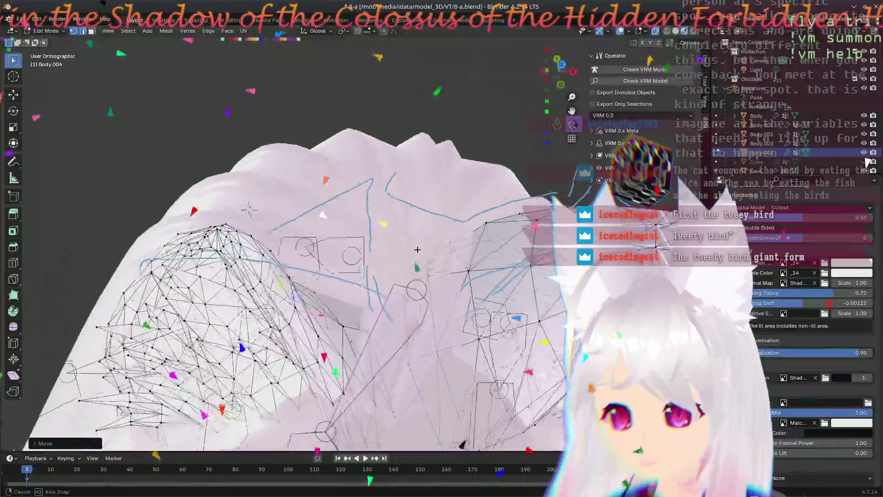
mouse_move(355, 379)
middle_down()
mouse_move(376, 254)
mouse_move(392, 353)
middle_up()
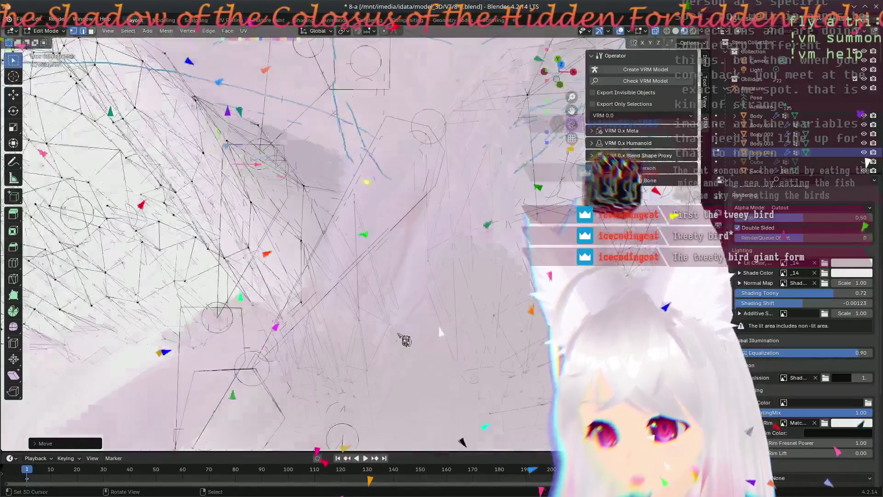
mouse_move(397, 357)
mouse_down()
mouse_move(385, 350)
mouse_move(357, 394)
mouse_up()
middle_drag(350, 407, 469, 300)
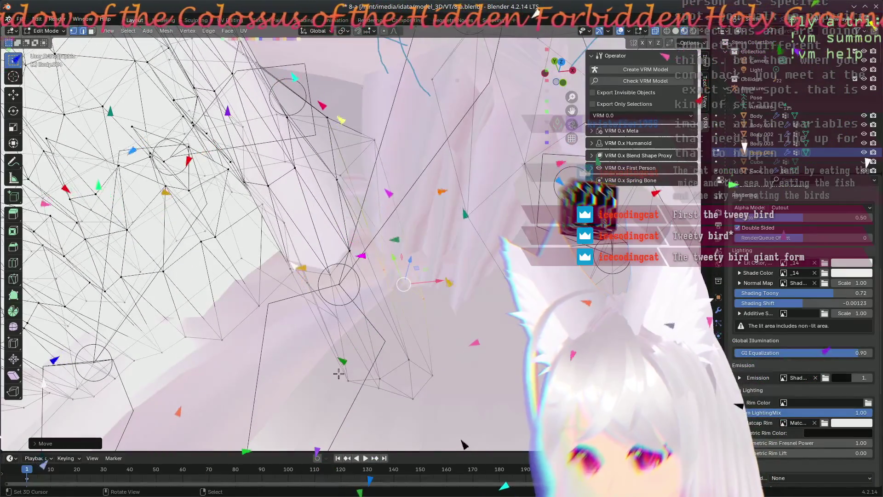
drag(350, 378, 329, 317)
click(331, 322)
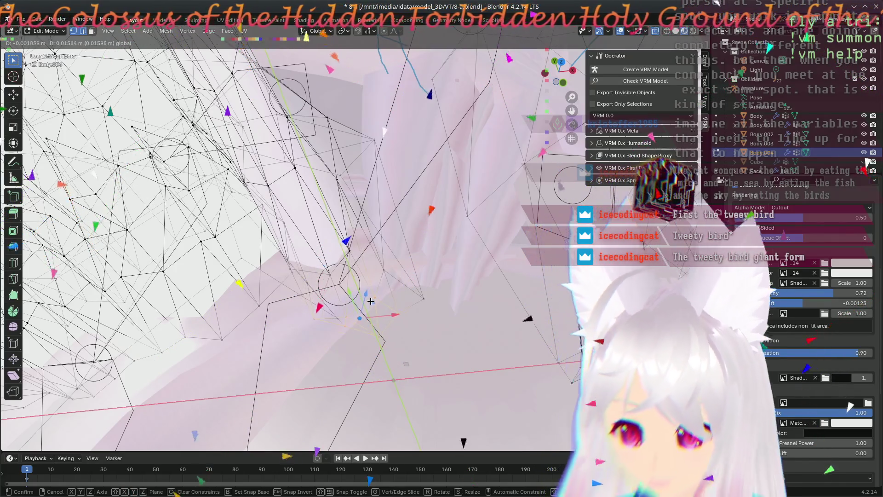
Step: Confirm two more small base-vertex moves, orbiting to inspect each edit
click(366, 314)
mouse_move(361, 320)
middle_down()
mouse_move(390, 325)
mouse_move(385, 200)
mouse_move(489, 334)
mouse_move(303, 334)
mouse_move(407, 183)
middle_up()
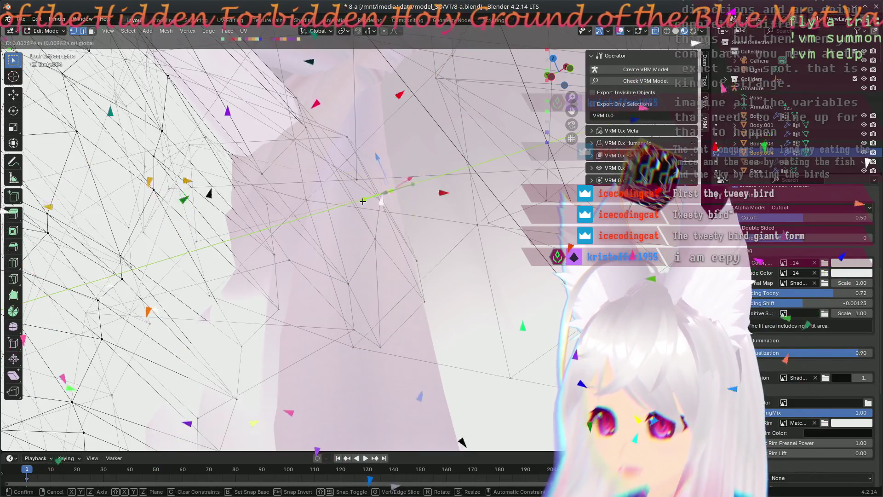
click(355, 202)
mouse_move(354, 202)
middle_down()
mouse_move(441, 336)
mouse_move(399, 349)
middle_up()
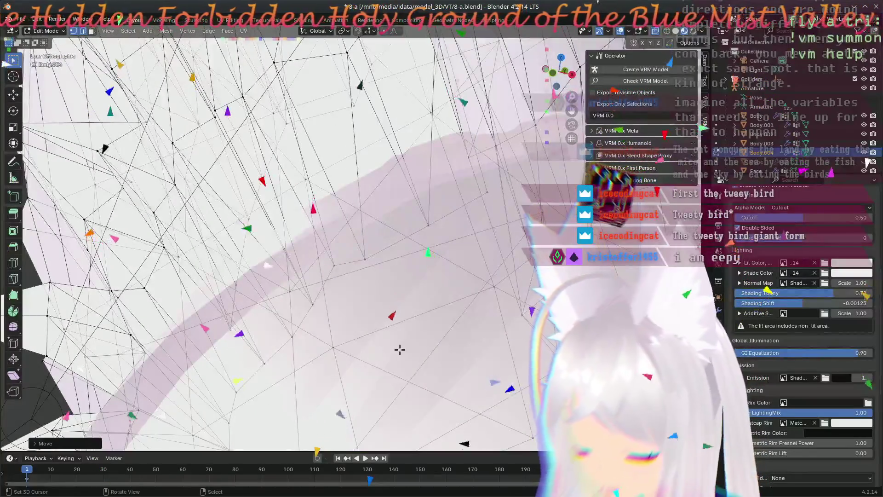
scroll(406, 338, down, 5)
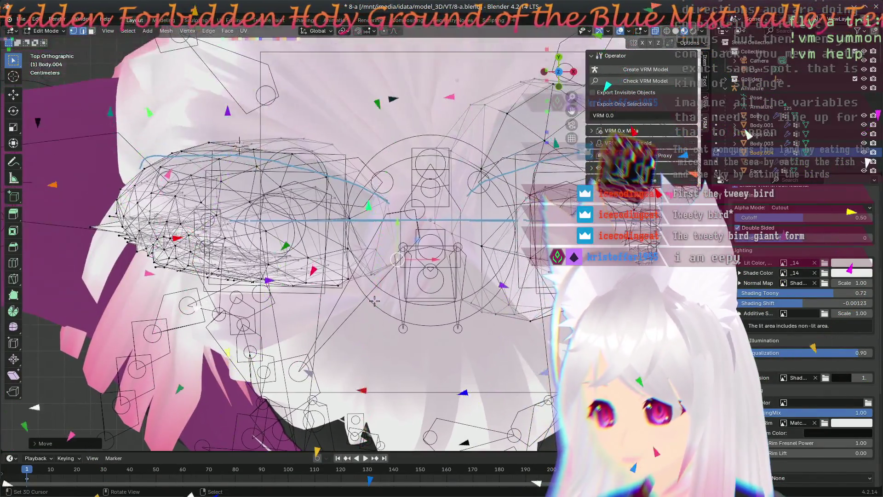
scroll(425, 321, up, 4)
Step: Confirm two vertex moves on the ear wireframe, orbiting between them
middle_drag(425, 321, 444, 332)
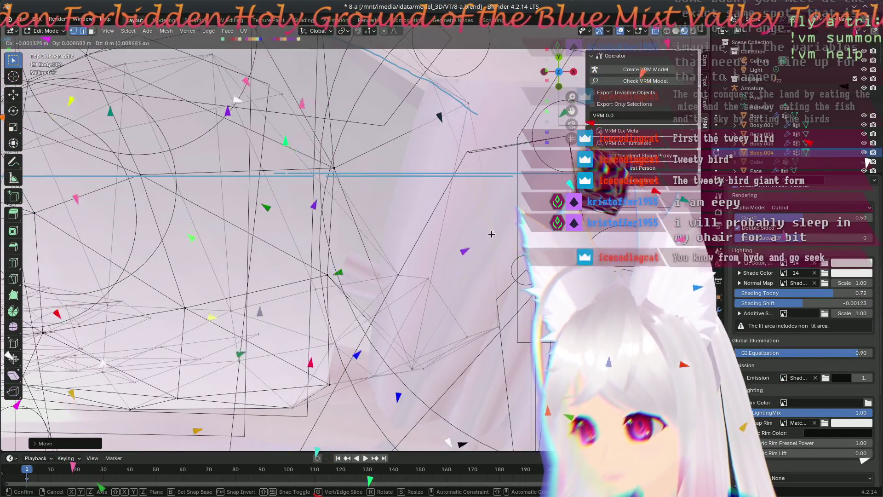
click(485, 301)
mouse_move(480, 311)
middle_down()
mouse_move(331, 303)
mouse_move(379, 247)
middle_up()
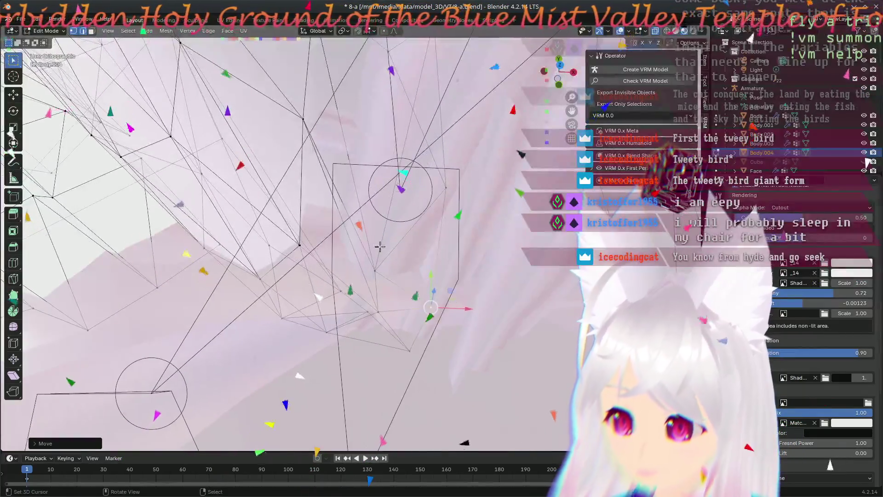
click(400, 219)
middle_drag(400, 220, 427, 285)
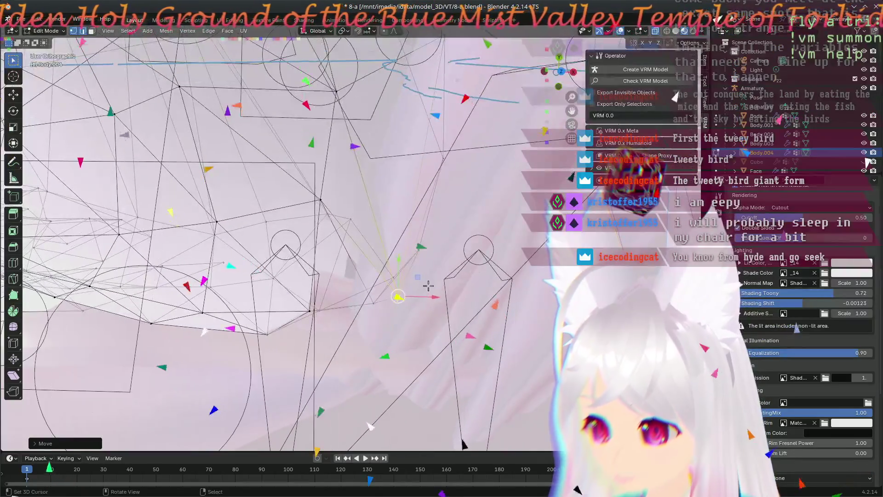
Step: Slide one vertex along the Y axis and another along the X axis
key(g)
key(y)
click(416, 150)
mouse_move(416, 151)
middle_down()
mouse_move(409, 343)
mouse_move(378, 295)
mouse_move(421, 304)
middle_up()
key(g)
key(x)
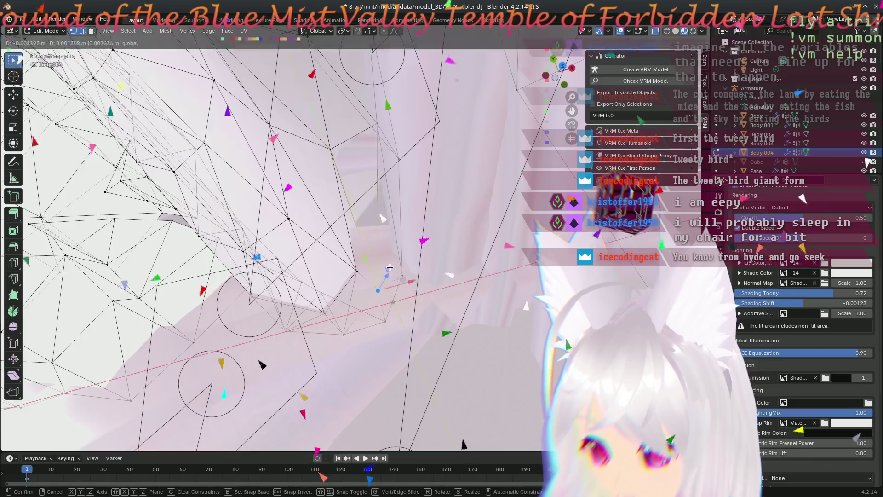
click(385, 258)
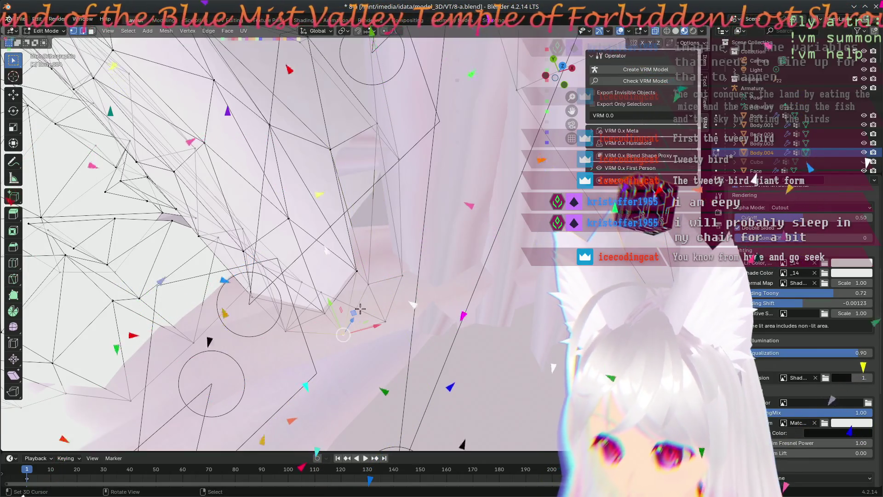
Step: Confirm two further vertex moves and orbit around the ear to inspect it
click(344, 297)
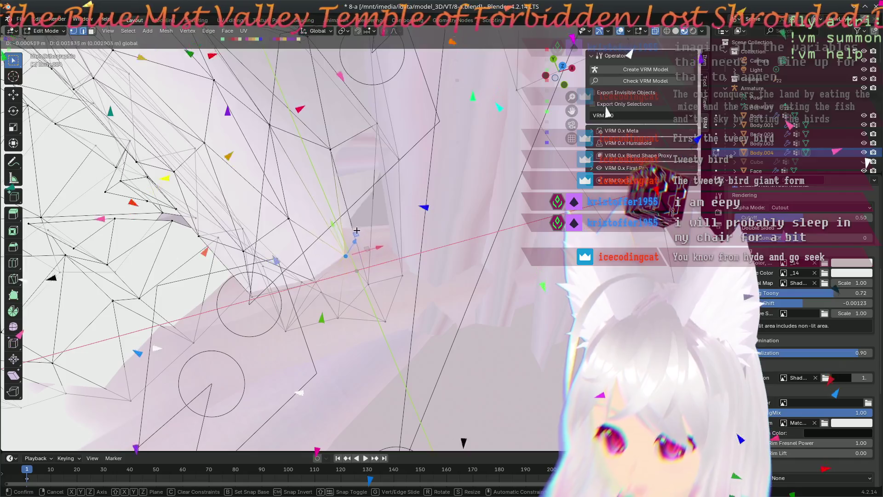
click(356, 230)
mouse_move(356, 231)
middle_down()
mouse_move(379, 123)
mouse_move(368, 316)
middle_up()
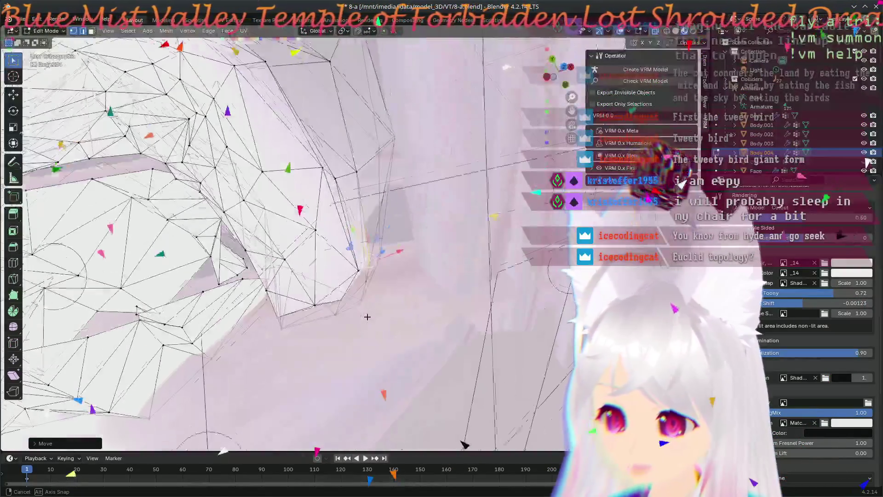
mouse_move(367, 316)
middle_down()
mouse_move(307, 300)
mouse_move(292, 229)
mouse_move(427, 124)
middle_up()
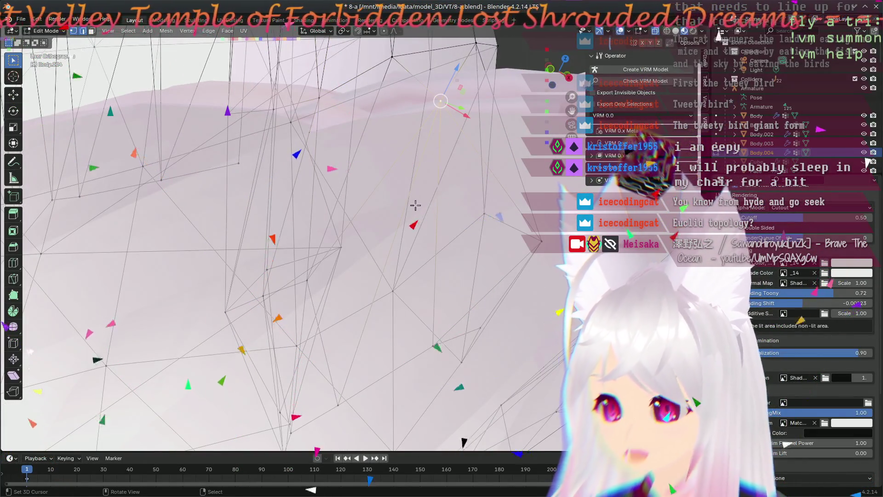
scroll(415, 205, down, 3)
middle_drag(417, 264, 428, 290)
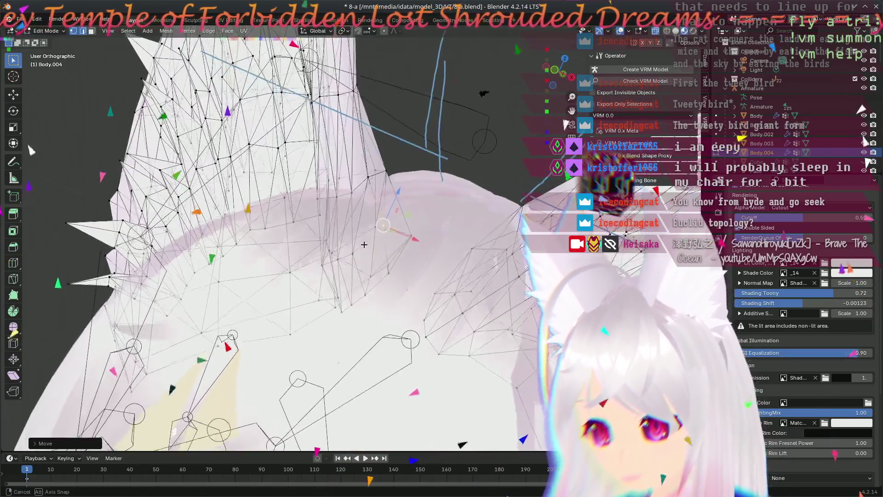
mouse_move(363, 245)
middle_down()
mouse_move(362, 417)
mouse_move(343, 353)
middle_up()
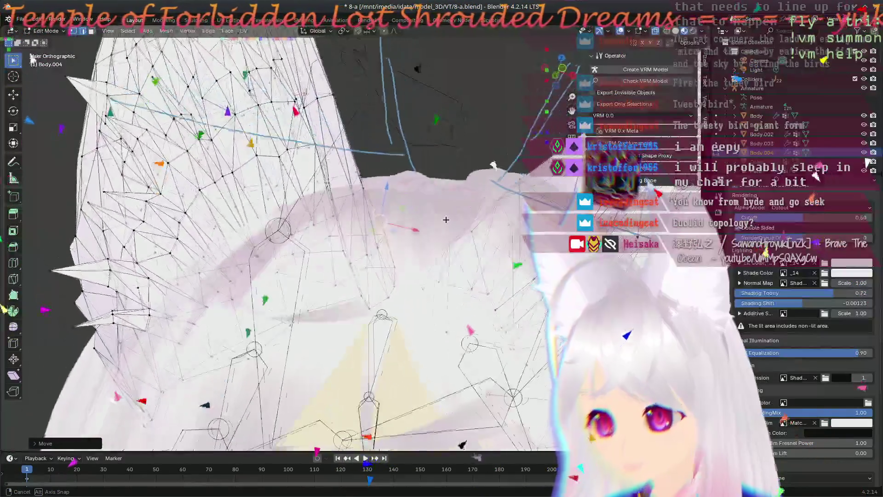
middle_drag(446, 219, 557, 202)
mouse_move(466, 185)
middle_down()
mouse_move(295, 291)
mouse_move(348, 351)
mouse_move(317, 431)
mouse_move(302, 406)
mouse_move(205, 372)
middle_up()
mouse_move(292, 265)
middle_down()
mouse_move(347, 369)
mouse_move(380, 325)
mouse_move(449, 277)
middle_up()
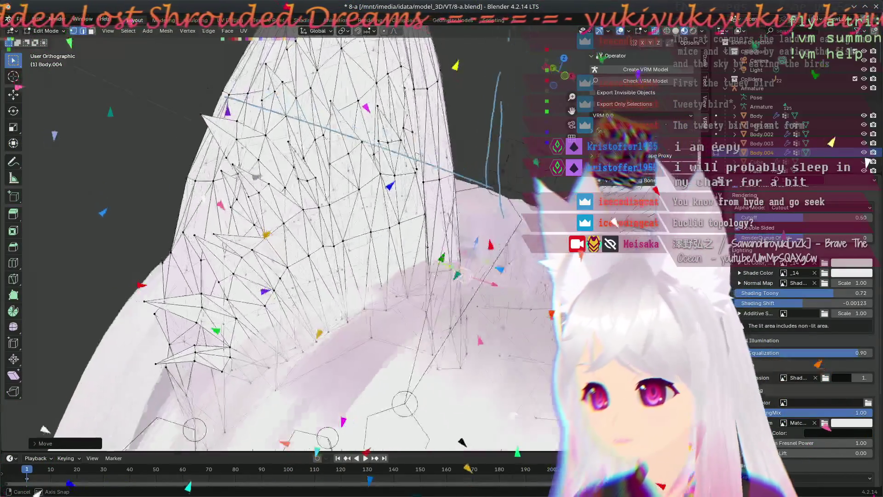
middle_drag(449, 278, 481, 304)
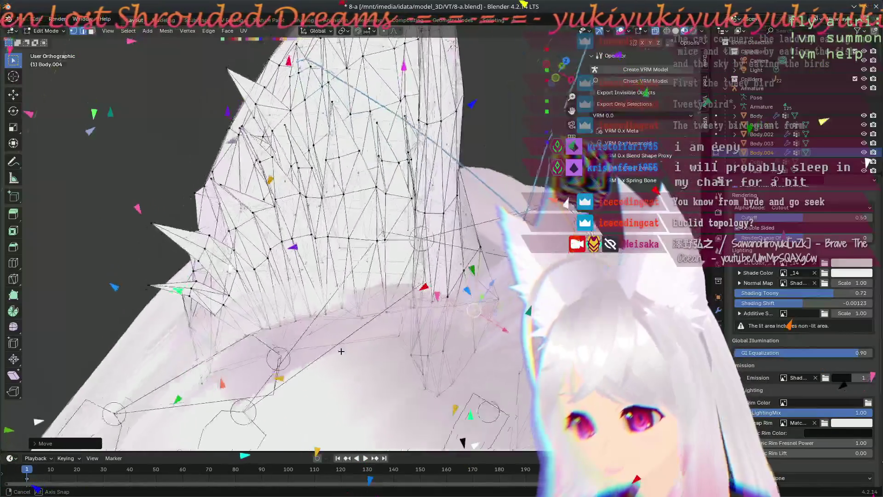
scroll(405, 402, up, 3)
scroll(355, 272, up, 2)
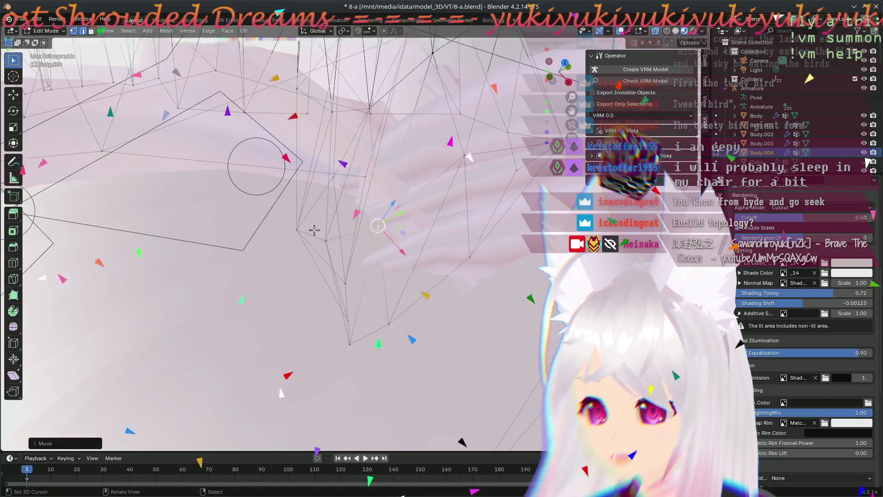
Step: Confirm a vertex move, select another edge vertex and start moving it while orbiting to a better angle
click(347, 228)
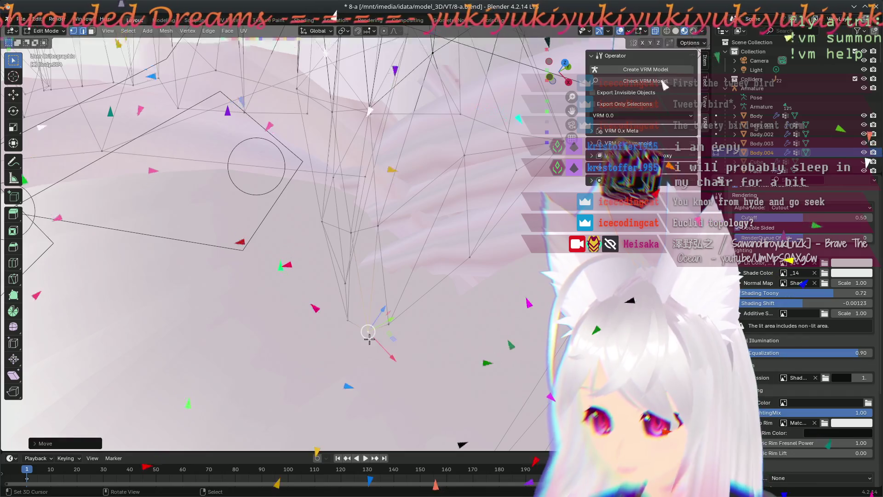
click(413, 315)
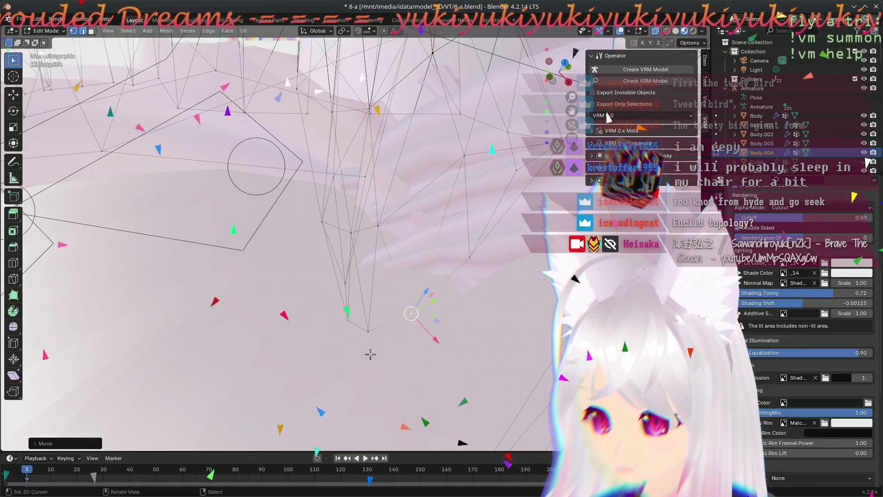
middle_drag(413, 315, 549, 315)
key(g)
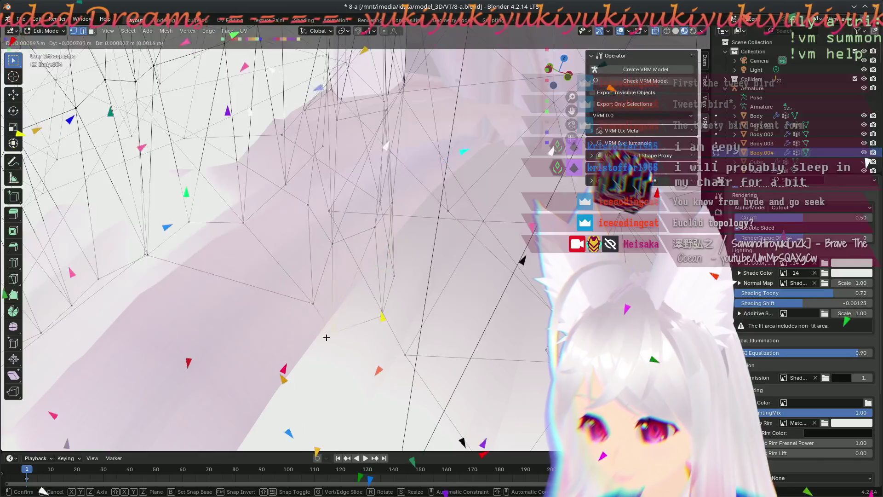
mouse_move(338, 318)
middle_down()
mouse_move(119, 288)
mouse_move(457, 244)
middle_up()
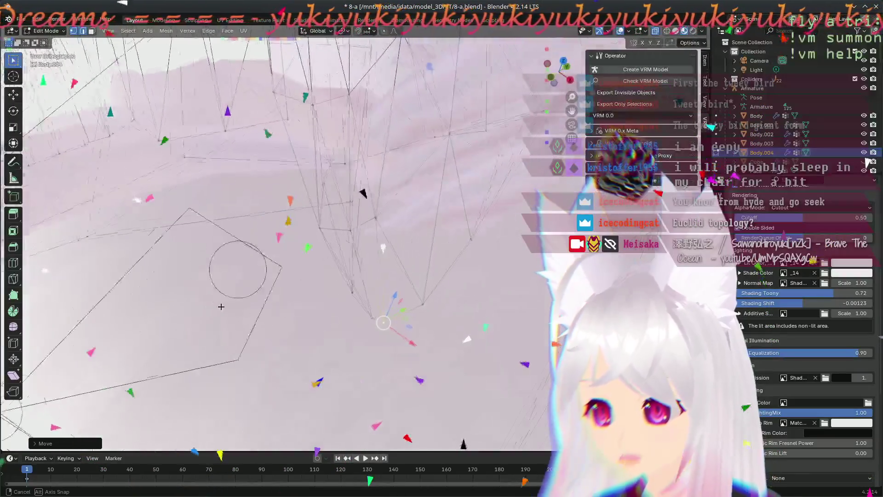
mouse_move(457, 244)
middle_down()
mouse_move(231, 298)
mouse_move(396, 305)
mouse_move(358, 320)
middle_up()
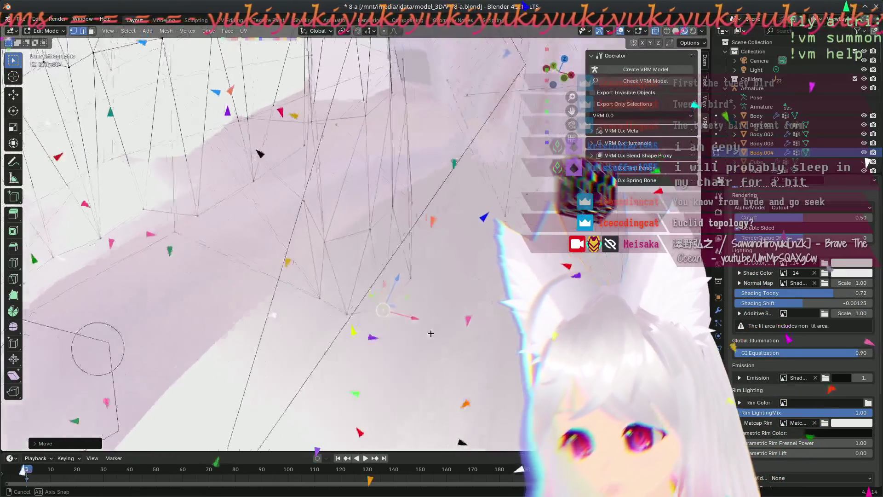
Step: Move the selected ear-edge vertex twice into its final position and inspect the ear
key(g)
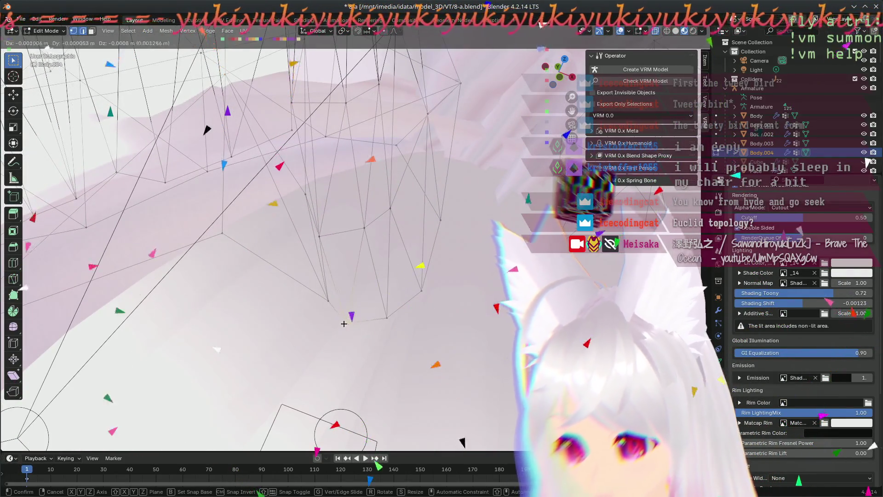
click(305, 231)
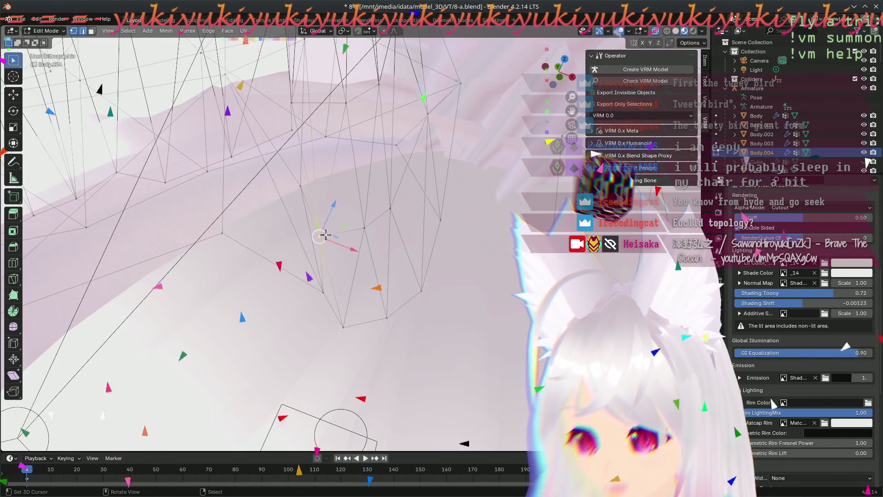
key(g)
click(337, 234)
mouse_move(337, 234)
middle_down()
mouse_move(417, 253)
mouse_move(324, 267)
middle_up()
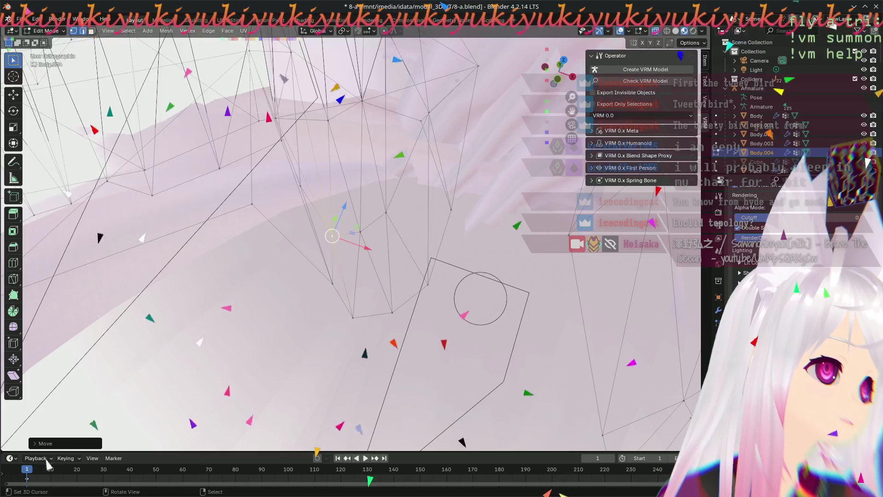
mouse_move(525, 208)
middle_down()
mouse_move(414, 223)
mouse_move(356, 252)
middle_up()
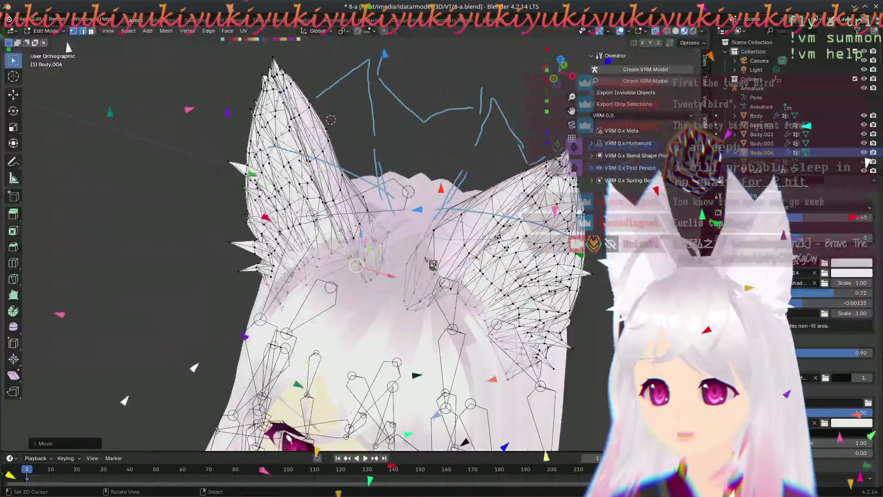
mouse_move(356, 252)
middle_down()
mouse_move(314, 341)
mouse_move(416, 365)
mouse_move(461, 270)
middle_up()
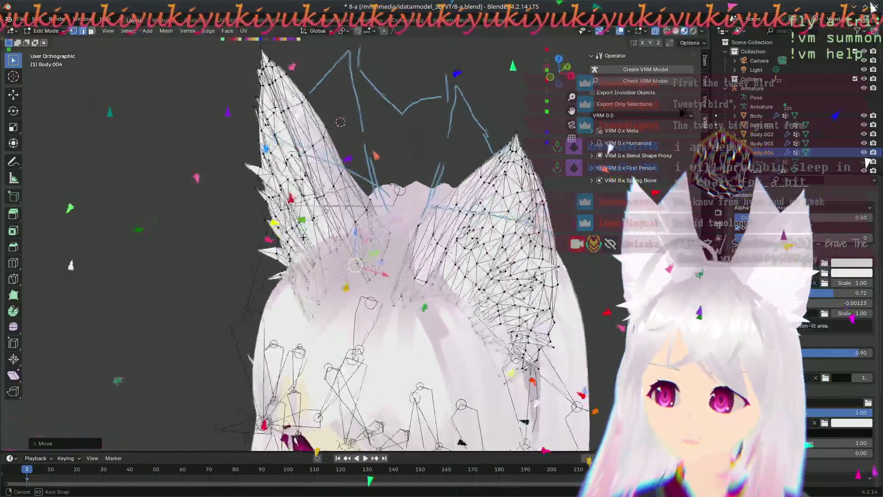
mouse_move(462, 270)
middle_down()
mouse_move(350, 186)
mouse_move(391, 249)
middle_up()
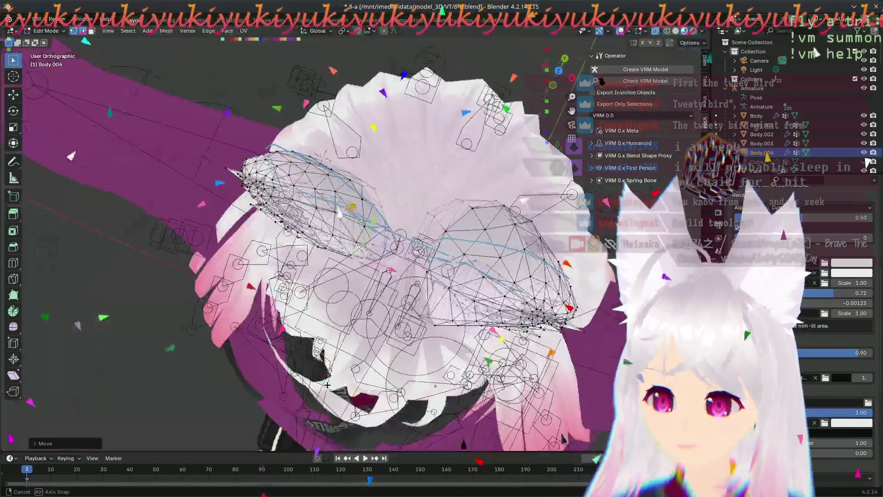
mouse_move(363, 293)
middle_down()
mouse_move(346, 335)
mouse_move(538, 185)
mouse_move(271, 359)
mouse_move(407, 235)
middle_up()
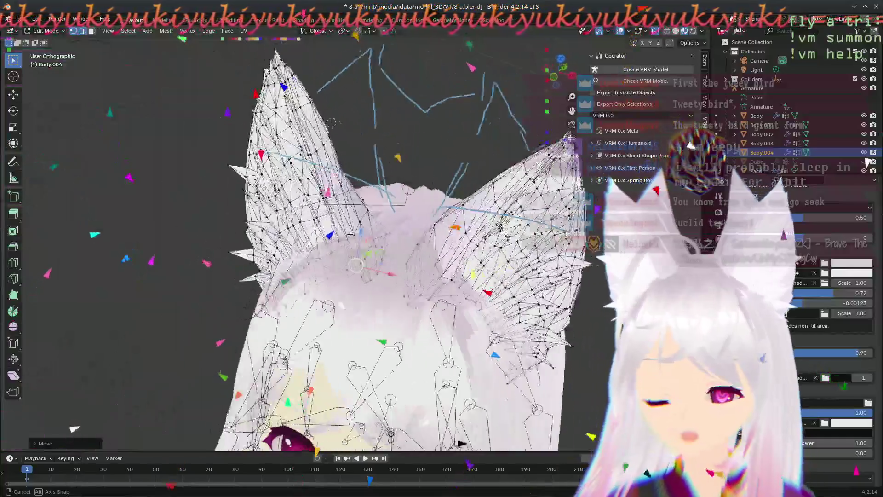
mouse_move(350, 234)
middle_down()
mouse_move(461, 237)
mouse_move(333, 392)
mouse_move(503, 291)
mouse_move(393, 196)
middle_up()
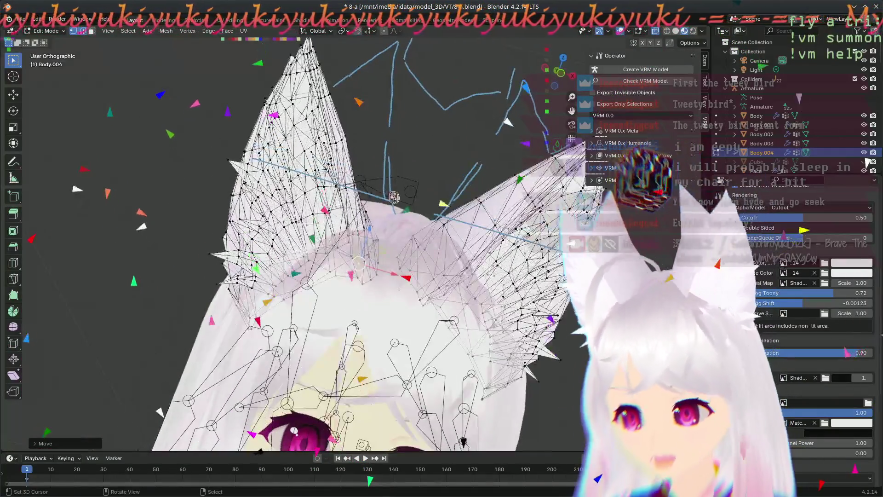
scroll(392, 197, down, 3)
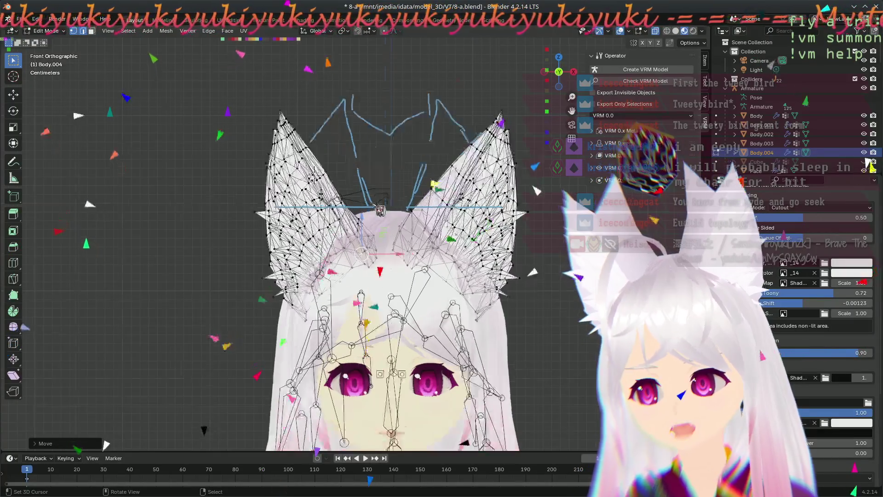
scroll(379, 210, up, 3)
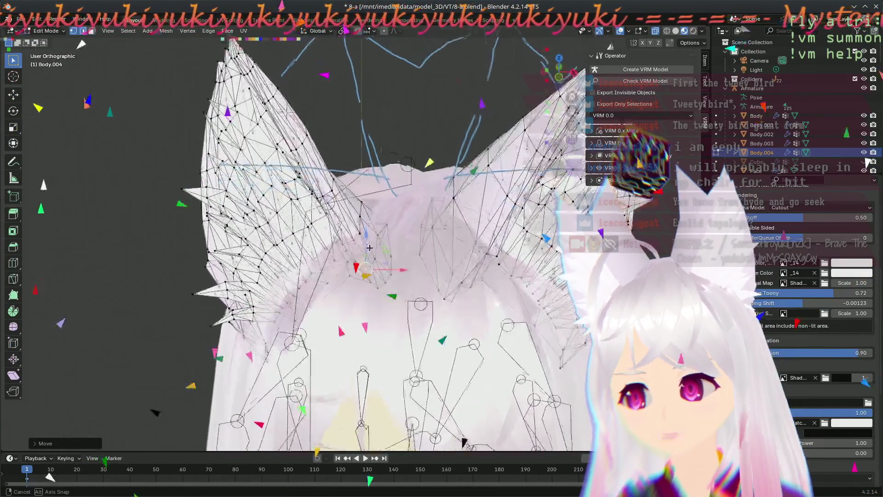
middle_drag(378, 202, 385, 203)
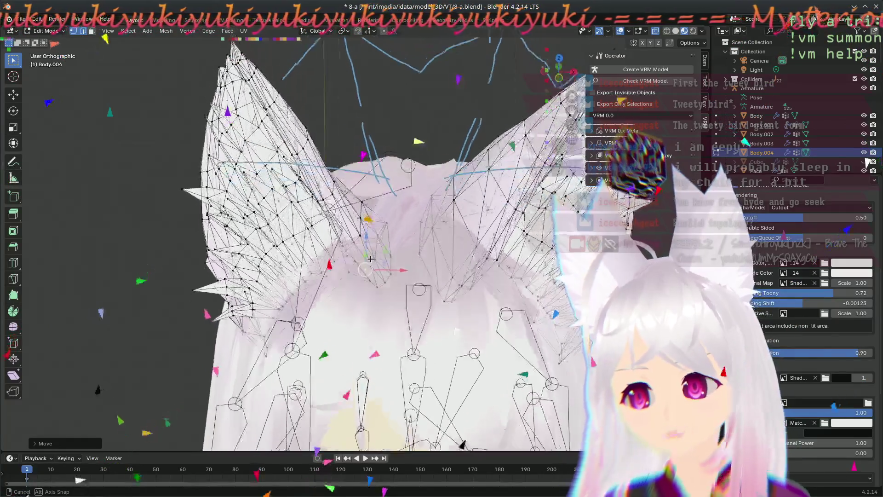
middle_drag(372, 322, 394, 377)
middle_drag(407, 375, 408, 209)
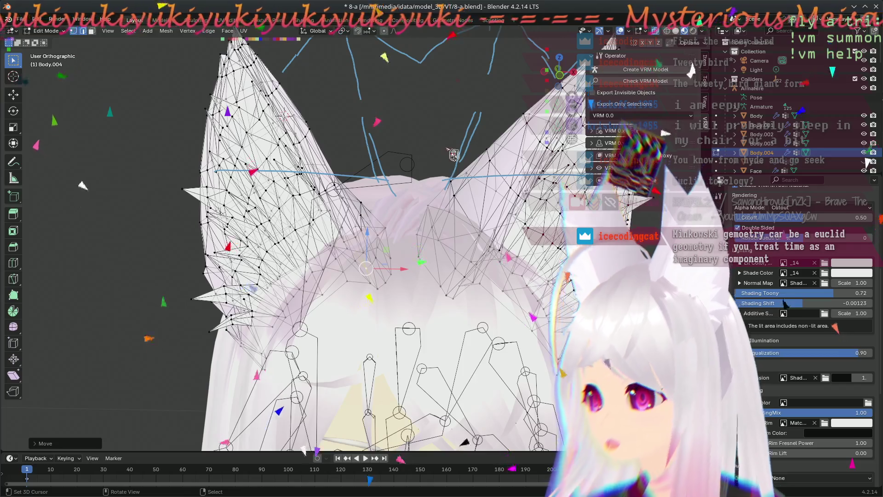
mouse_move(268, 167)
middle_down()
mouse_move(384, 348)
mouse_move(509, 340)
mouse_move(404, 130)
middle_up()
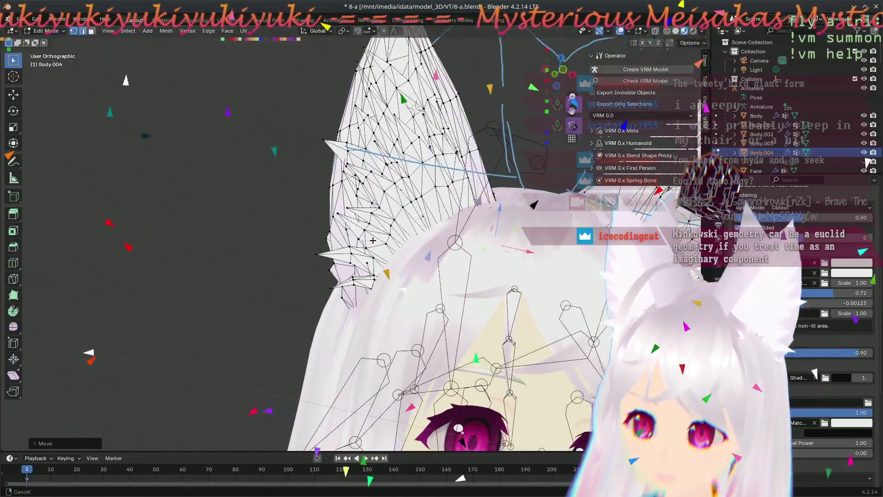
middle_drag(404, 131, 359, 262)
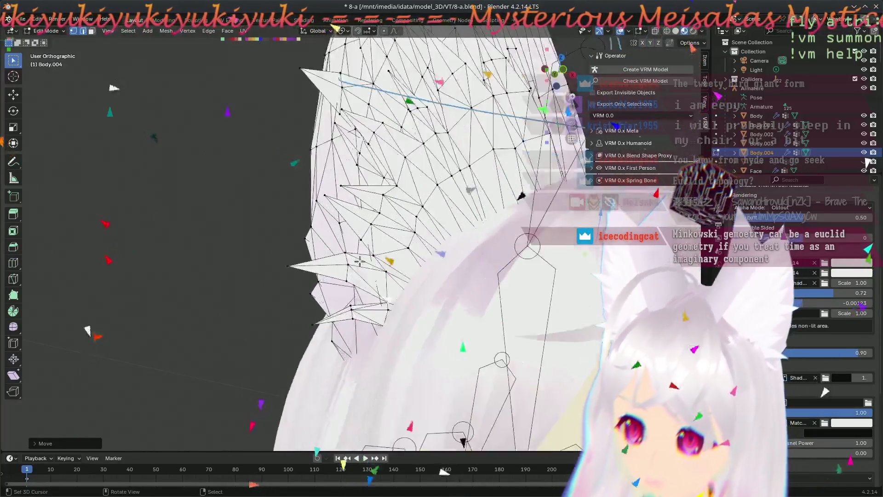
scroll(358, 261, up, 2)
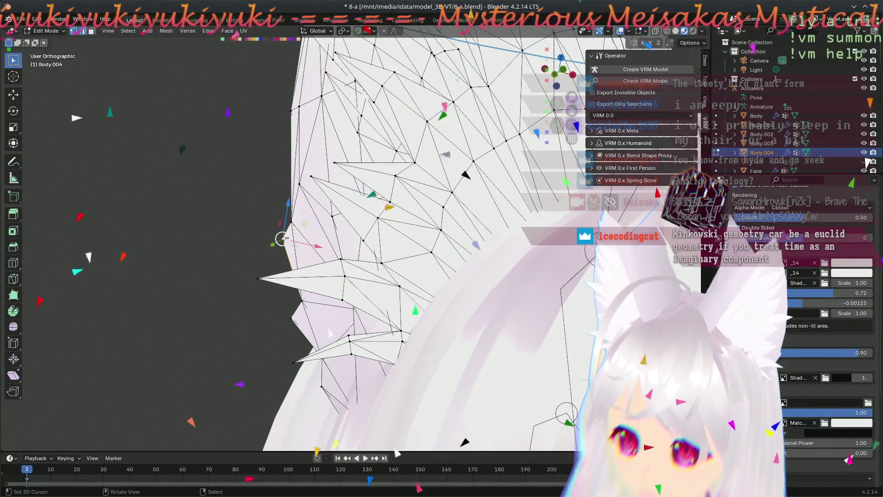
Step: Reshape the ear's spike vertex with three successive moves
key(g)
click(293, 327)
key(g)
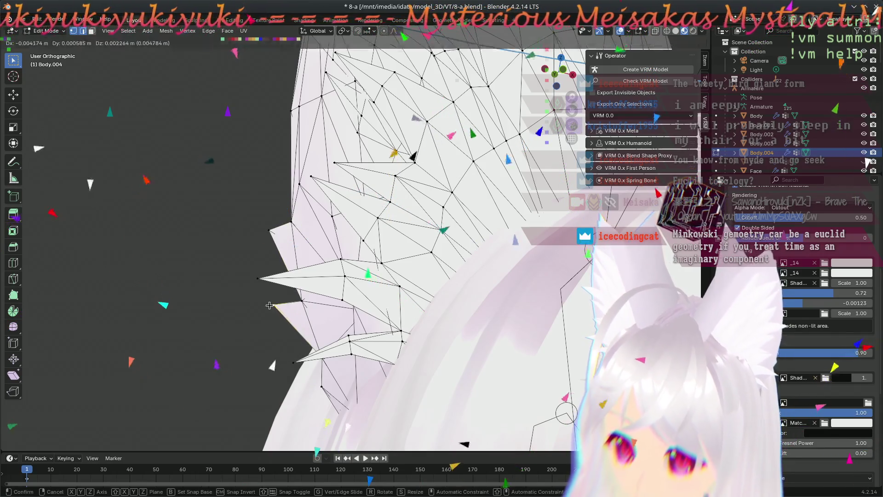
click(279, 332)
key(g)
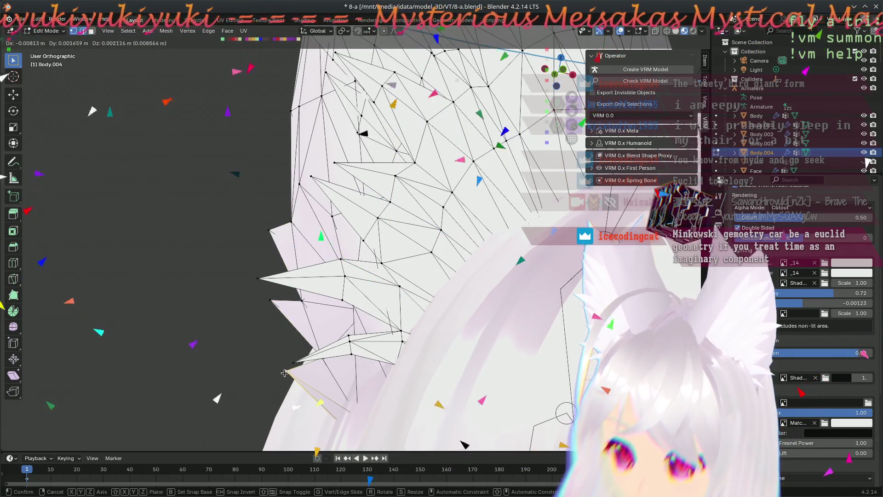
click(282, 366)
scroll(281, 366, down, 5)
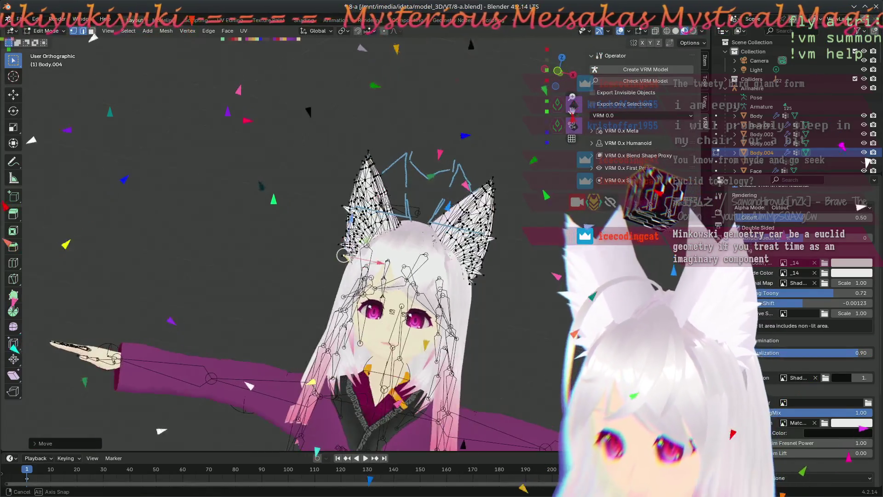
Step: From the front view, move an ear-edge vertex and recentre the view on the head with both ears exposed
key(KP_1)
scroll(332, 329, up, 4)
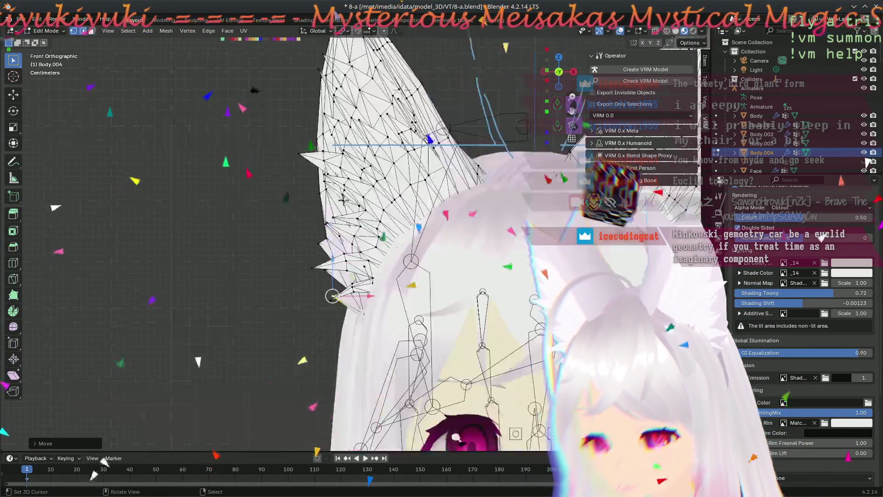
scroll(332, 329, up, 2)
key(g)
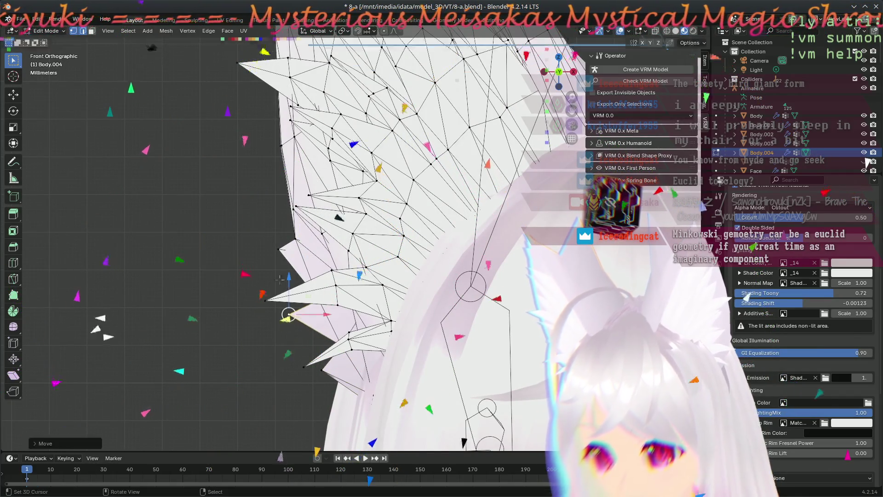
click(264, 249)
shift+right_click(317, 369)
shift+middle_drag(318, 369, 248, 441)
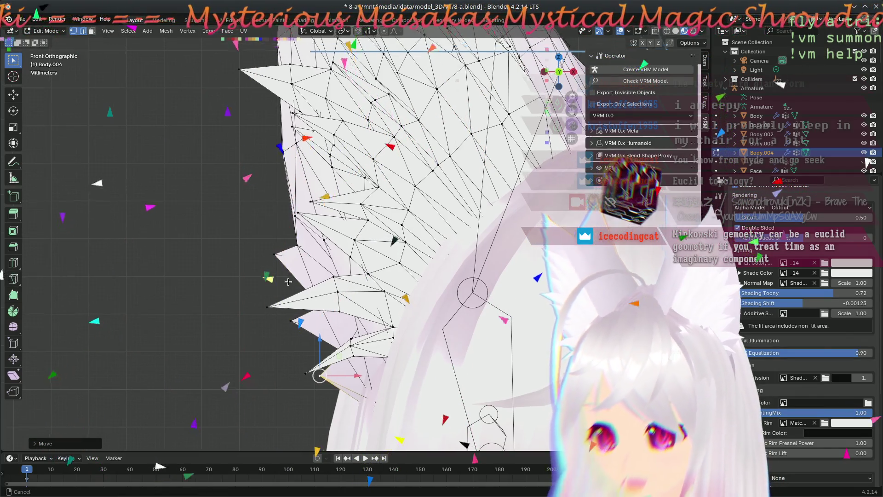
scroll(249, 442, down, 3)
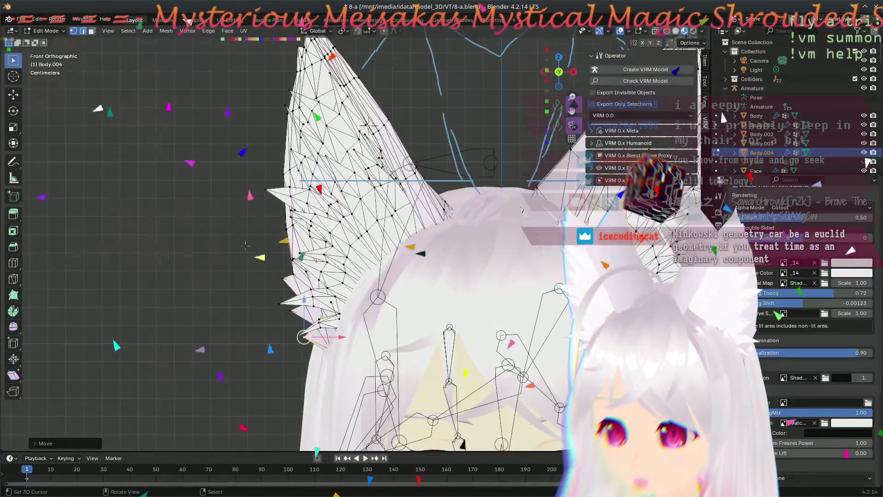
scroll(248, 442, down, 2)
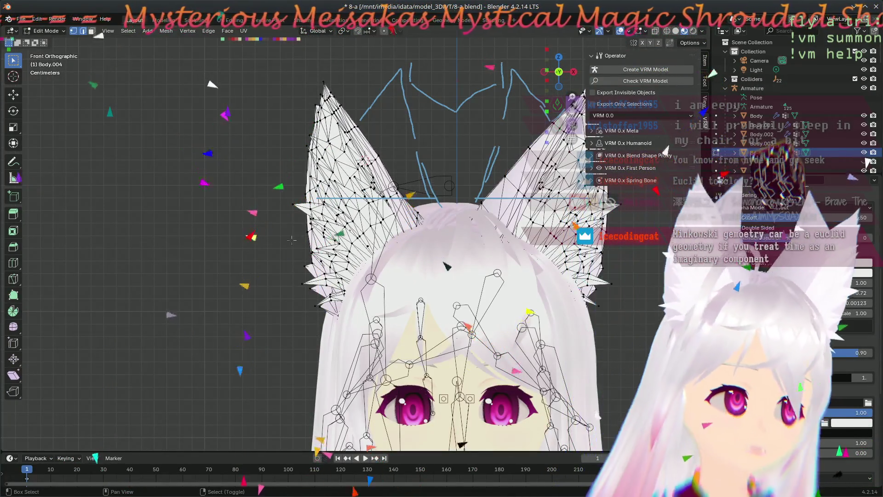
shift+middle_drag(290, 238, 280, 273)
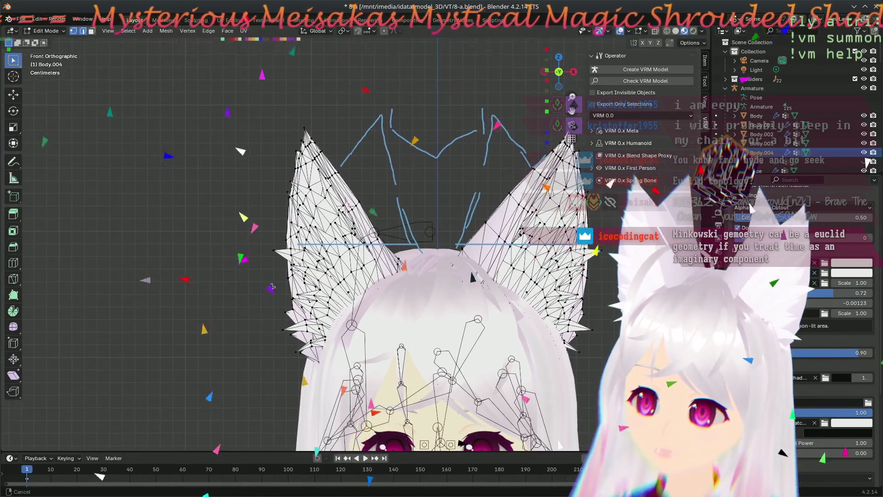
scroll(373, 208, up, 2)
scroll(372, 207, up, 2)
scroll(387, 220, up, 1)
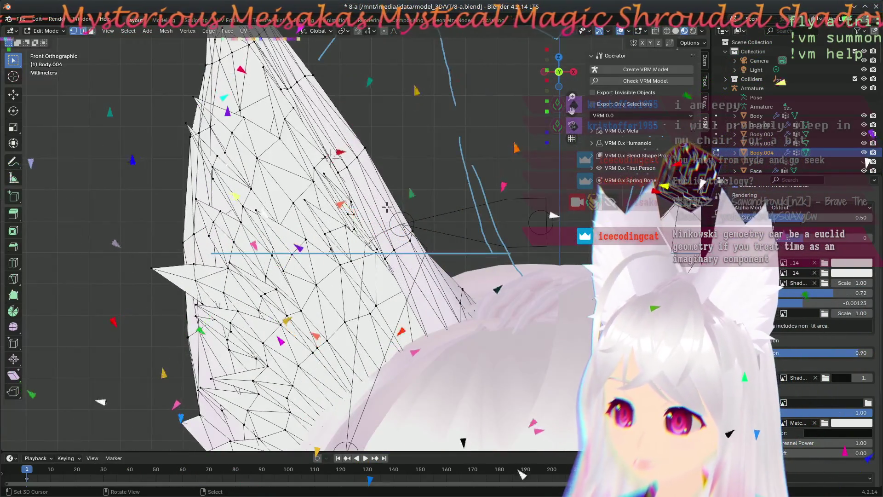
Step: Move two vertices along the left ear's sloping inner edge
shift+middle_drag(392, 154, 395, 197)
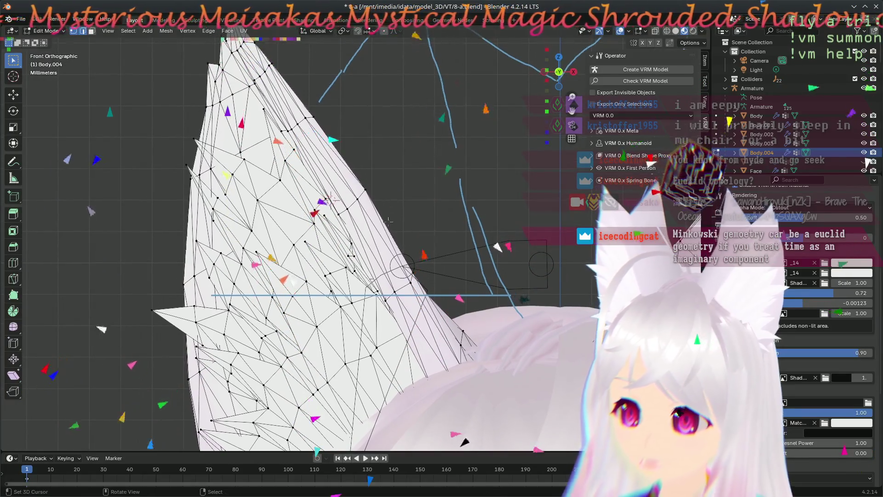
scroll(406, 304, up, 2)
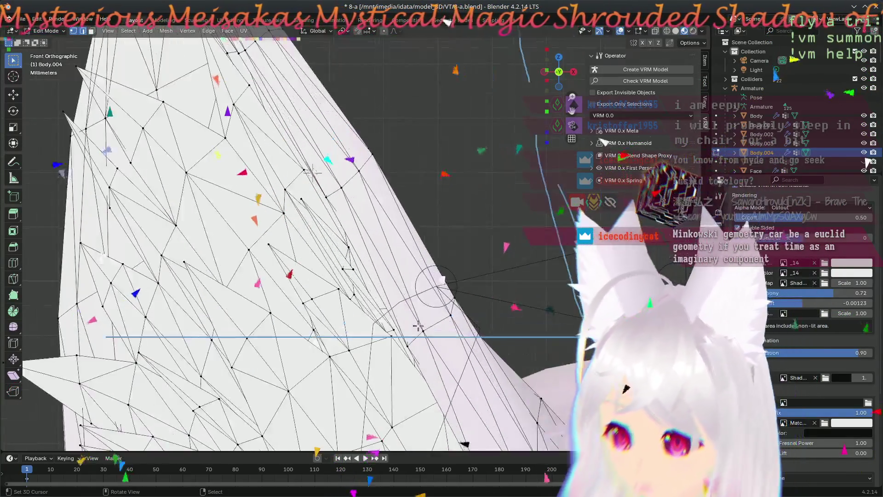
key(g)
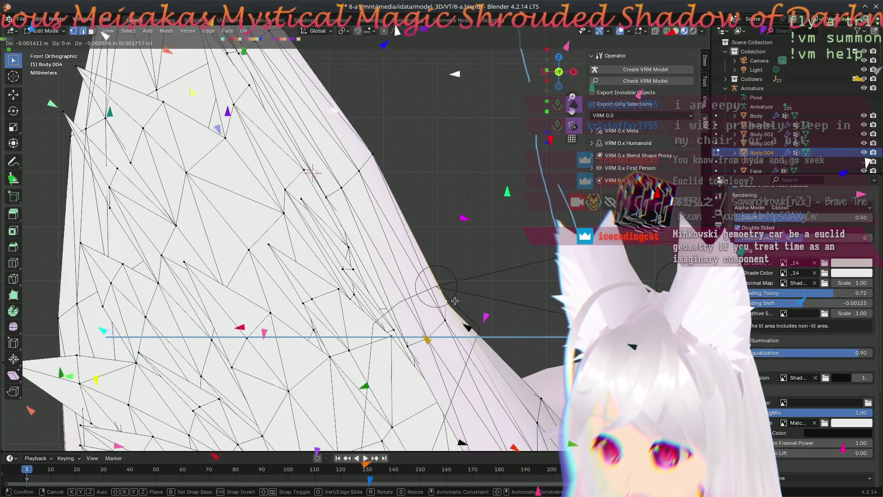
click(453, 301)
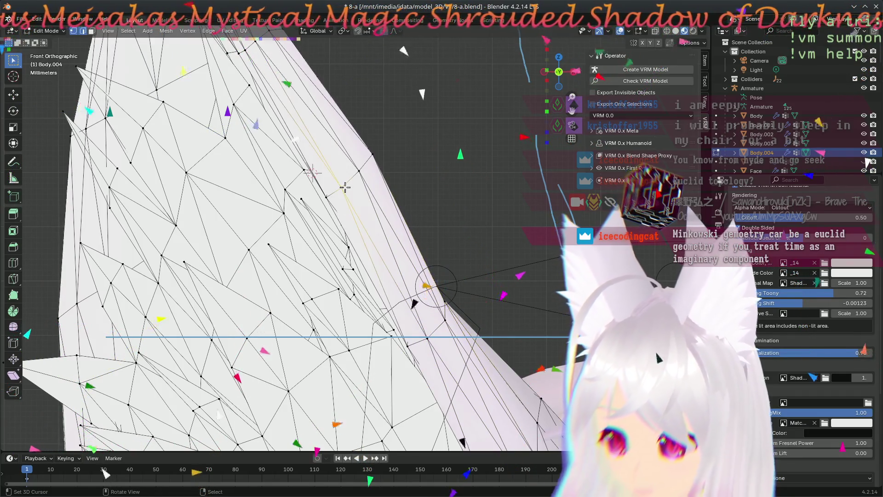
key(g)
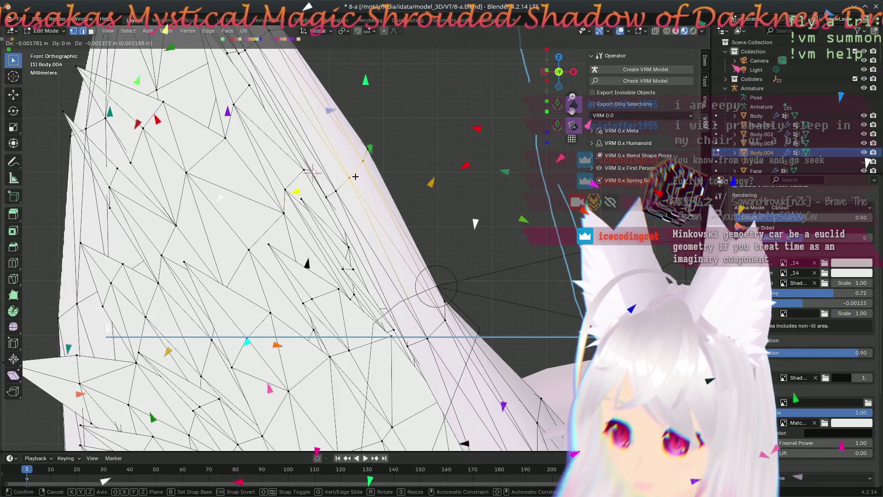
click(352, 176)
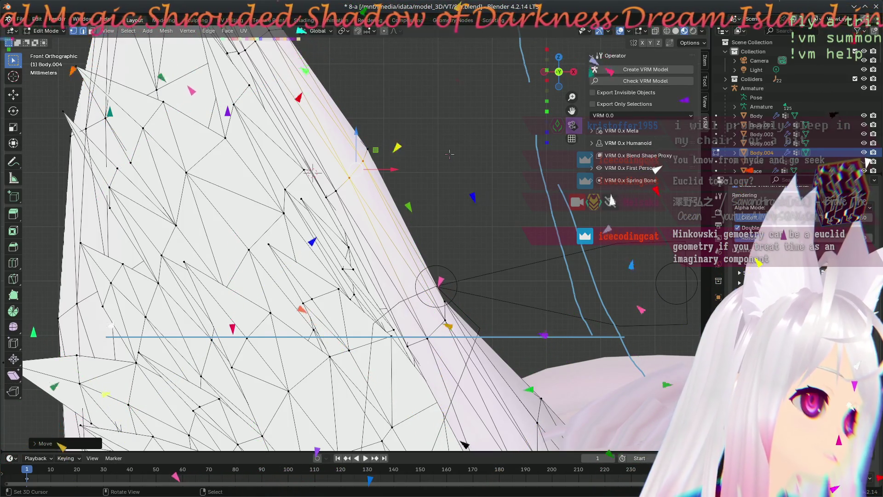
Step: Reposition the next two vertices farther up the ear edge
mouse_move(391, 100)
shift+middle_down()
mouse_move(416, 145)
mouse_move(436, 220)
shift+middle_up()
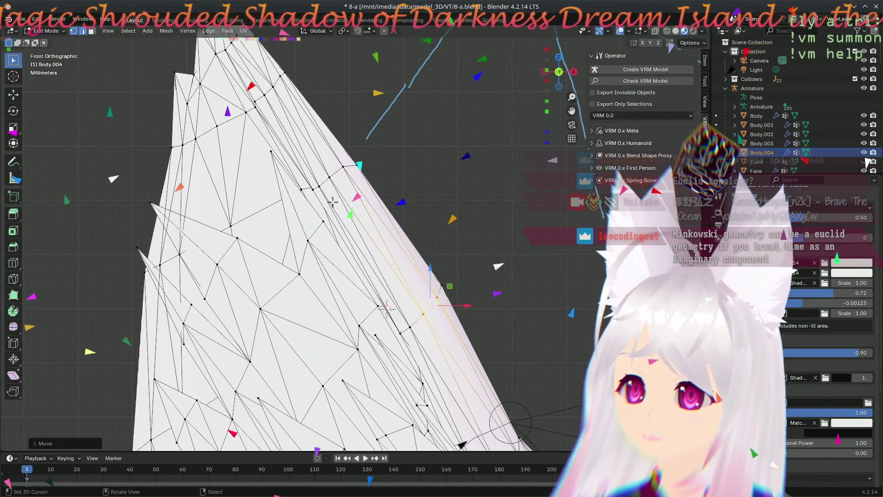
click(313, 190)
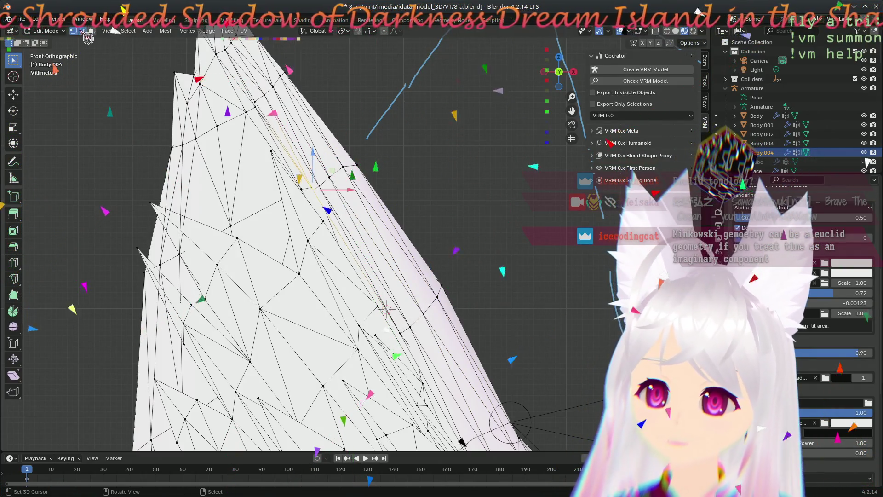
scroll(322, 206, up, 2)
scroll(303, 180, up, 2)
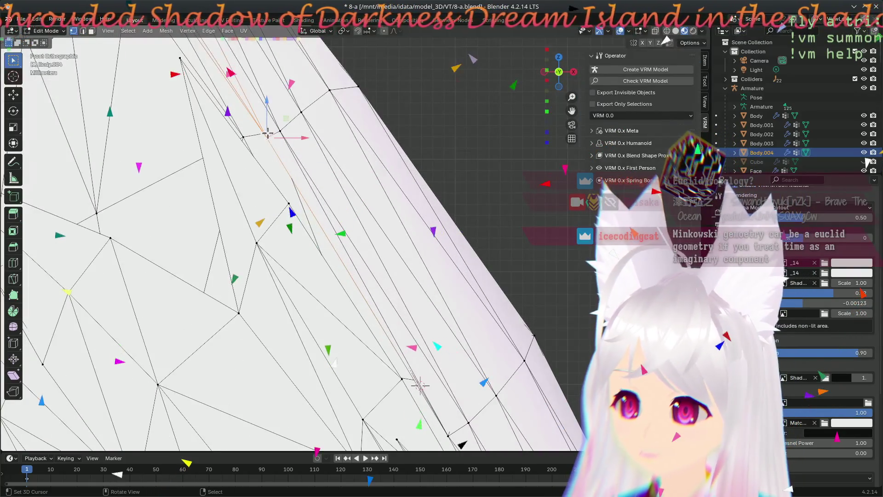
key(g)
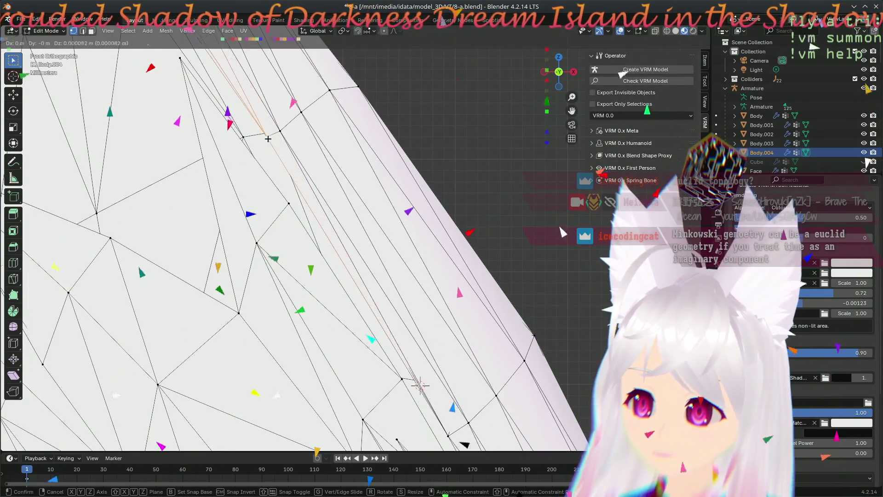
click(264, 141)
click(301, 112)
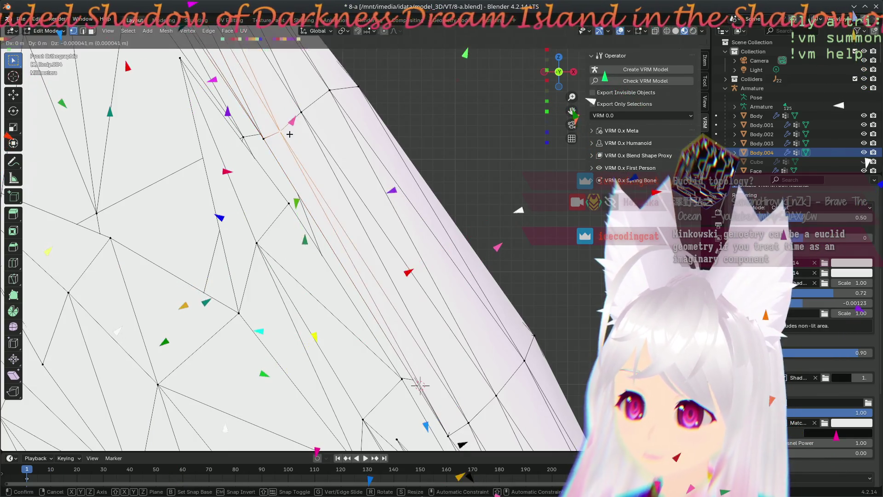
key(g)
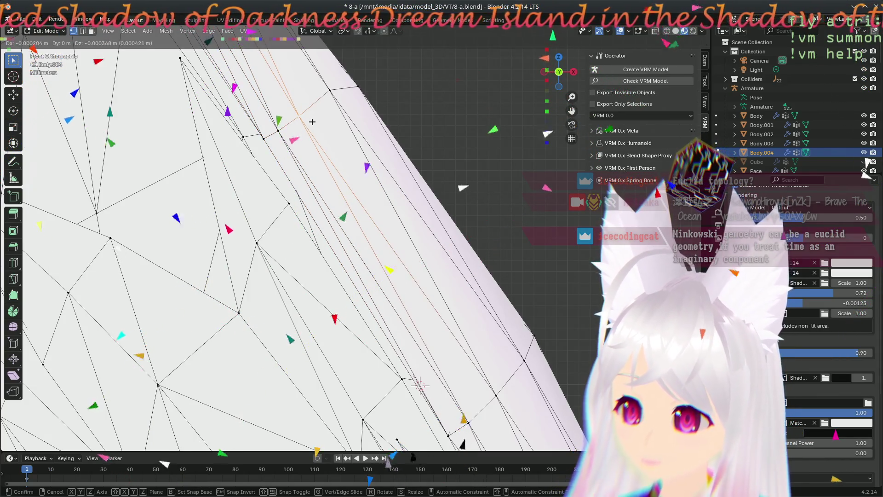
click(365, 84)
scroll(418, 384, down, 3)
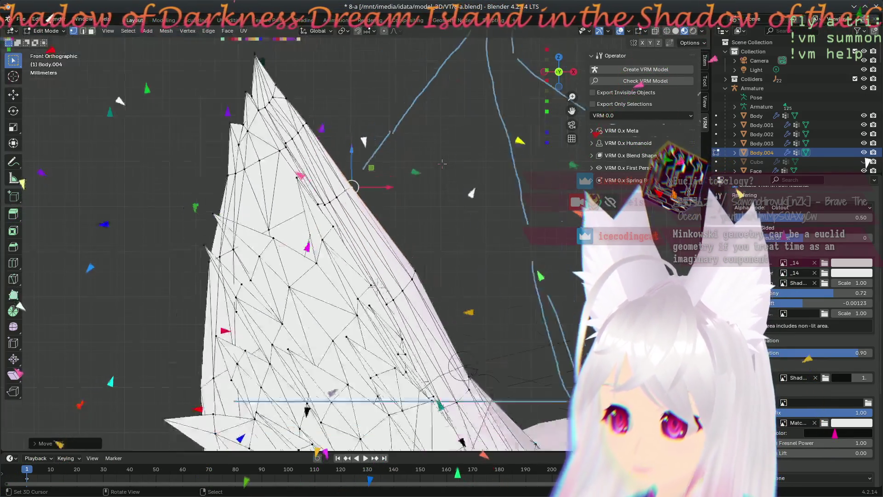
scroll(419, 384, down, 1)
scroll(386, 308, up, 2)
scroll(386, 308, up, 1)
Step: Move two vertices at the left ear's base, orbiting to check their placement
mouse_move(435, 278)
middle_down()
mouse_move(405, 249)
mouse_move(396, 288)
middle_up()
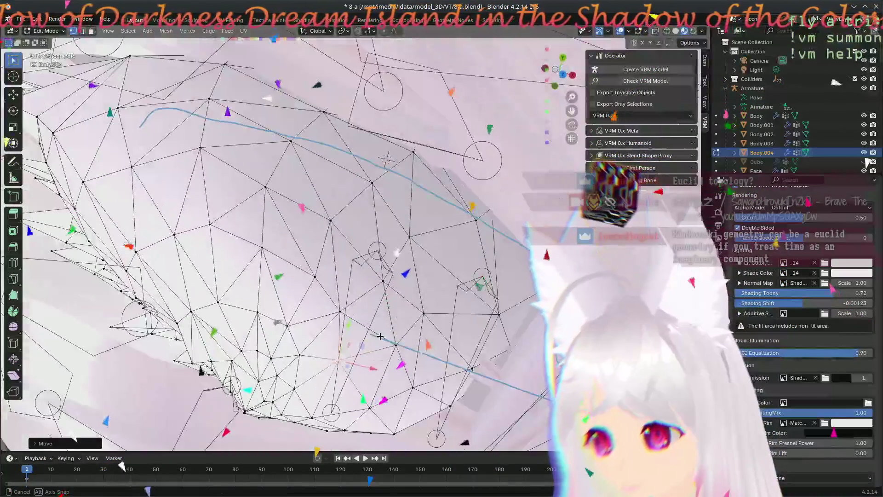
key(g)
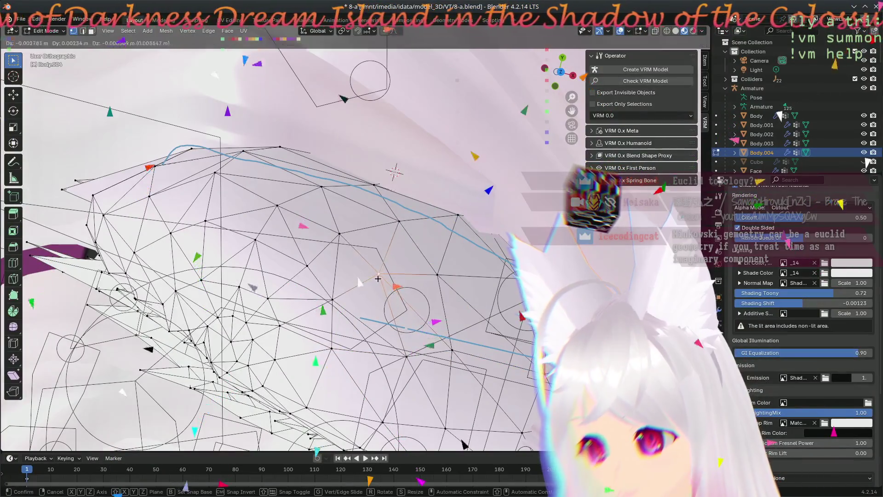
click(421, 259)
key(g)
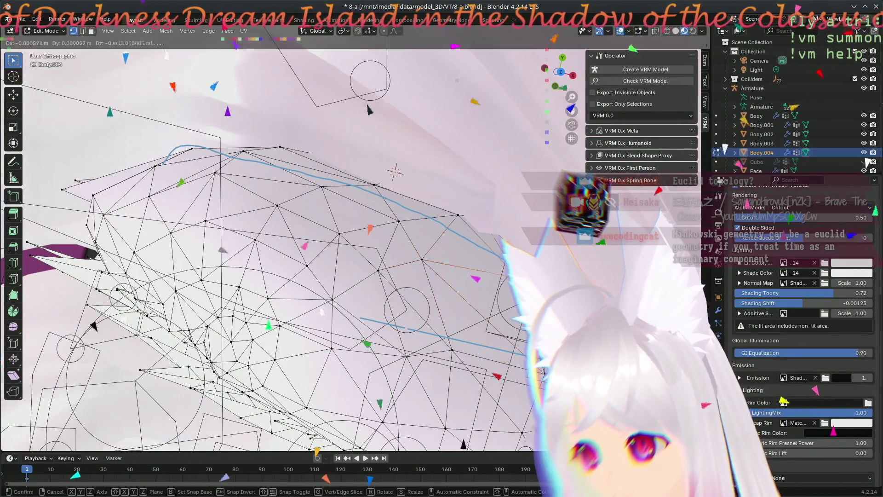
middle_drag(393, 172, 464, 195)
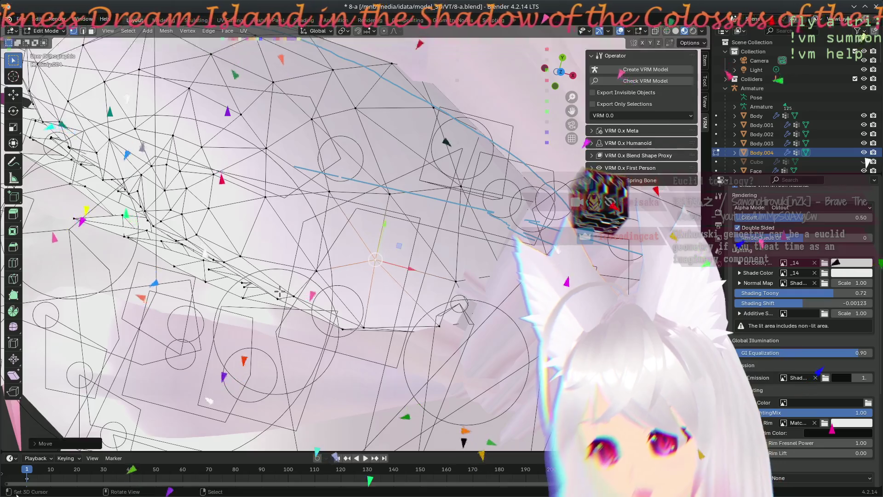
click(443, 299)
mouse_move(444, 299)
middle_down()
mouse_move(502, 238)
mouse_move(344, 187)
middle_up()
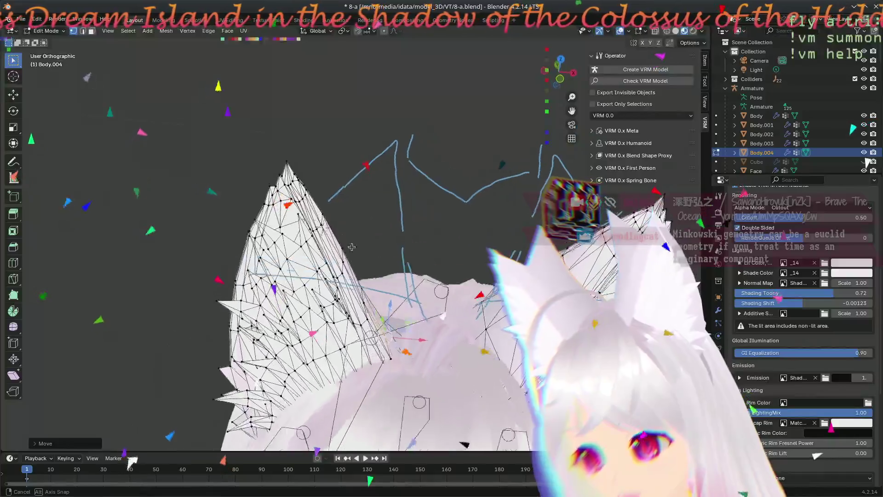
Step: Shift the selected vertex on the left ear's lower inner edge sideways along the X axis, then check from front view
mouse_move(345, 187)
middle_down()
mouse_move(414, 347)
mouse_move(380, 302)
middle_up()
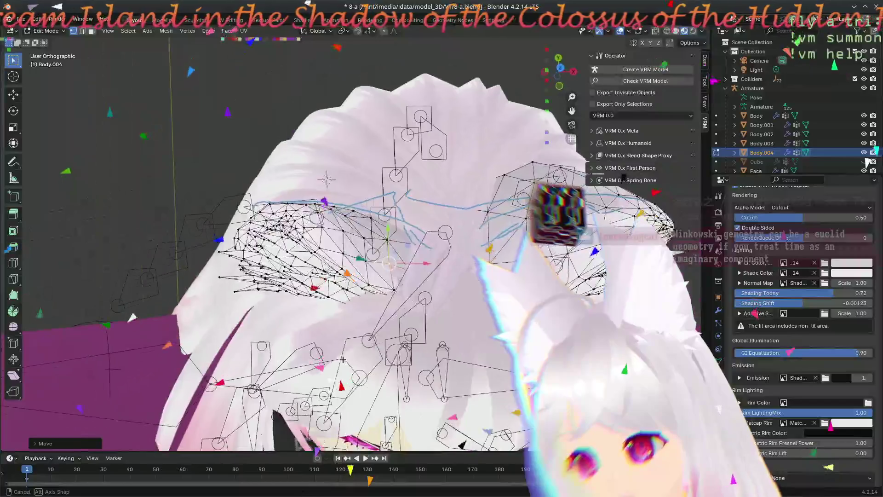
middle_drag(380, 303, 390, 347)
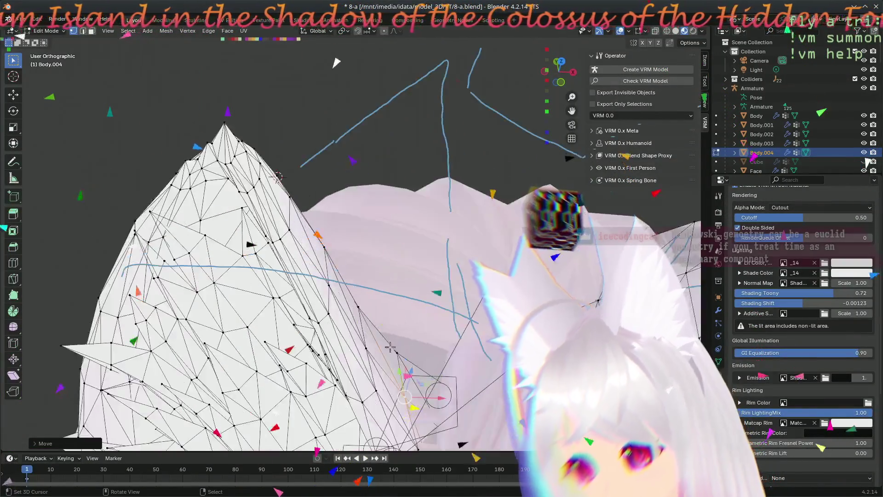
key(g)
key(x)
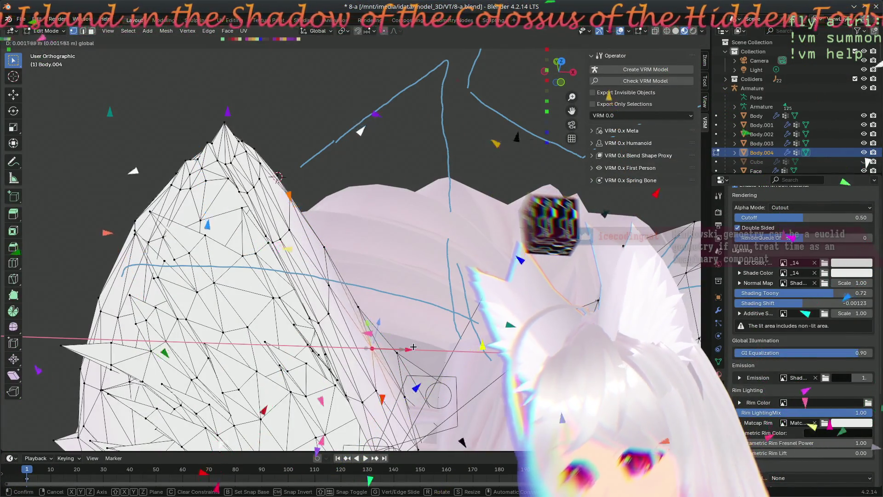
click(414, 348)
mouse_move(413, 347)
middle_down()
mouse_move(269, 330)
mouse_move(452, 280)
middle_up()
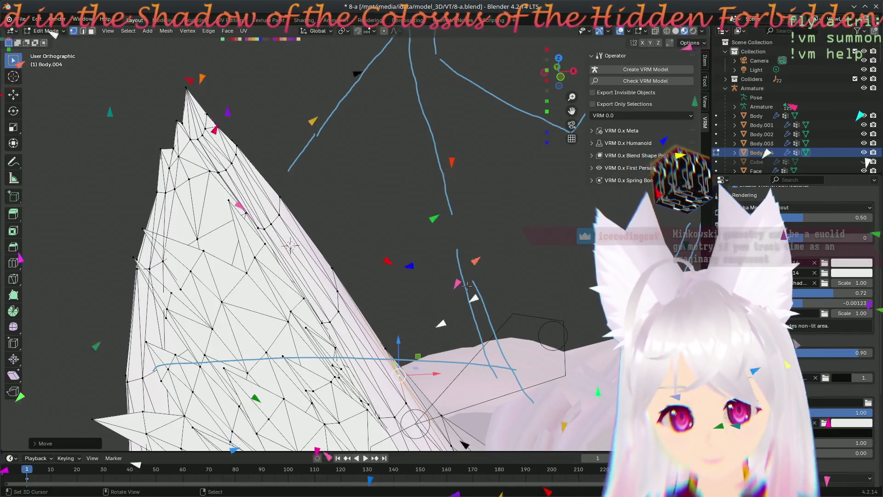
key(KP_1)
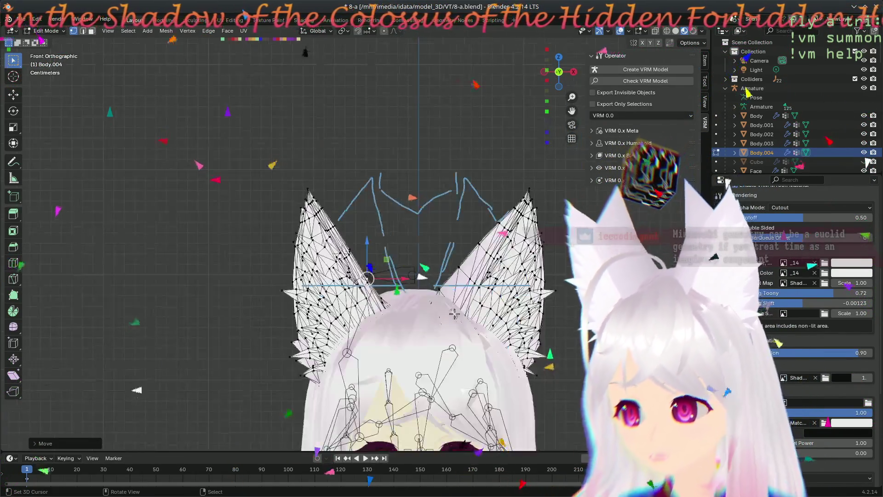
mouse_move(410, 274)
shift+middle_down()
mouse_move(410, 205)
mouse_move(395, 242)
mouse_move(410, 250)
shift+middle_up()
scroll(410, 205, up, 2)
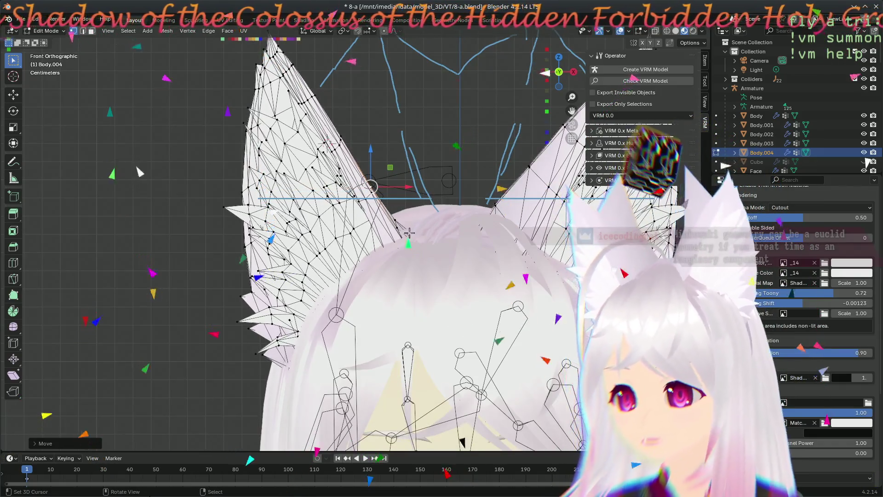
scroll(409, 249, down, 2)
scroll(410, 249, down, 1)
scroll(413, 252, up, 1)
scroll(415, 253, up, 1)
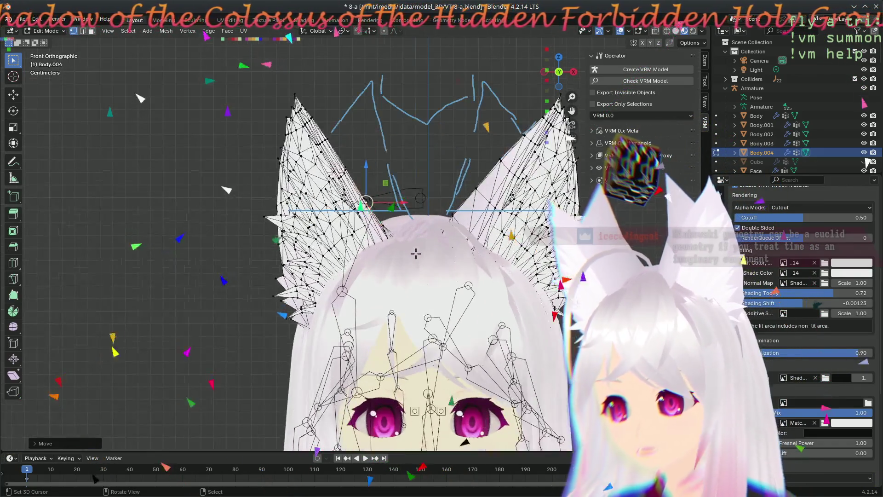
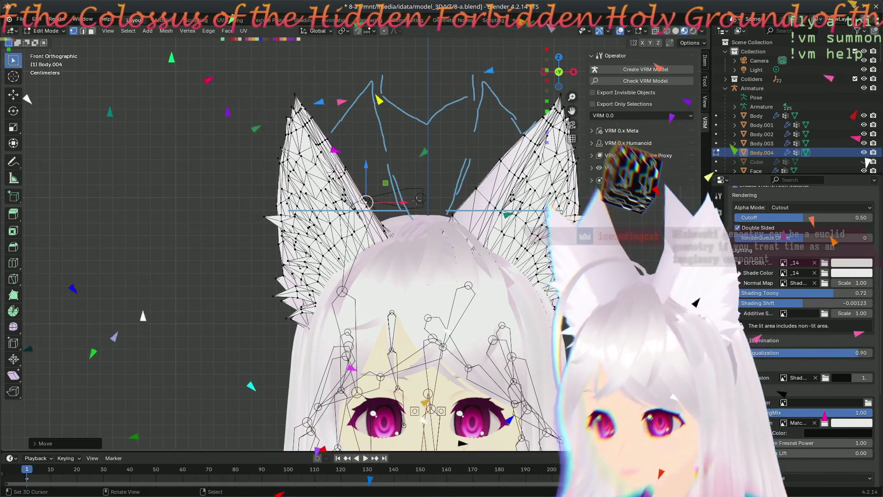
scroll(406, 187, up, 4)
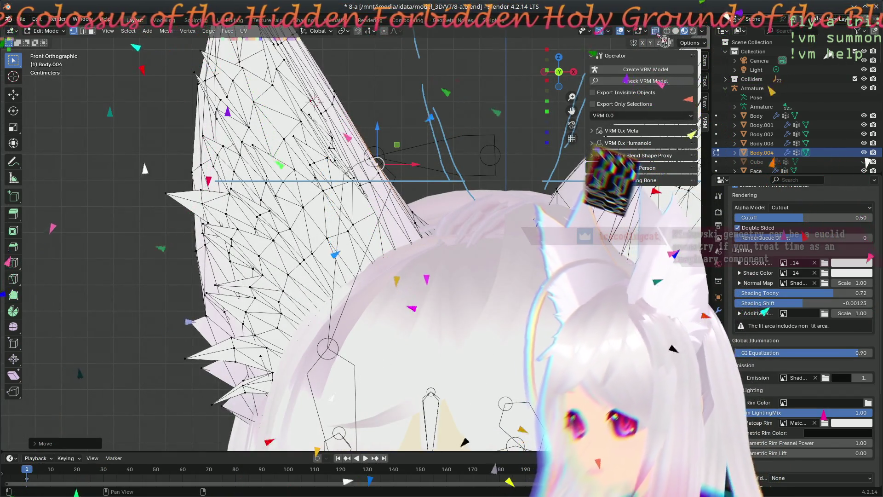
Step: With X-ray on, move the vertex at the left ear's inner base twice to refine its outline
key(alt+z)
click(462, 262)
key(g)
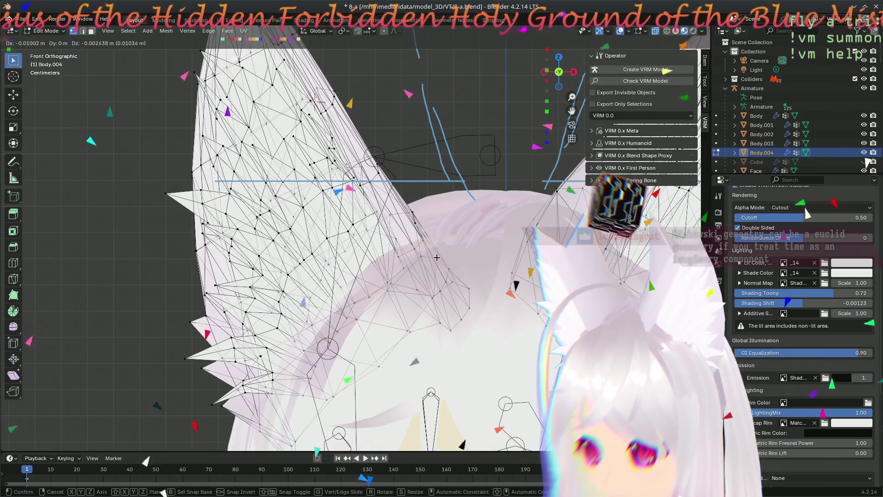
click(436, 257)
key(g)
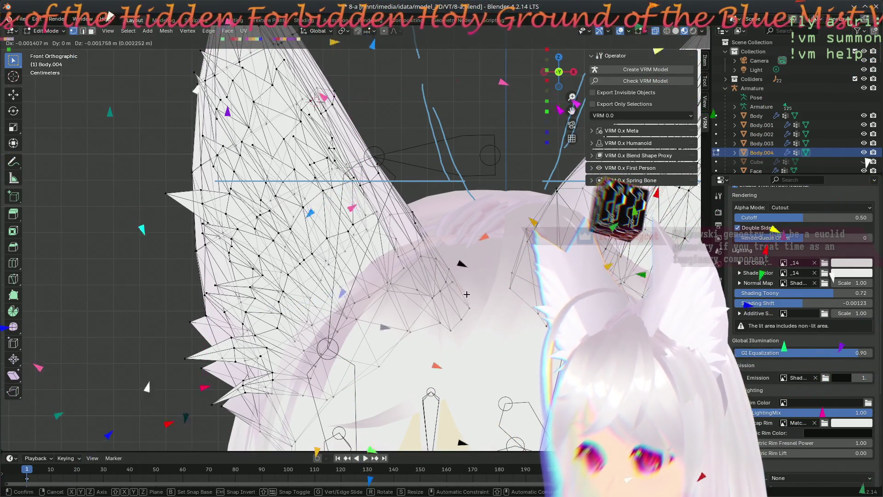
click(466, 294)
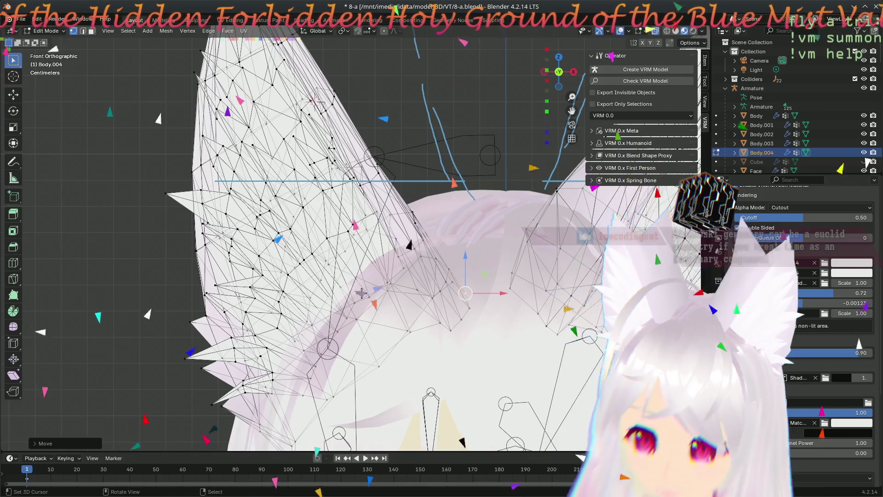
Step: Orbit to inspect the ear, then return to a straight front view on its left edge
mouse_move(387, 312)
middle_down()
mouse_move(304, 225)
mouse_move(327, 197)
middle_up()
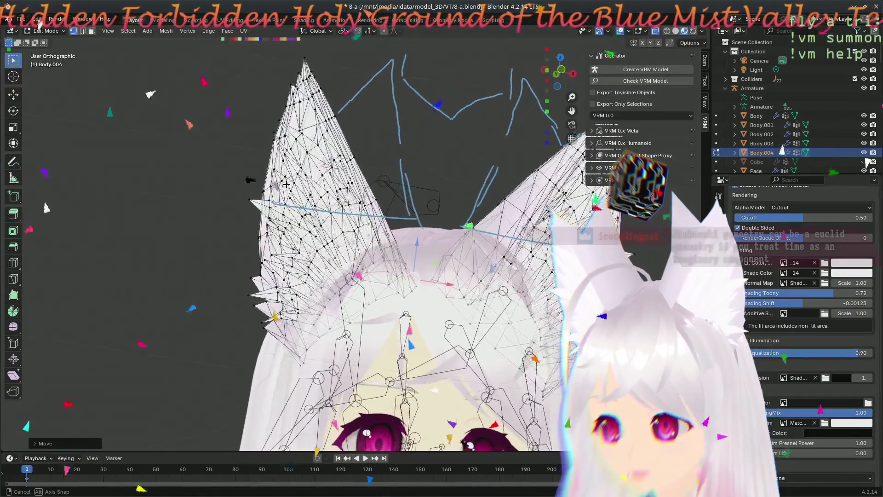
middle_drag(327, 197, 226, 166)
scroll(226, 167, up, 2)
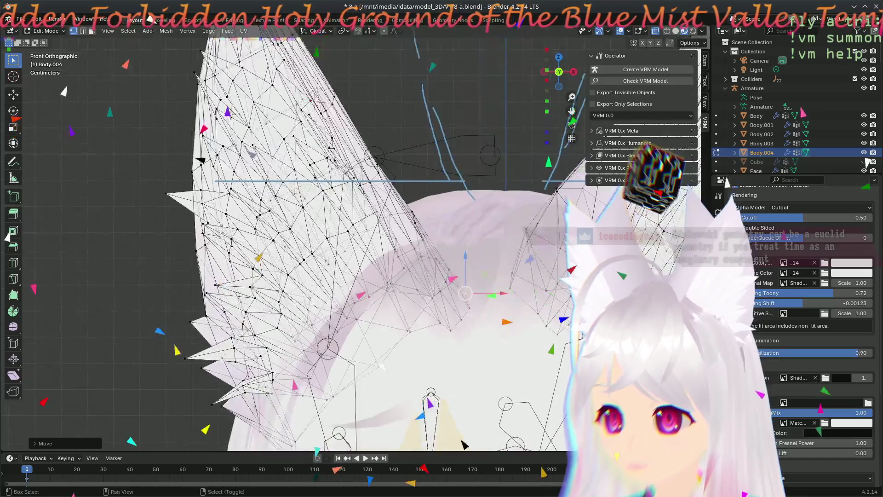
scroll(227, 167, up, 2)
scroll(228, 193, up, 2)
scroll(230, 223, up, 2)
shift+middle_drag(230, 223, 356, 242)
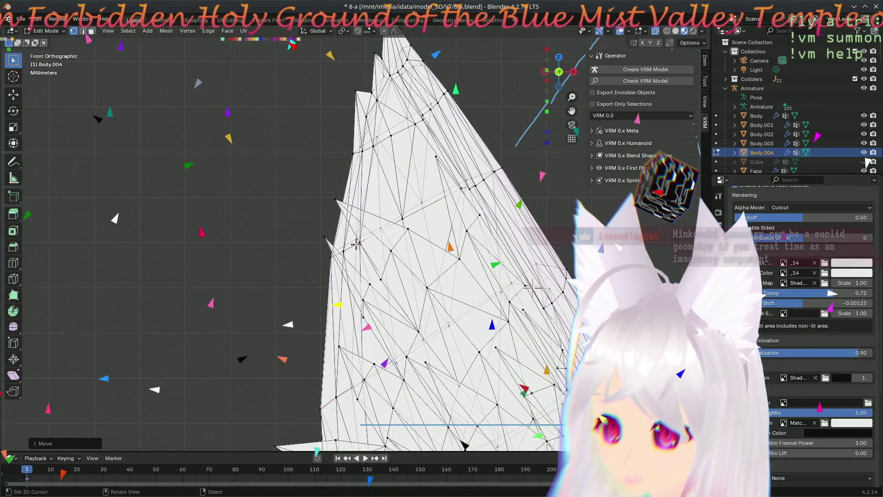
Step: Nudge the ear's left edge slightly left along the X axis
shift+middle_drag(356, 243, 329, 294)
scroll(329, 295, up, 2)
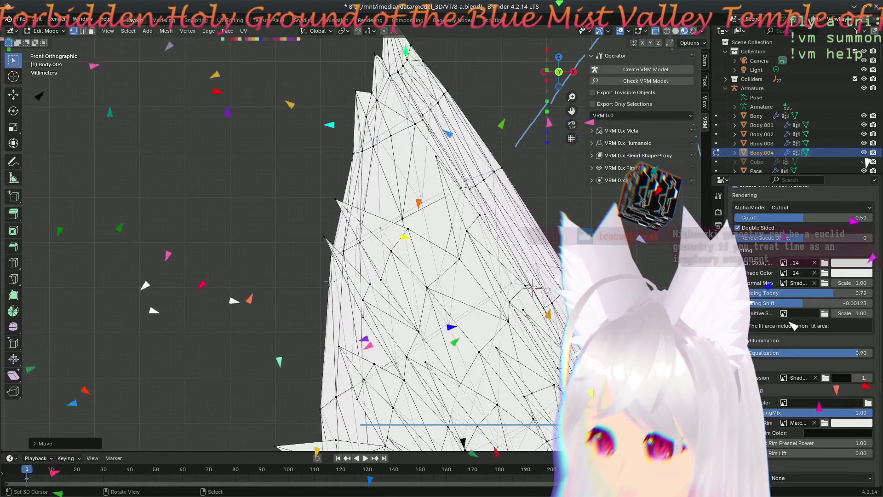
click(328, 262)
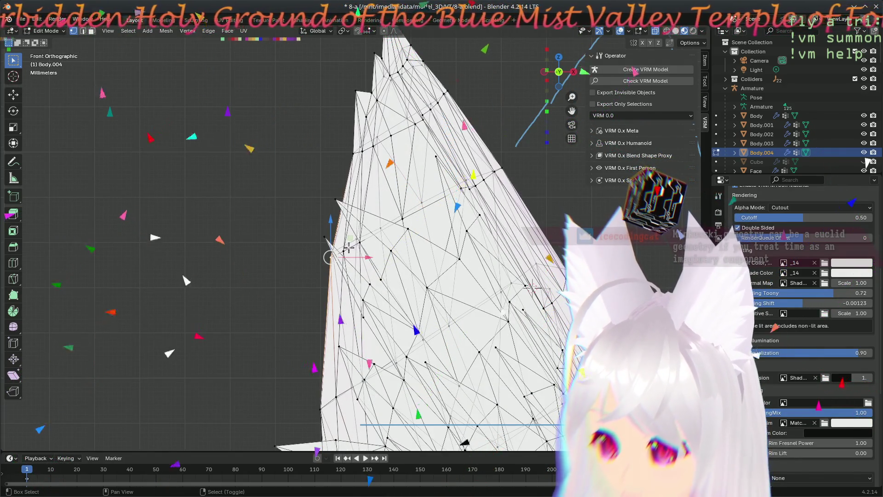
key(g)
key(x)
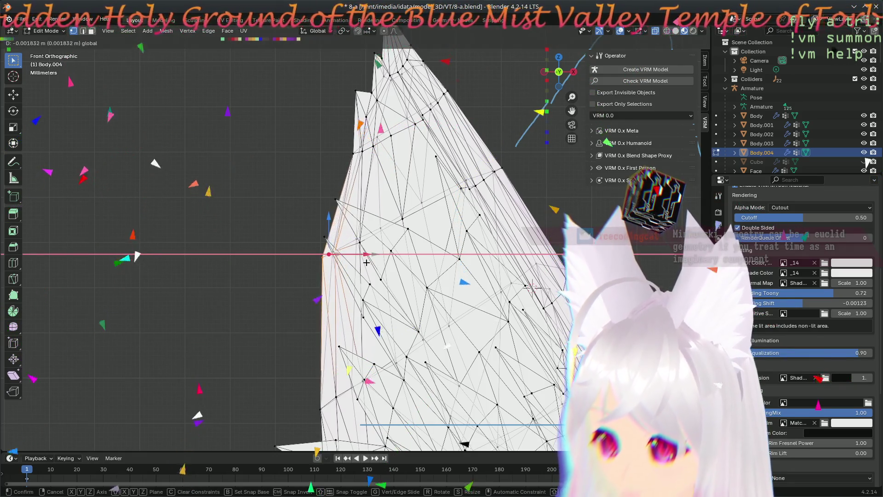
click(368, 254)
Step: Box-select an upper-edge vertex, slide it along X, then pull the top-left vertex out into a spike
key(alt+a)
key(b)
drag(367, 159, 345, 142)
key(g)
key(x)
click(369, 119)
key(g)
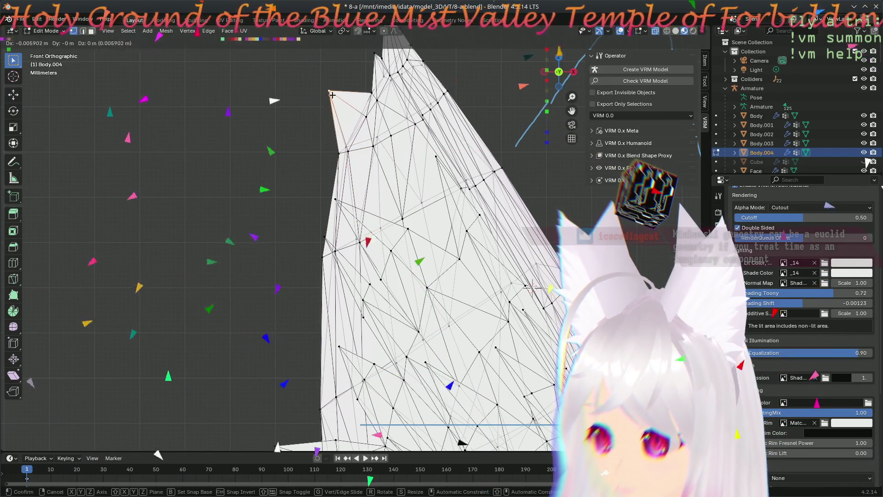
click(331, 92)
Step: Shift two groups of vertices higher up the ear edge outward along the X axis
mouse_move(352, 108)
mouse_down()
mouse_move(384, 159)
mouse_move(403, 153)
mouse_up()
key(g)
key(x)
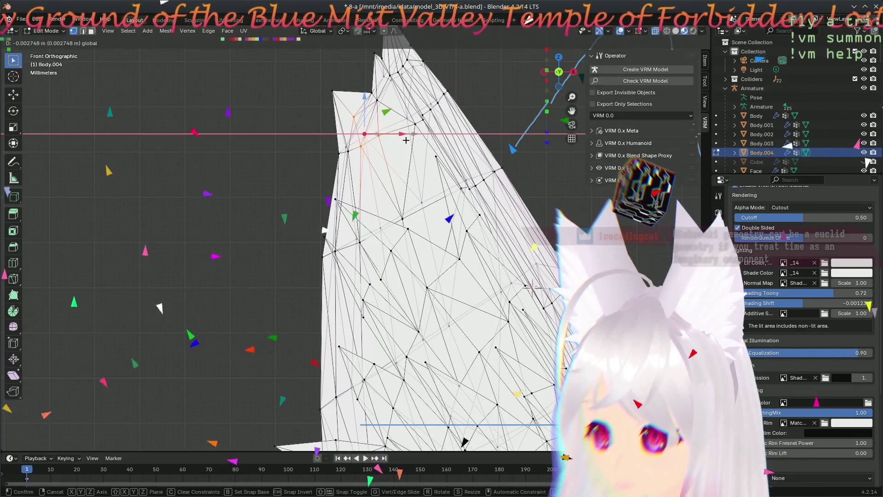
click(406, 140)
mouse_move(362, 50)
mouse_down()
mouse_move(397, 102)
mouse_move(378, 109)
mouse_move(414, 76)
mouse_up()
key(g)
key(x)
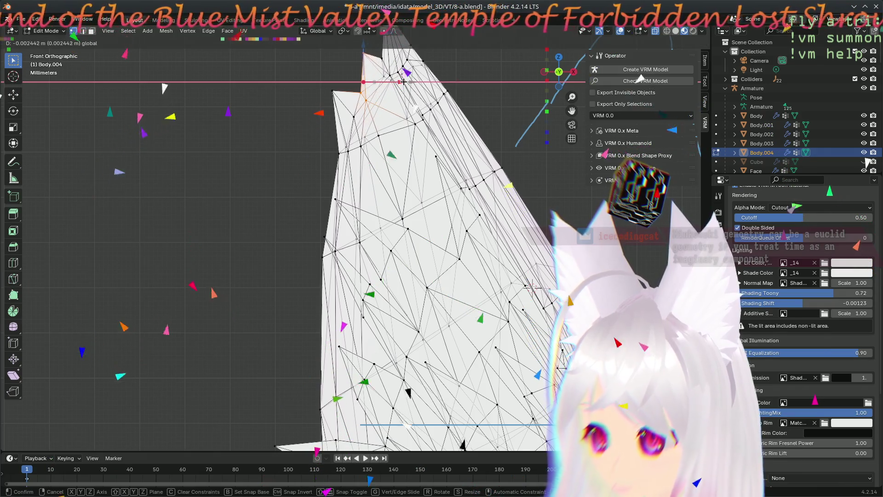
click(402, 81)
scroll(579, 54, up, 2)
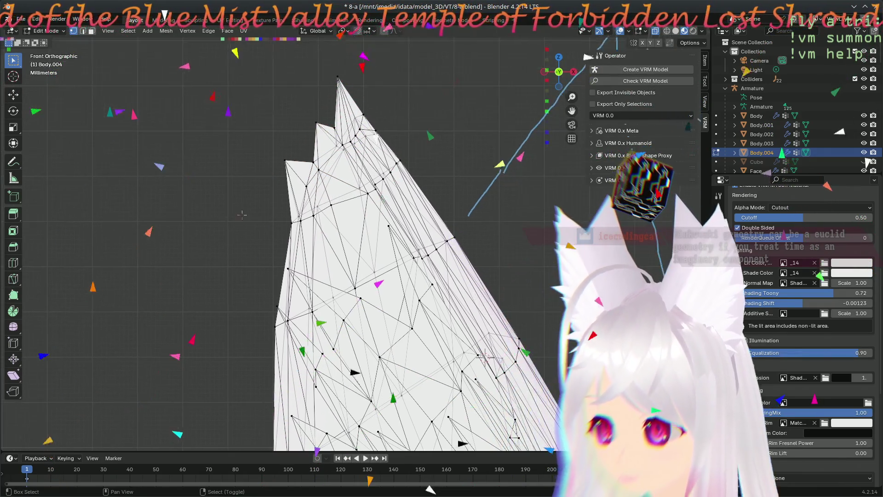
Step: Raise a tuft tip vertex and reposition another vertex on the ear edge
click(315, 124)
key(g)
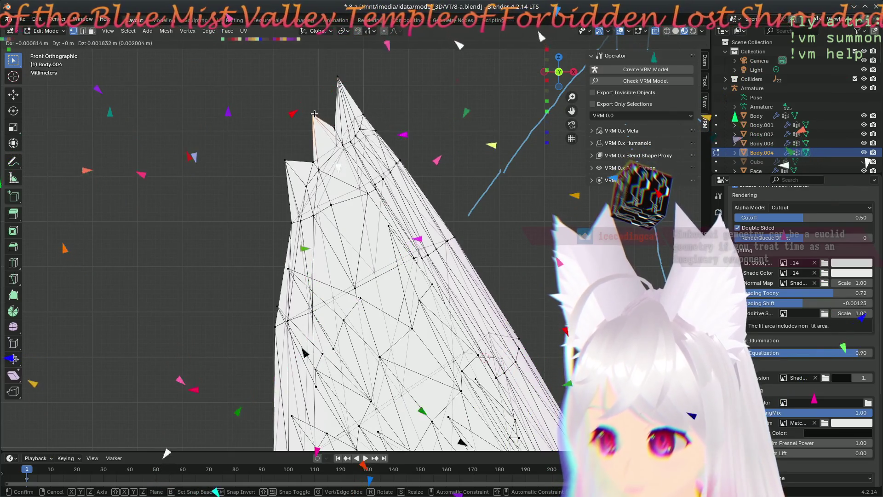
click(314, 114)
shift+right_click(301, 220)
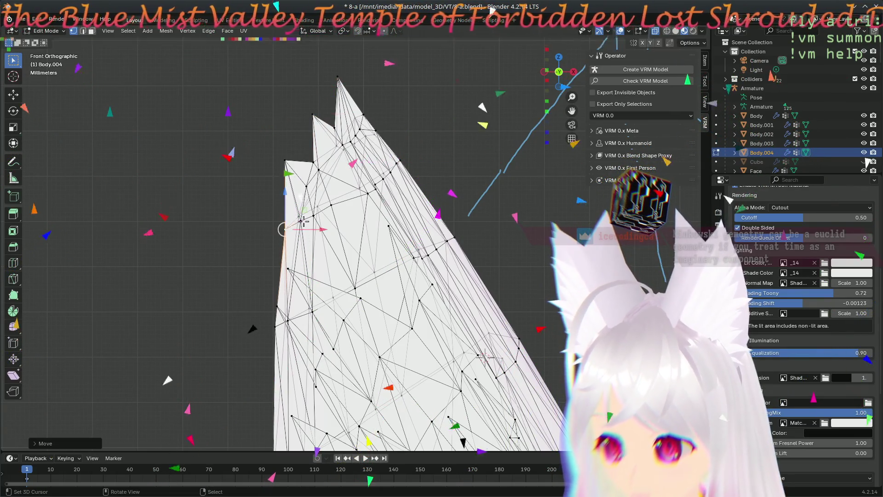
key(g)
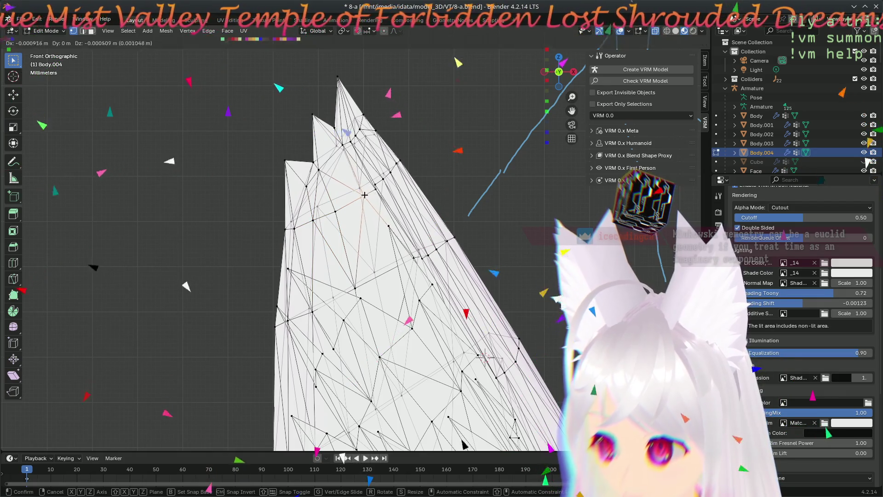
click(343, 146)
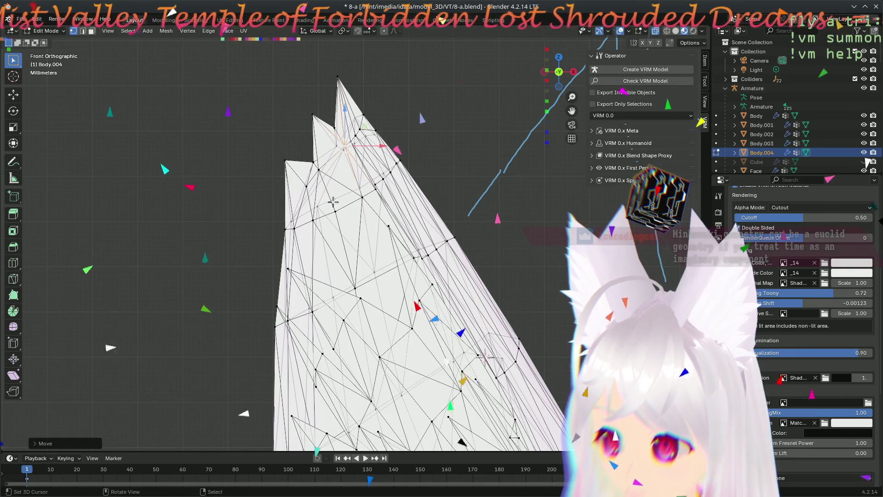
Step: Orbit around the ear tip from several angles and move the selected tuft vertices into correct depth
middle_drag(334, 201, 390, 221)
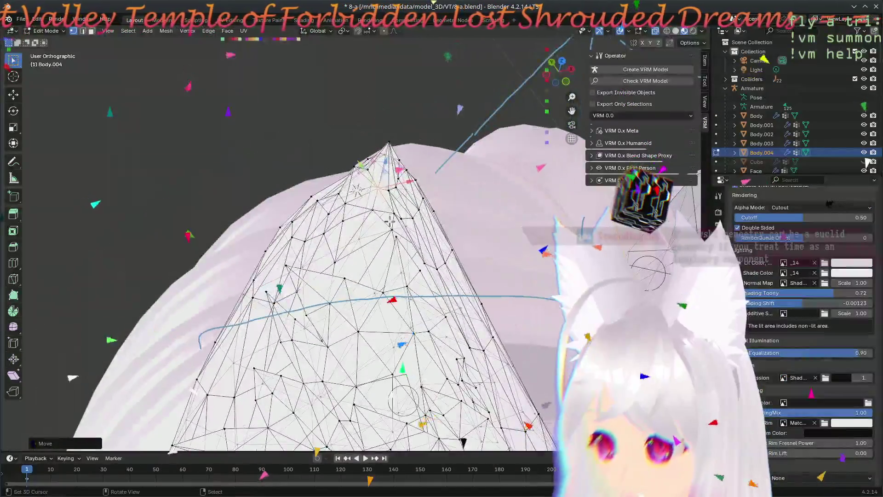
scroll(390, 221, up, 3)
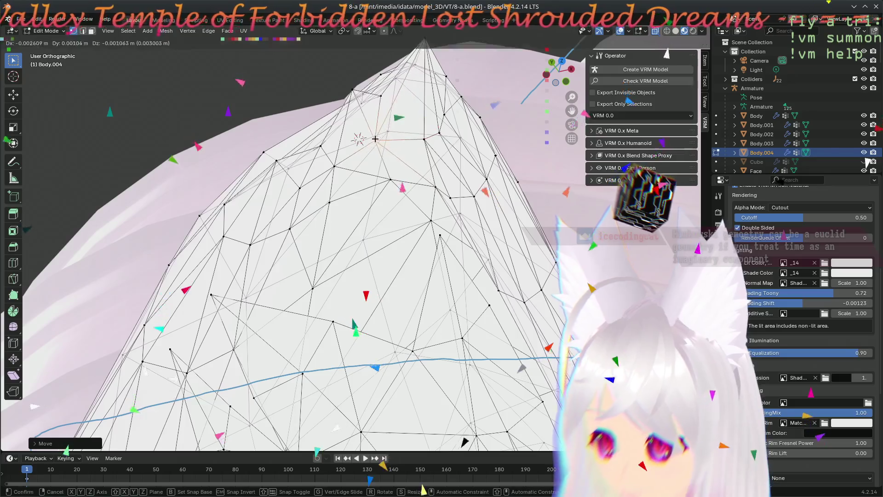
mouse_move(390, 138)
middle_down()
mouse_move(334, 155)
mouse_move(368, 306)
middle_up()
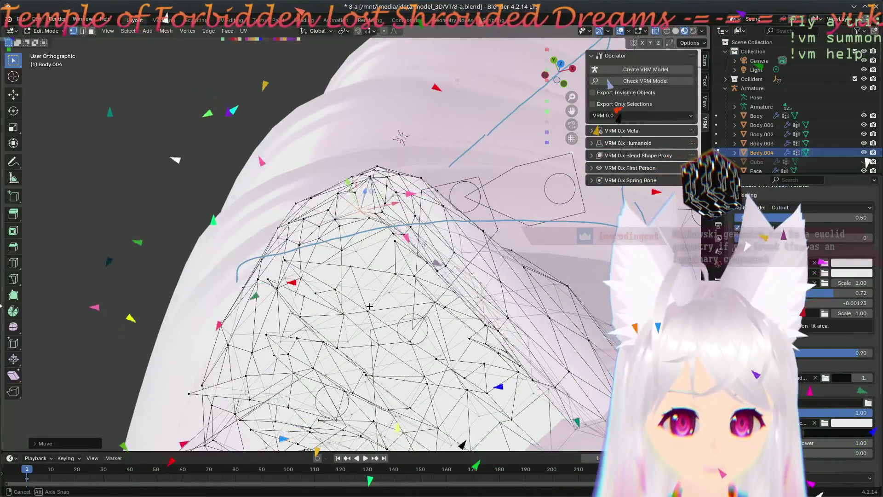
middle_drag(369, 305, 360, 230)
scroll(359, 230, up, 2)
mouse_move(328, 159)
middle_down()
mouse_move(285, 142)
mouse_move(394, 278)
middle_up()
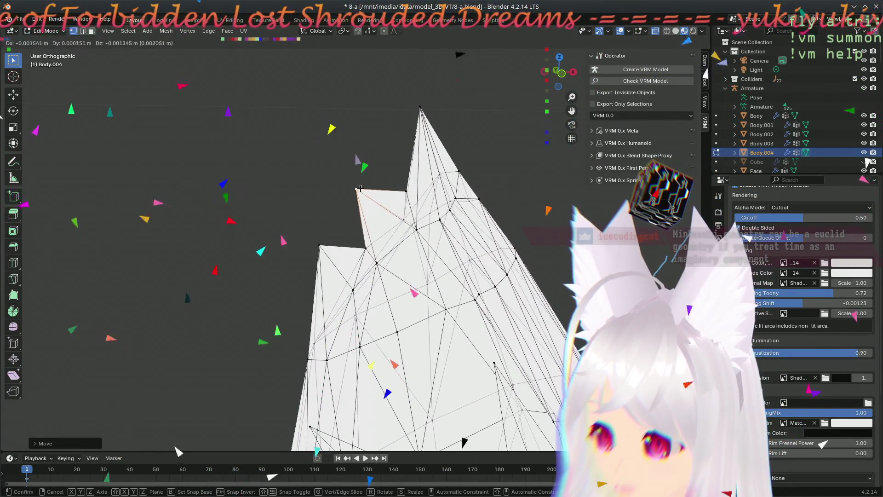
middle_drag(396, 220, 428, 304)
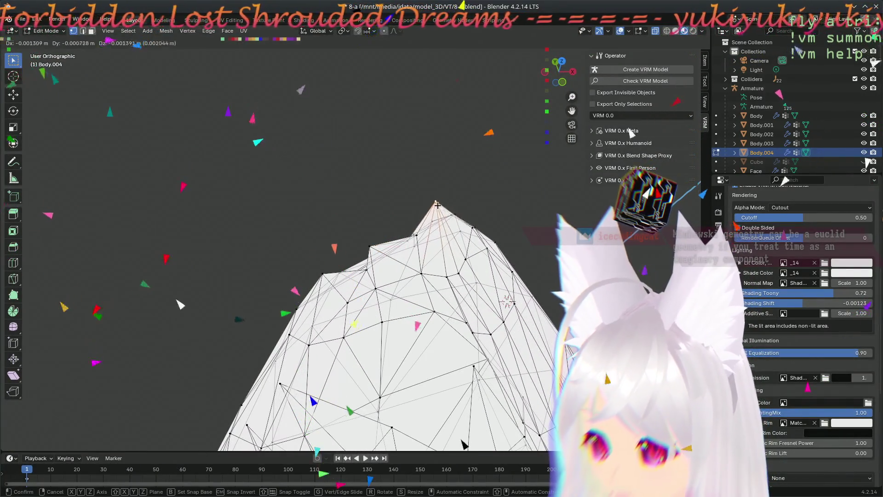
middle_drag(436, 289, 445, 295)
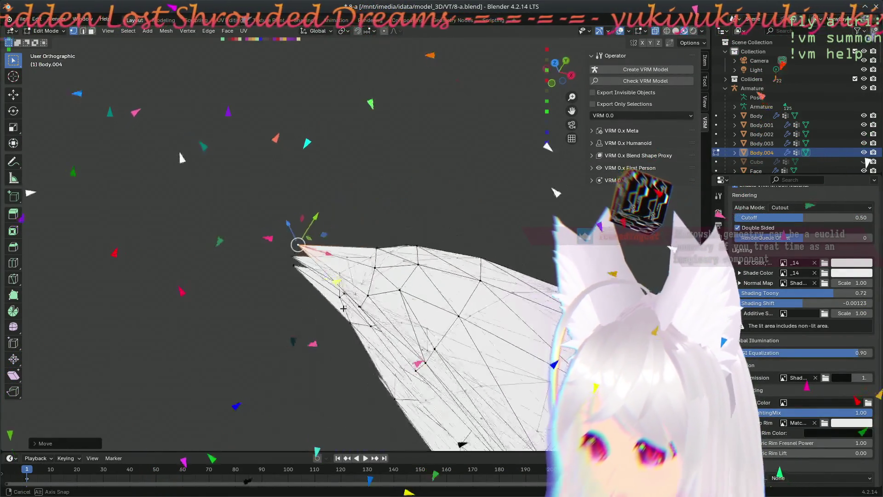
middle_drag(343, 308, 462, 381)
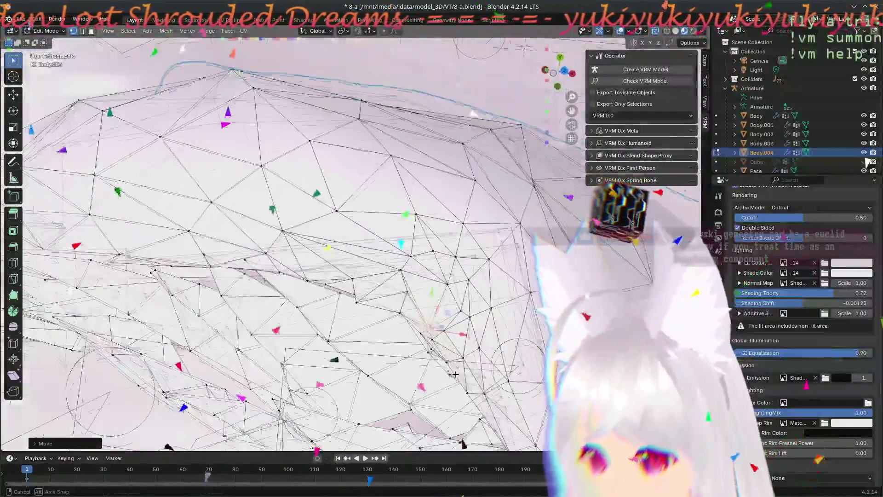
mouse_move(462, 381)
middle_down()
mouse_move(396, 264)
mouse_move(402, 324)
mouse_move(487, 301)
mouse_move(507, 308)
middle_up()
key(g)
click(398, 294)
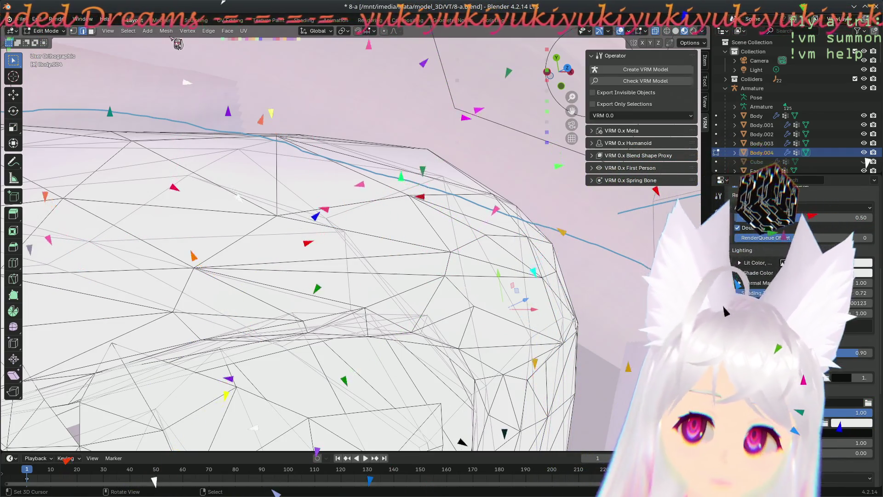
Step: Rotate the selected ear edge clockwise from the Edge menu and check the new triangulation
click(209, 31)
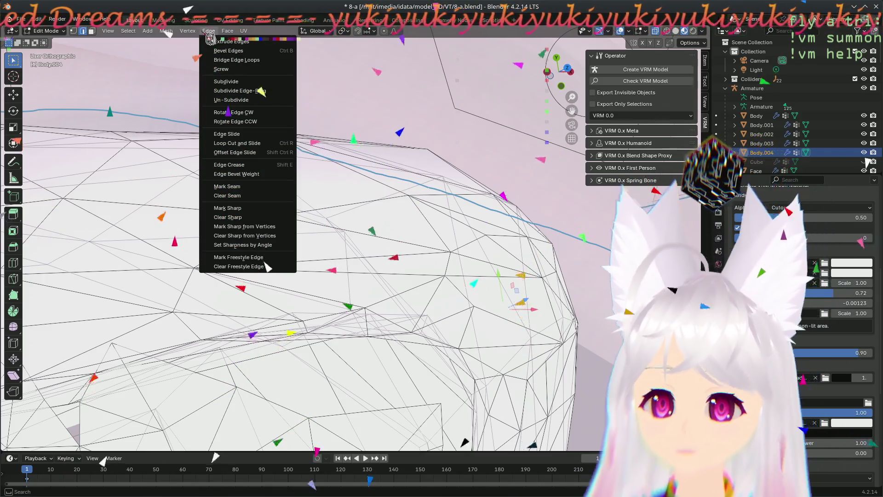
click(234, 112)
mouse_move(529, 301)
middle_down()
mouse_move(414, 325)
mouse_move(270, 240)
mouse_move(224, 173)
mouse_move(278, 259)
mouse_move(262, 228)
middle_up()
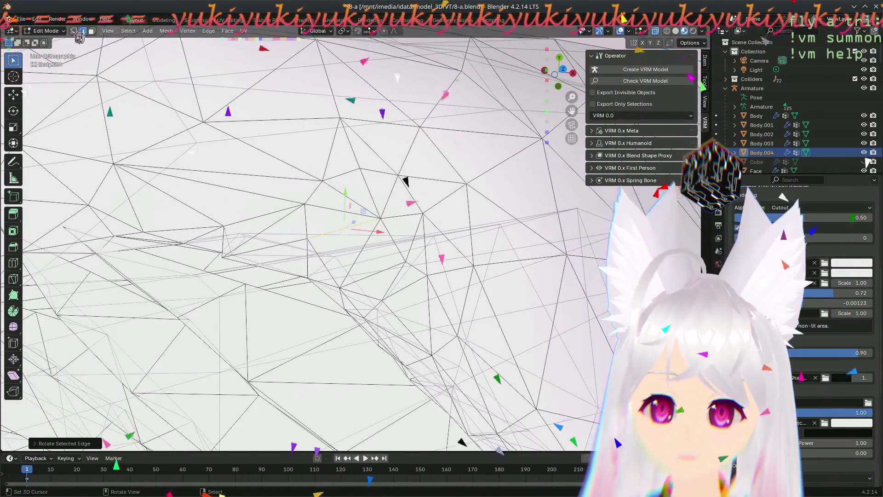
Step: Select another ear-edge element and pull it outward to sharpen the spike
click(385, 219)
key(g)
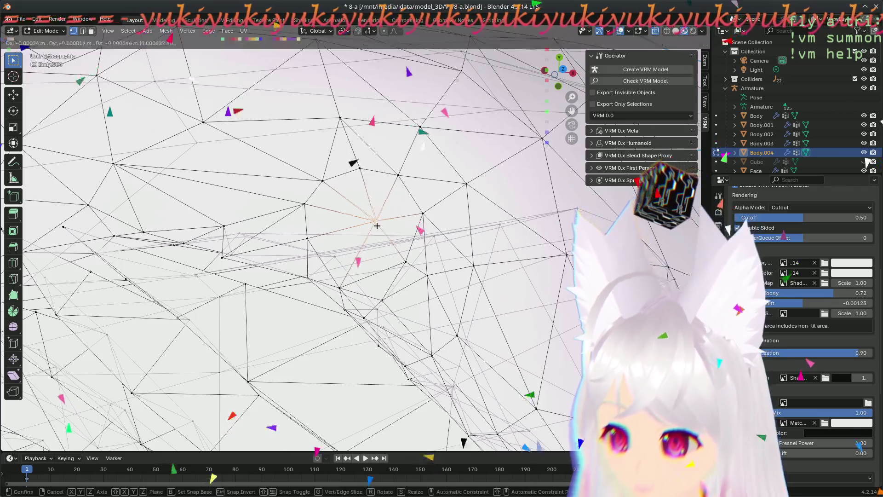
middle_drag(373, 261, 419, 156)
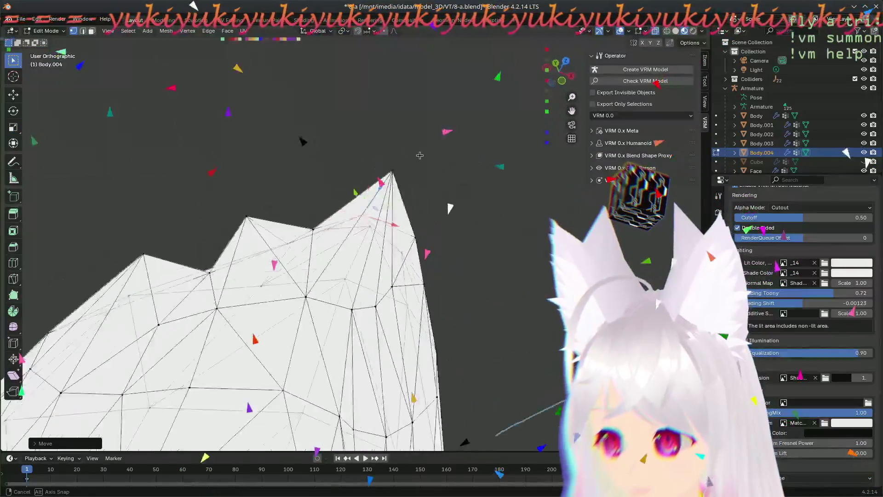
Step: Orbit to face the spiky ear edge and move one spike tip vertex outward
middle_drag(274, 197, 326, 171)
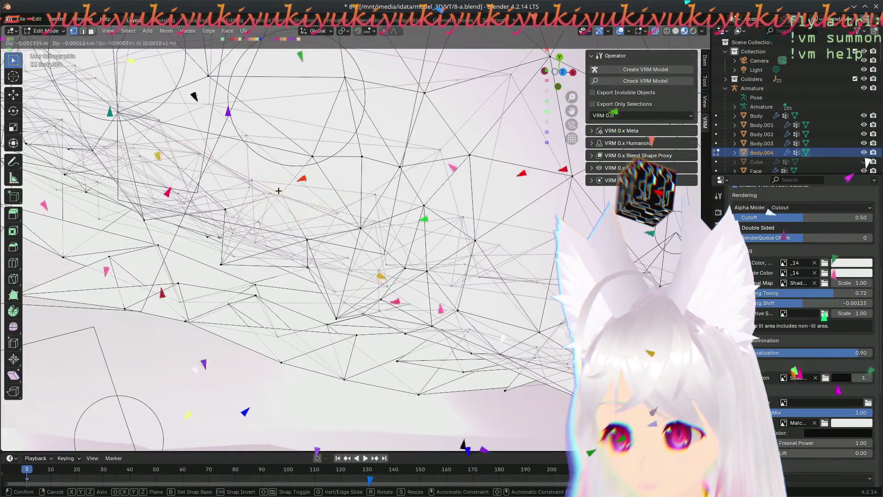
middle_drag(330, 181, 327, 180)
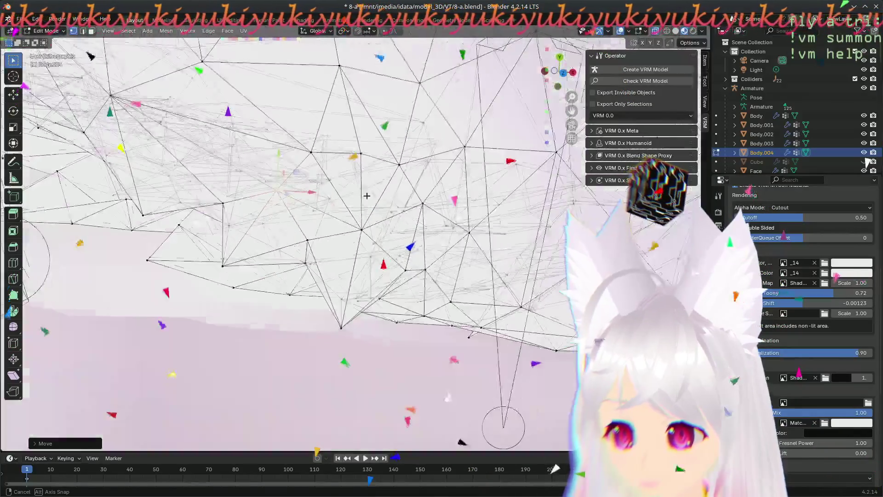
mouse_move(327, 179)
middle_down()
mouse_move(380, 174)
mouse_move(441, 113)
mouse_move(452, 125)
middle_up()
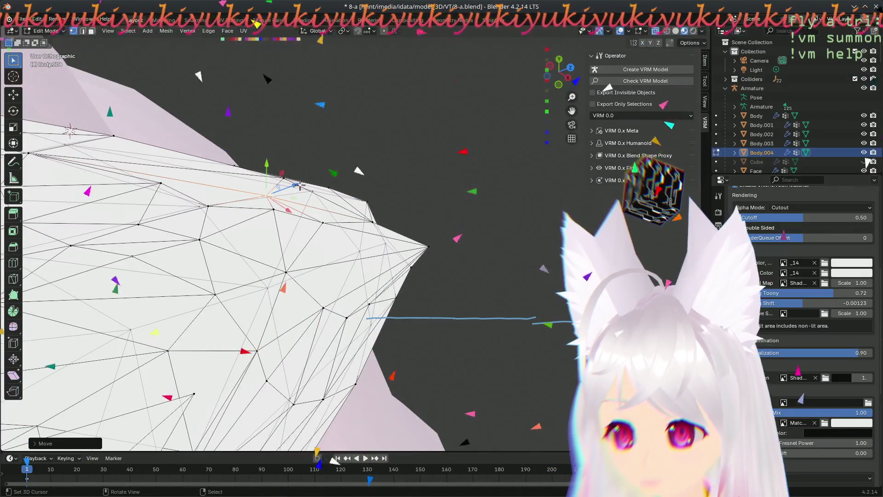
mouse_move(306, 181)
middle_down()
mouse_move(248, 233)
mouse_move(411, 234)
mouse_move(436, 317)
mouse_move(304, 316)
middle_up()
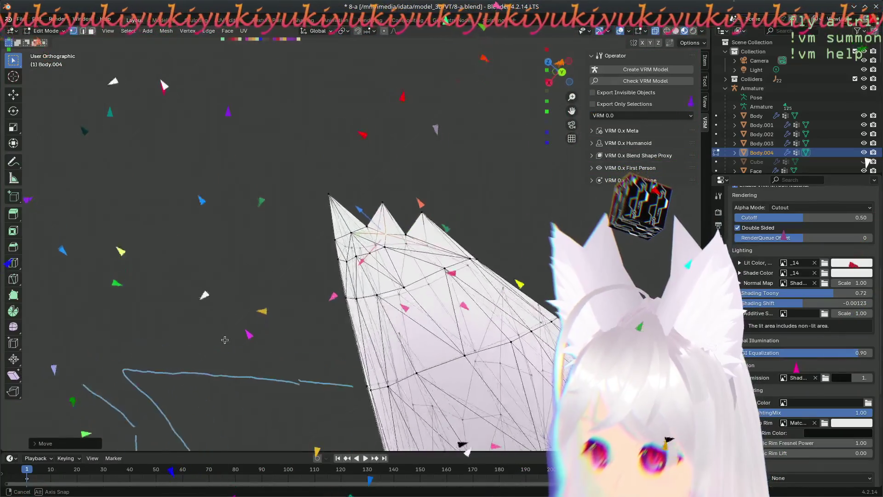
middle_drag(224, 340, 502, 260)
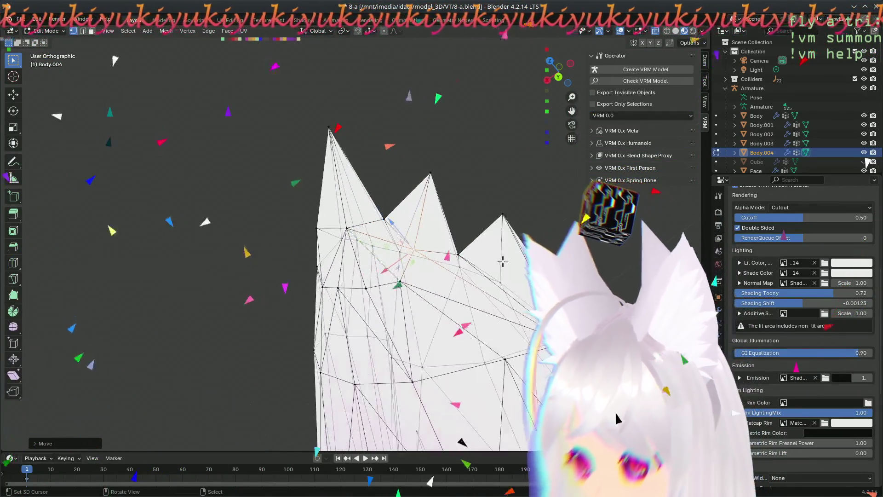
key(g)
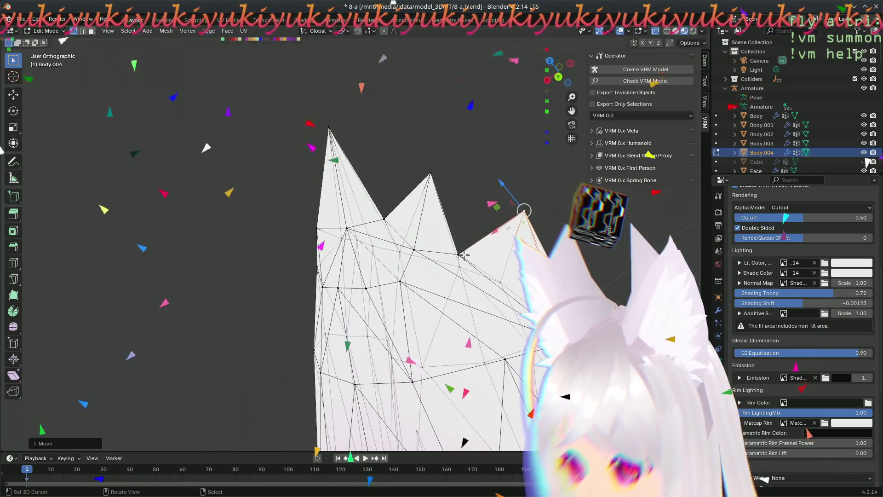
click(495, 257)
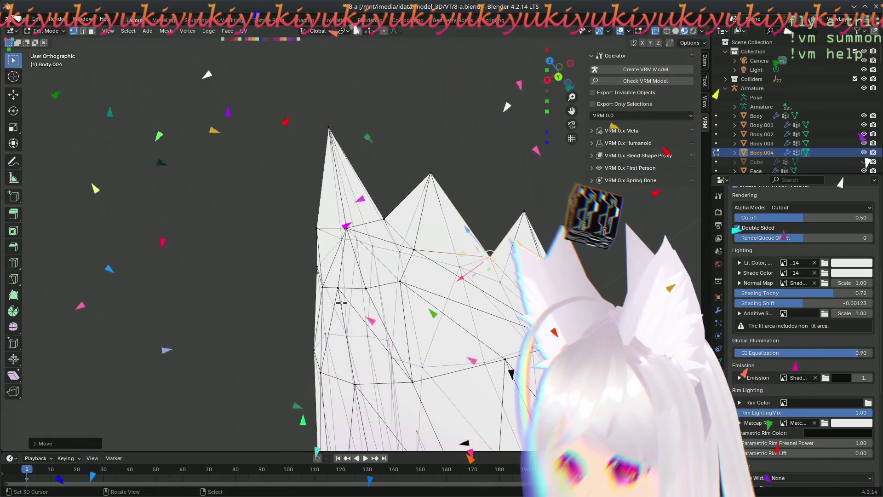
Step: Turn the view to face the ear from the front
middle_drag(339, 300, 415, 357)
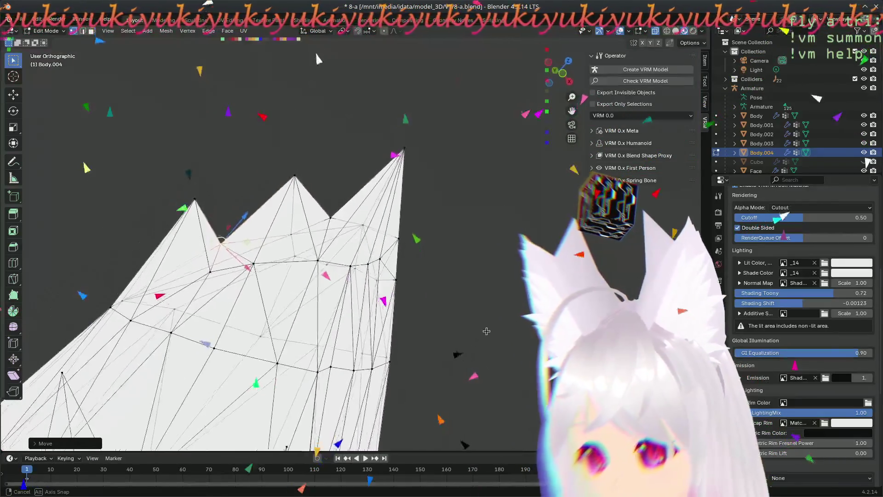
mouse_move(415, 356)
middle_down()
mouse_move(483, 334)
mouse_move(330, 213)
middle_up()
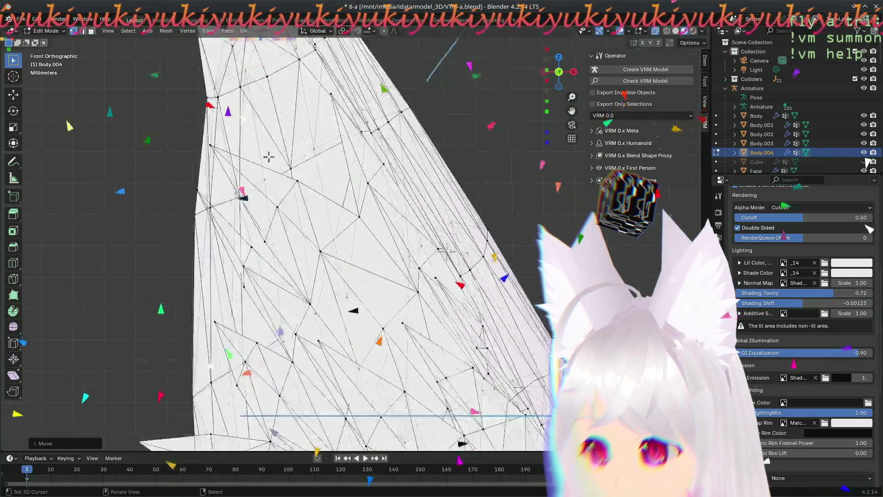
scroll(351, 176, up, 3)
scroll(350, 176, down, 2)
scroll(350, 176, up, 1)
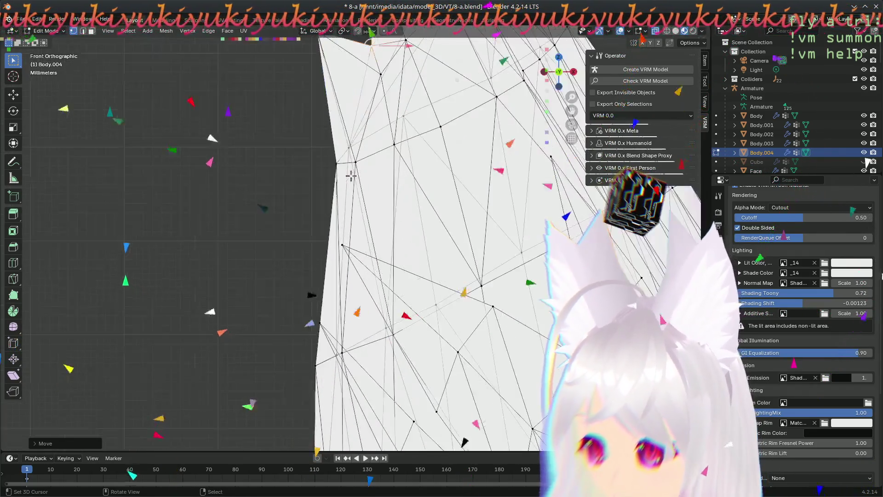
Step: Move a vertex on the ear's left edge, then frame the ear base near the hair
click(332, 159)
key(g)
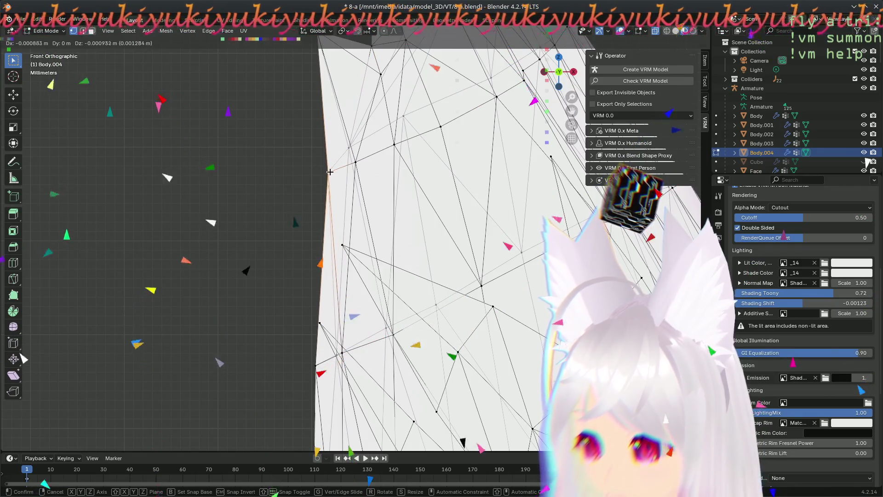
click(357, 167)
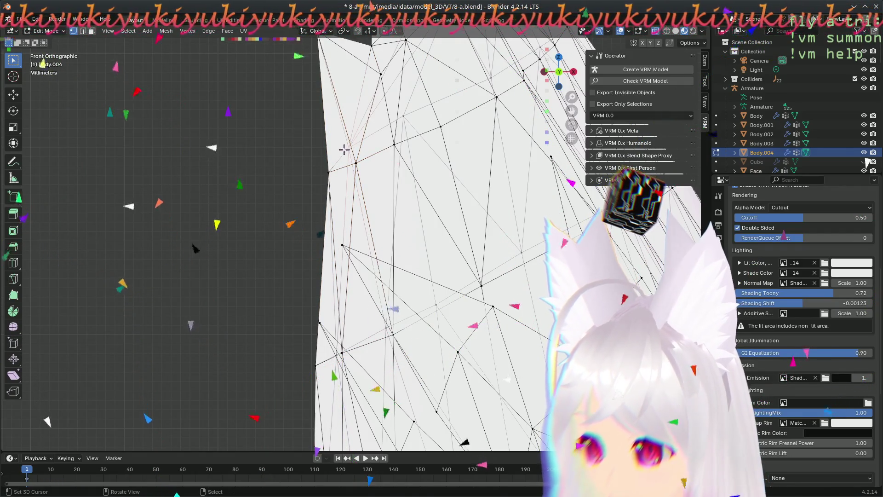
scroll(264, 261, down, 1)
scroll(265, 261, down, 1)
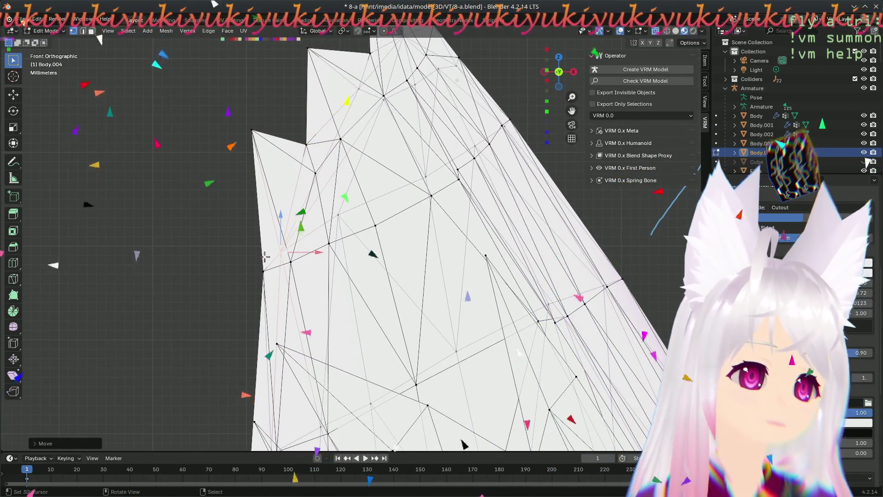
scroll(305, 276, down, 2)
scroll(350, 188, down, 2)
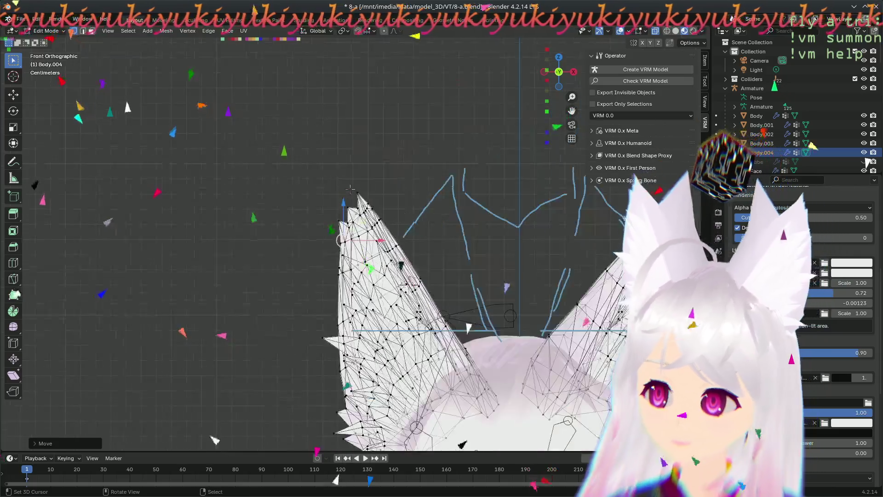
scroll(350, 189, down, 1)
shift+middle_drag(350, 188, 290, 89)
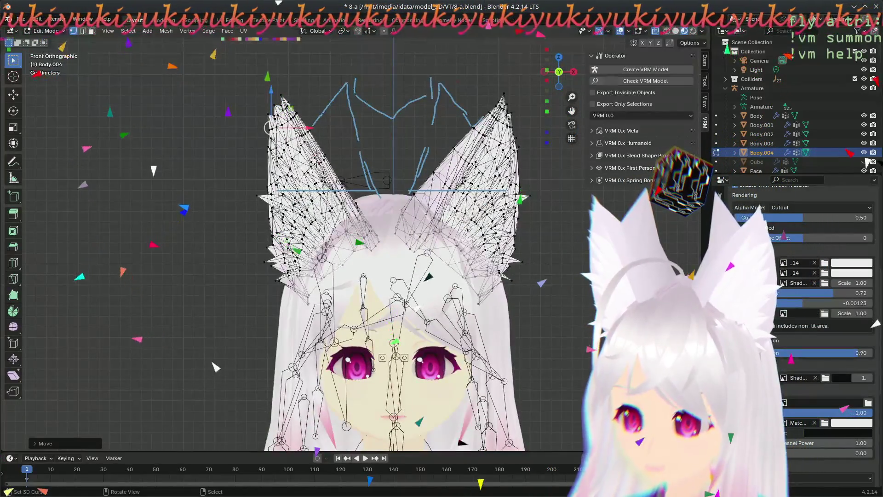
scroll(325, 246, up, 3)
mouse_move(176, 216)
shift+middle_down()
mouse_move(126, 219)
mouse_move(166, 94)
shift+middle_up()
scroll(256, 290, up, 2)
scroll(239, 303, up, 1)
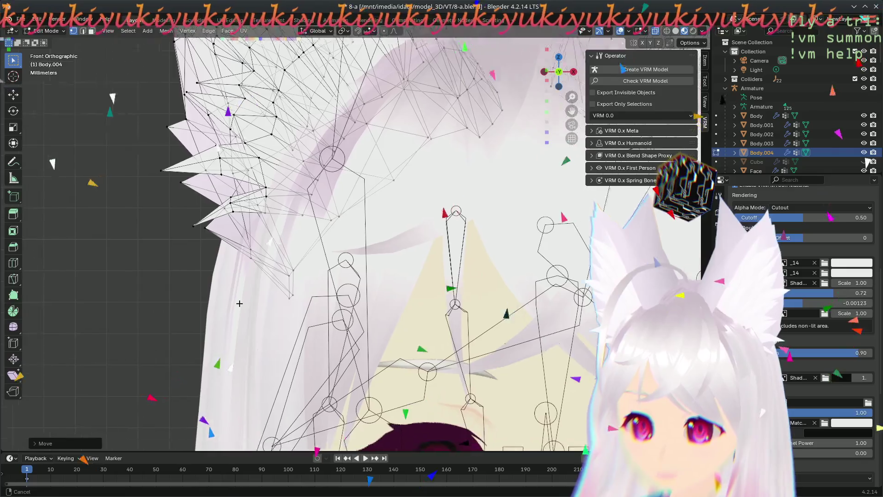
scroll(315, 288, up, 2)
mouse_move(327, 338)
middle_down()
mouse_move(439, 256)
mouse_move(346, 314)
middle_up()
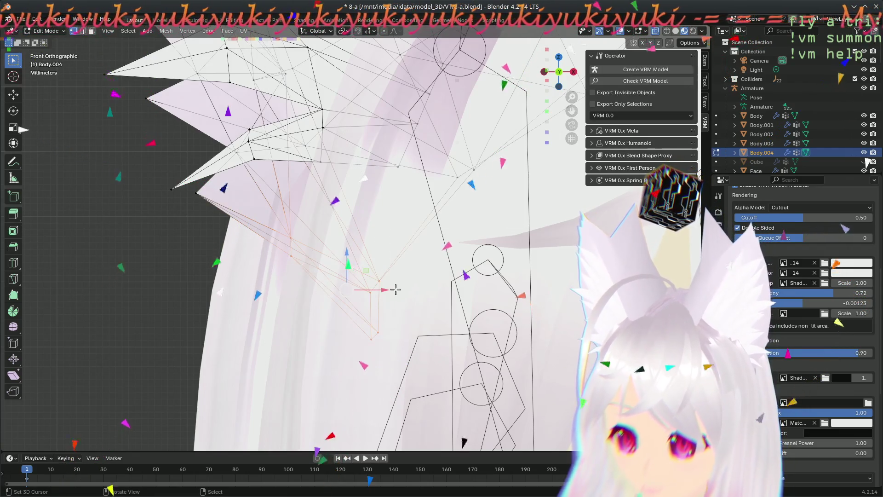
Step: Slide ear-base vertices along X and down-left so the base fits against the head
key(x)
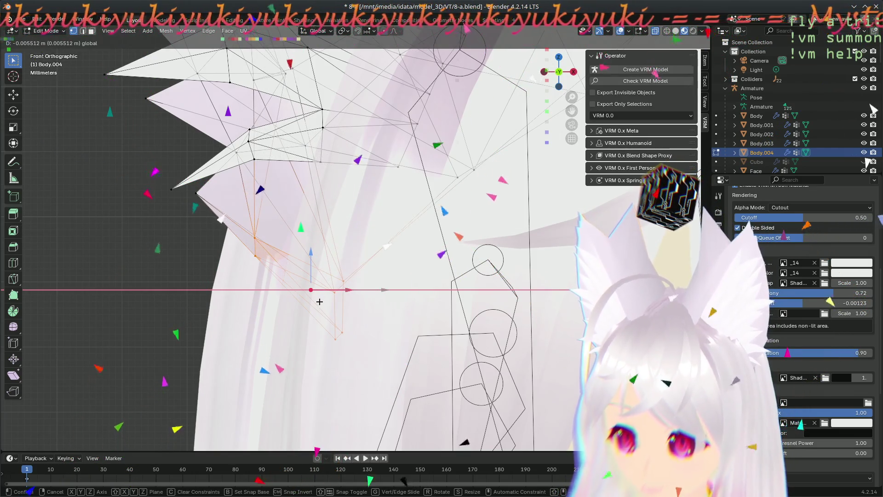
click(314, 314)
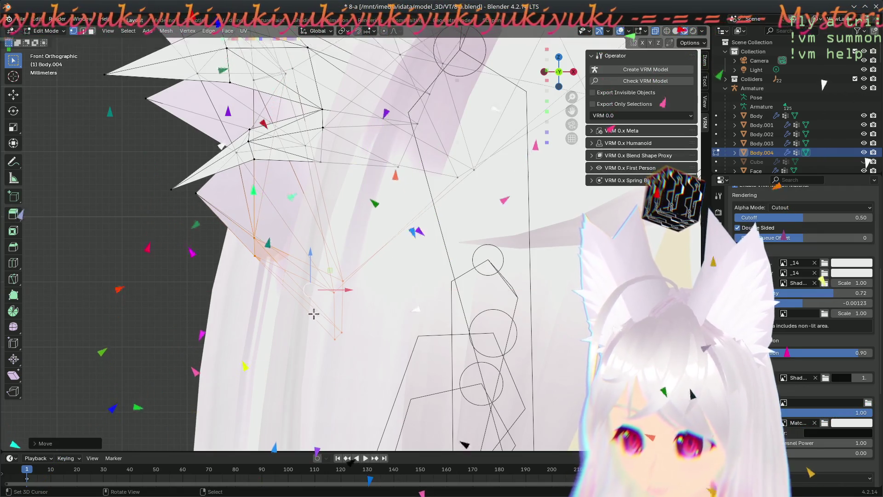
key(g)
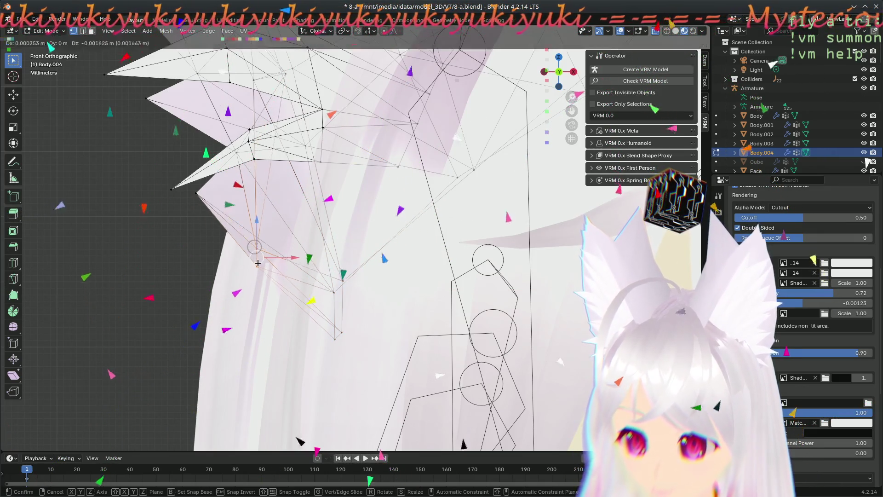
click(249, 269)
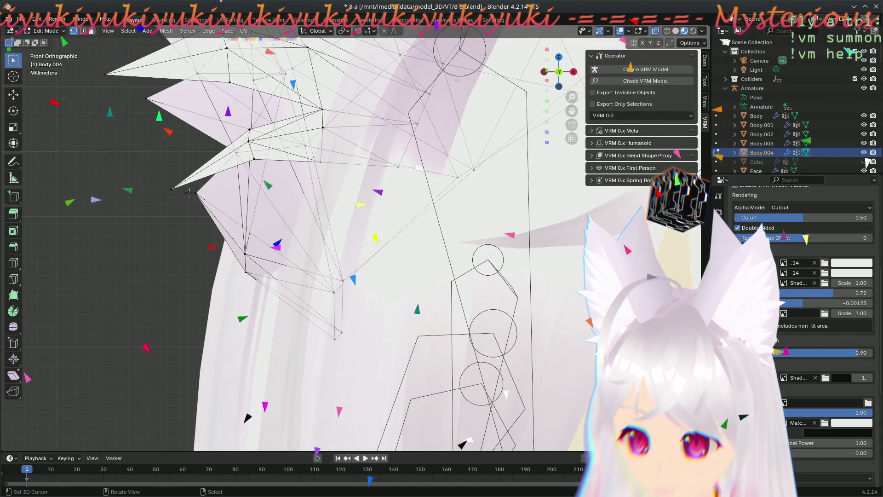
key(b)
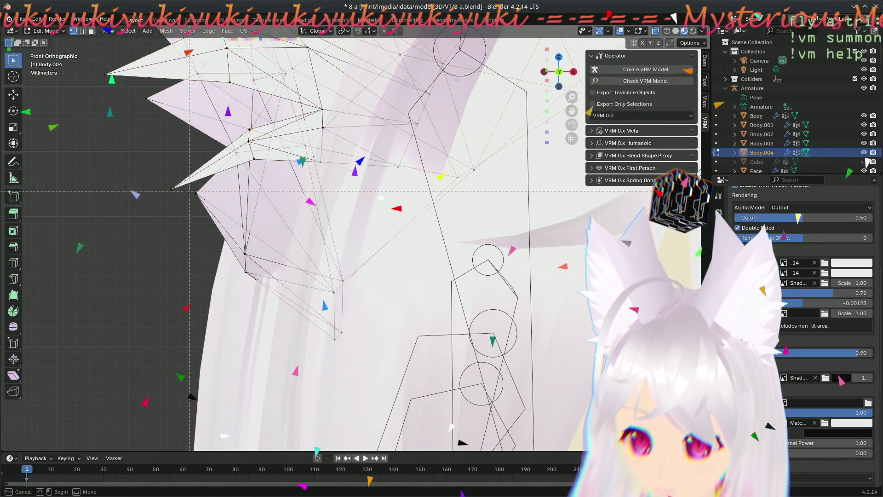
key(g)
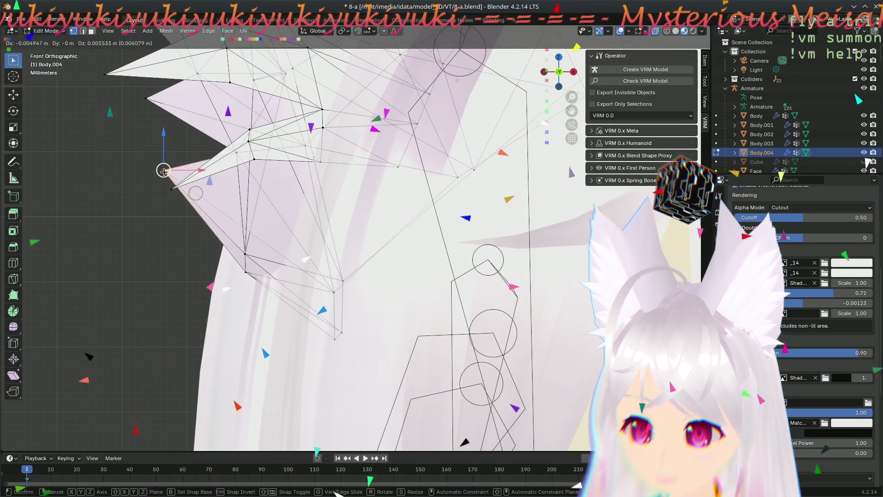
click(172, 166)
mouse_move(172, 166)
ctrl+middle_down()
mouse_move(209, 328)
mouse_move(190, 346)
ctrl+middle_up()
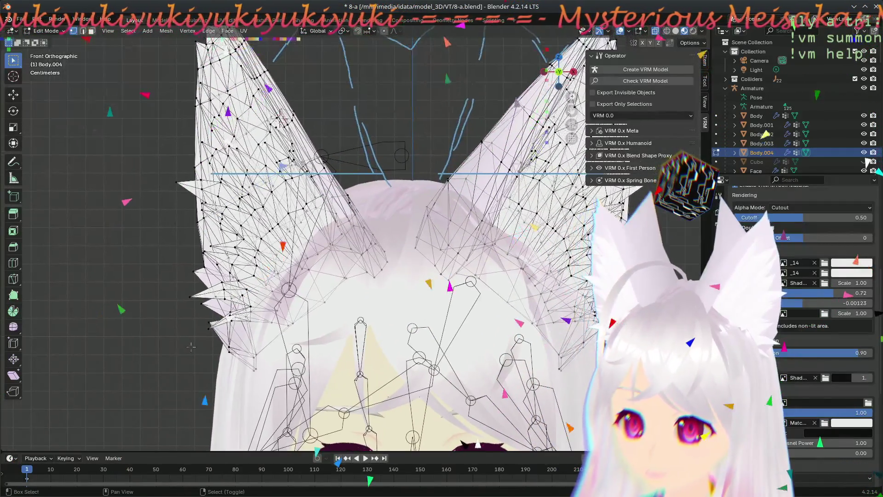
scroll(218, 307, down, 5)
scroll(309, 275, up, 3)
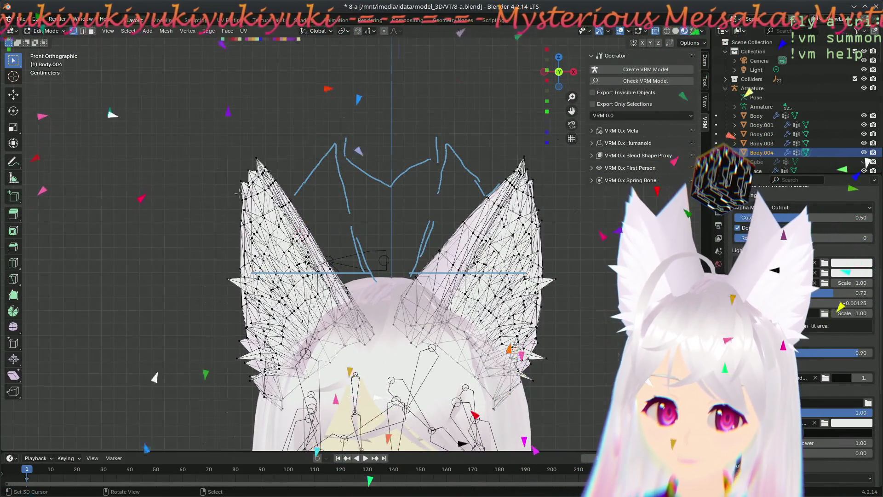
scroll(216, 190, up, 3)
scroll(237, 198, up, 3)
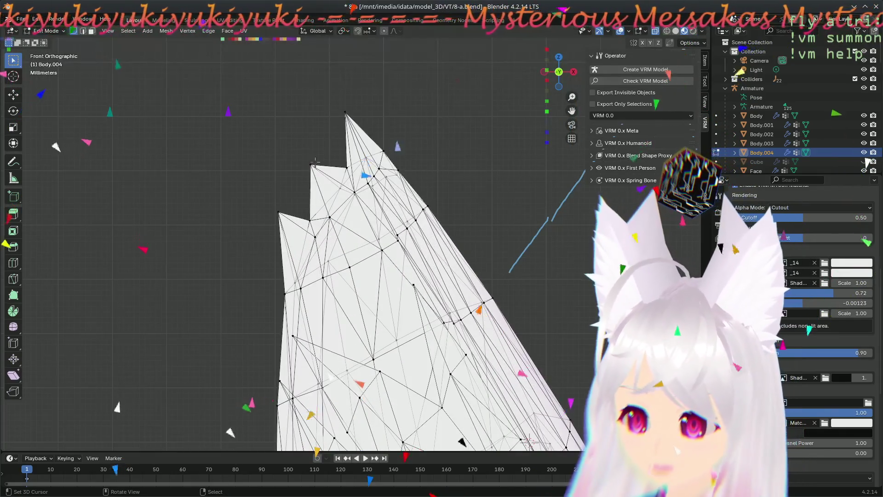
key(g)
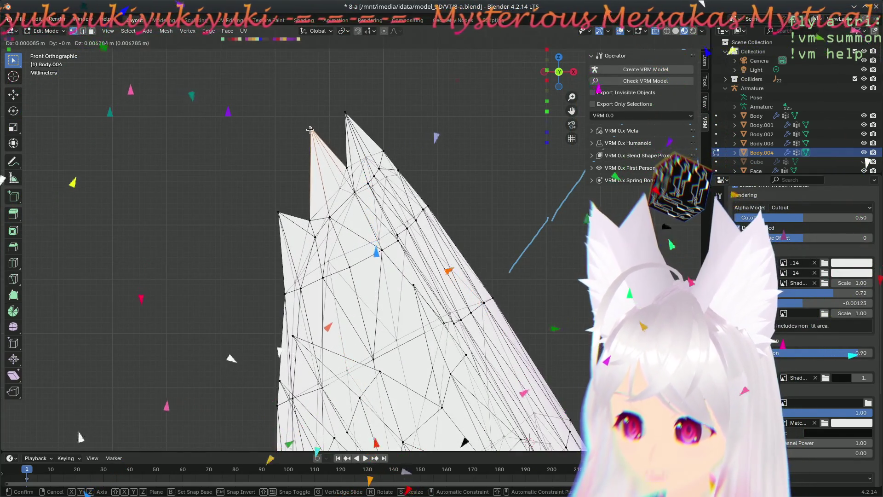
click(310, 129)
scroll(324, 207, down, 2)
scroll(334, 246, down, 3)
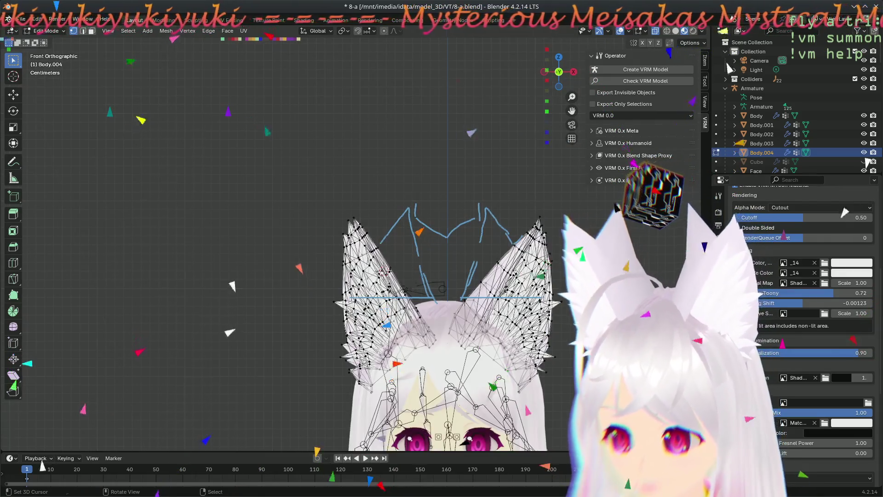
middle_drag(334, 246, 333, 210)
key(KP_1)
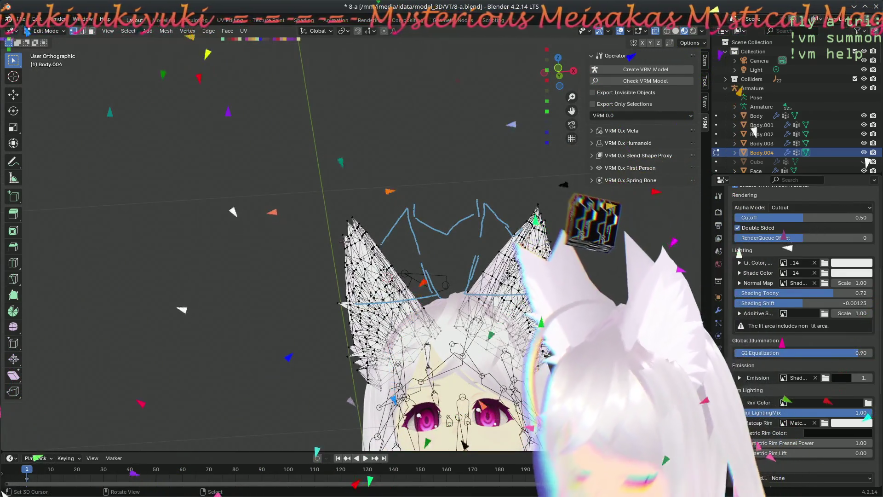
scroll(414, 276, up, 2)
scroll(415, 276, up, 2)
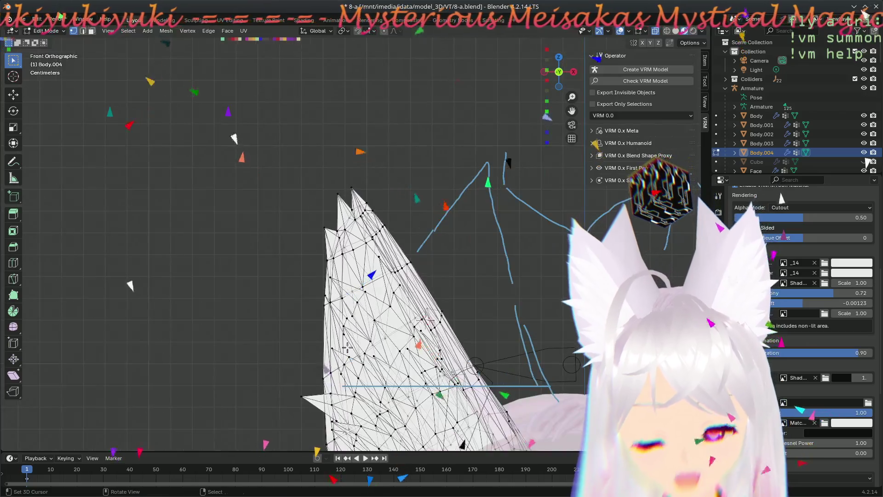
scroll(415, 276, up, 2)
scroll(414, 275, up, 2)
mouse_move(354, 170)
middle_down()
mouse_move(348, 219)
mouse_move(350, 193)
middle_up()
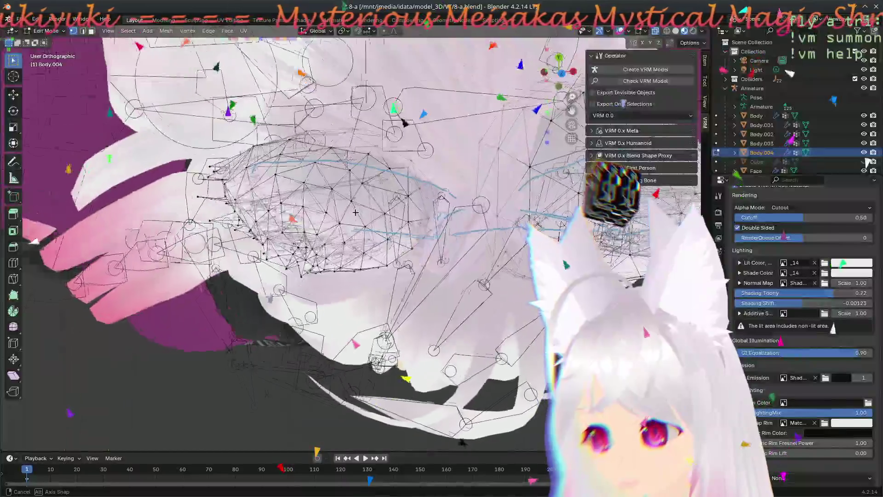
Step: Move the selected ear-base vertices twice, then close in on the ear base
key(g)
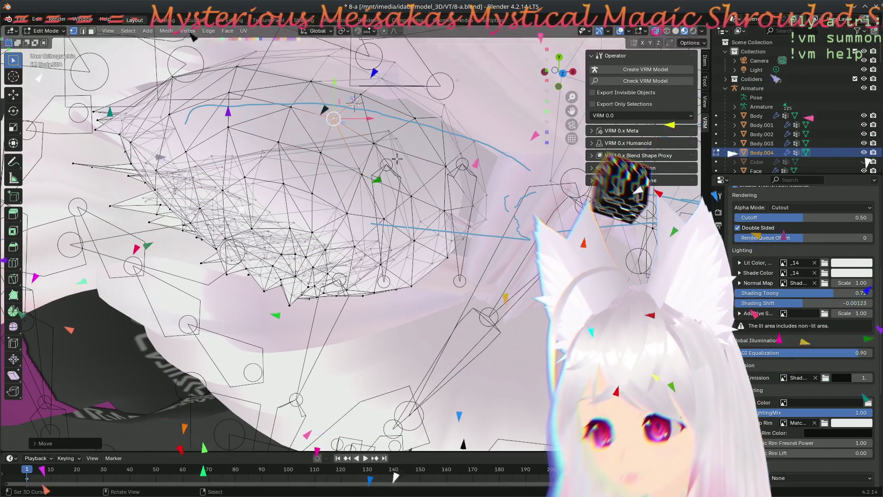
click(380, 151)
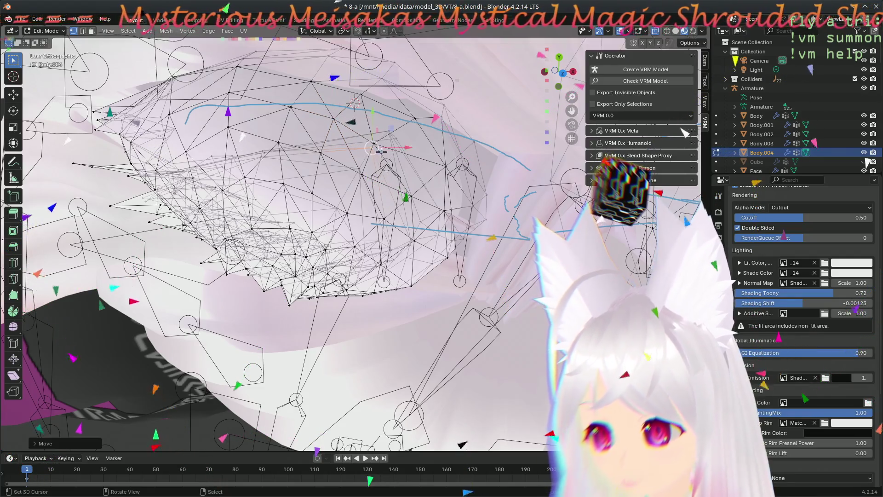
key(g)
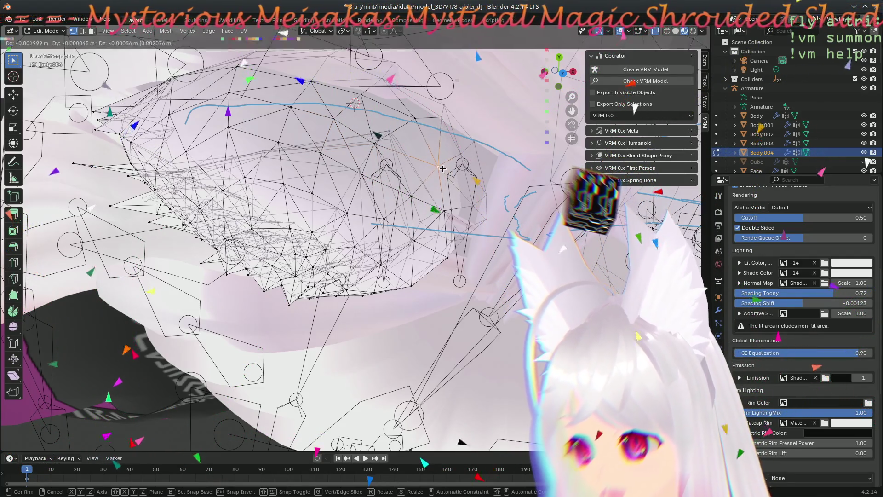
click(411, 120)
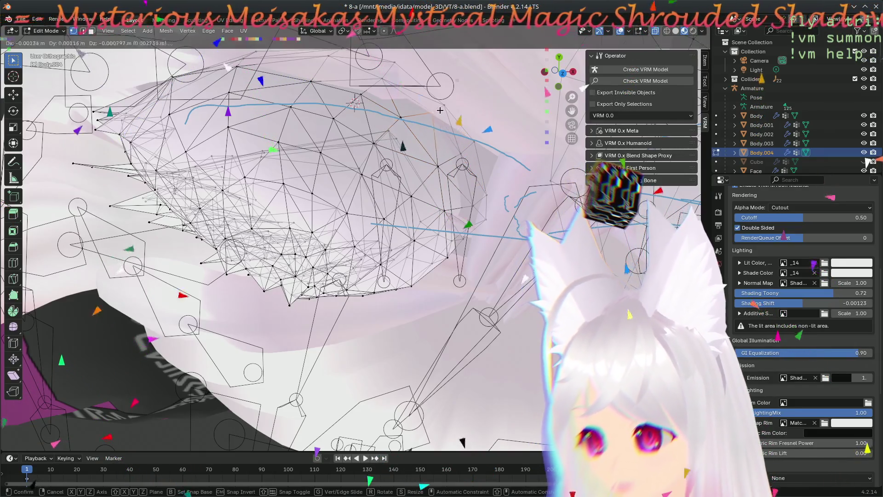
middle_drag(434, 110, 324, 184)
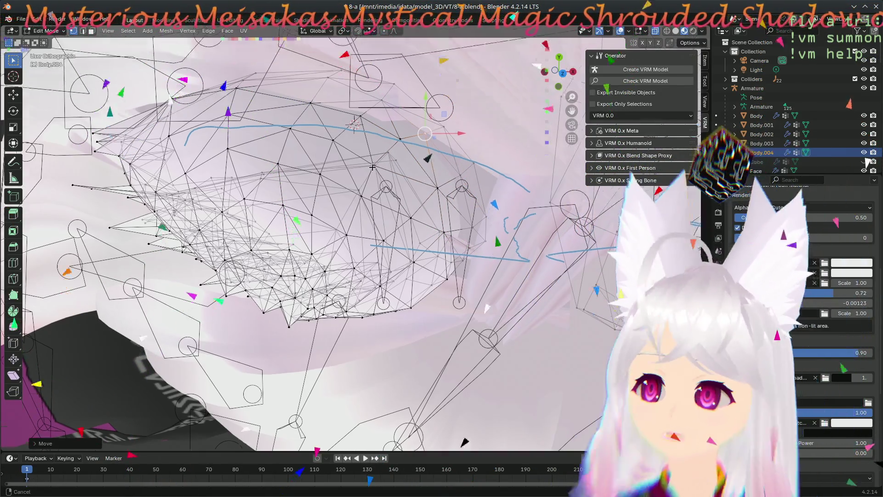
Step: Nudge further ear-base vertices toward the head and orbit to inspect the fit
key(g)
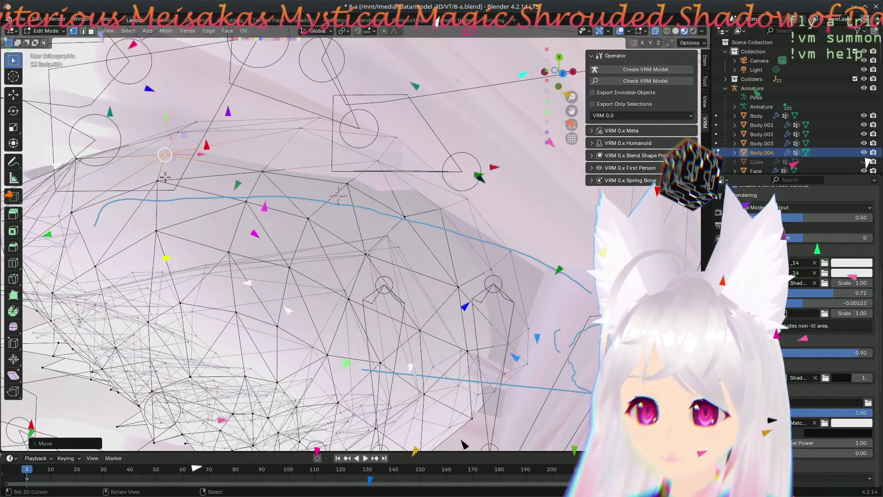
click(154, 203)
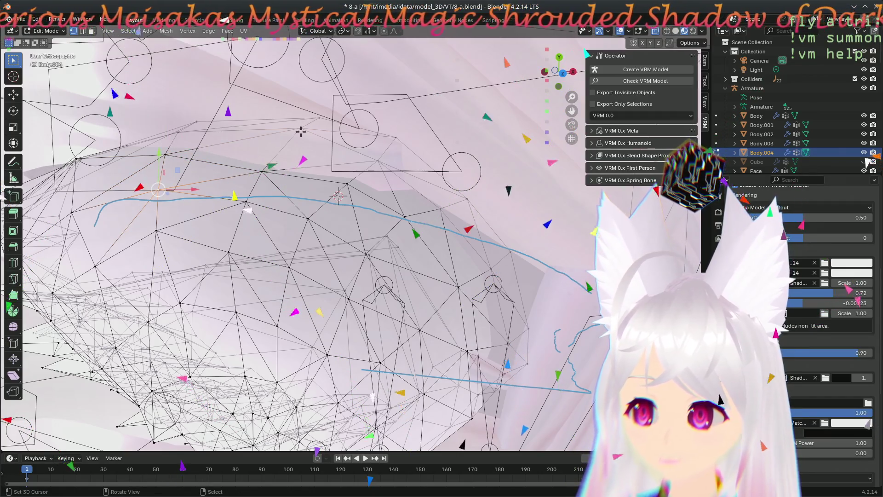
key(g)
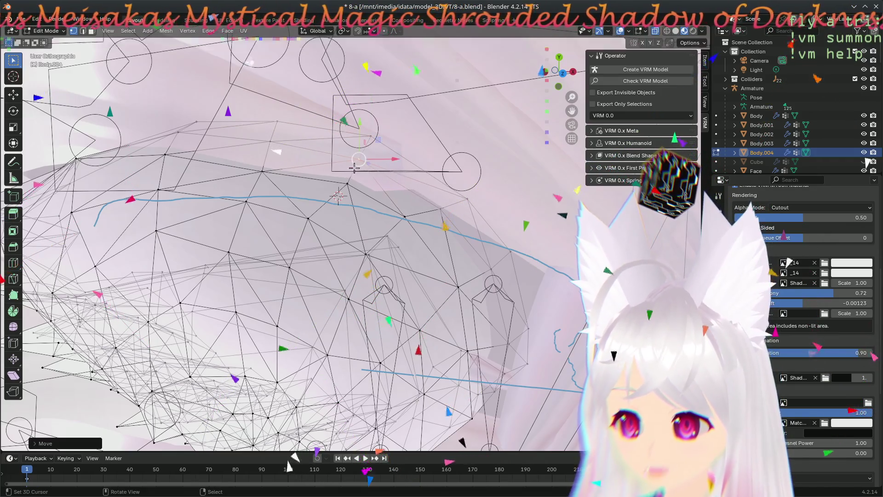
middle_drag(472, 244, 480, 249)
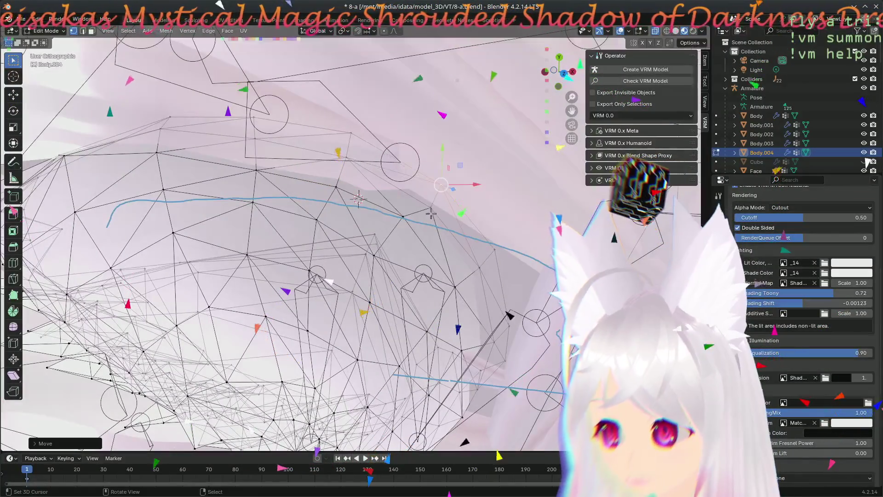
mouse_move(387, 220)
middle_down()
mouse_move(359, 215)
mouse_move(366, 192)
middle_up()
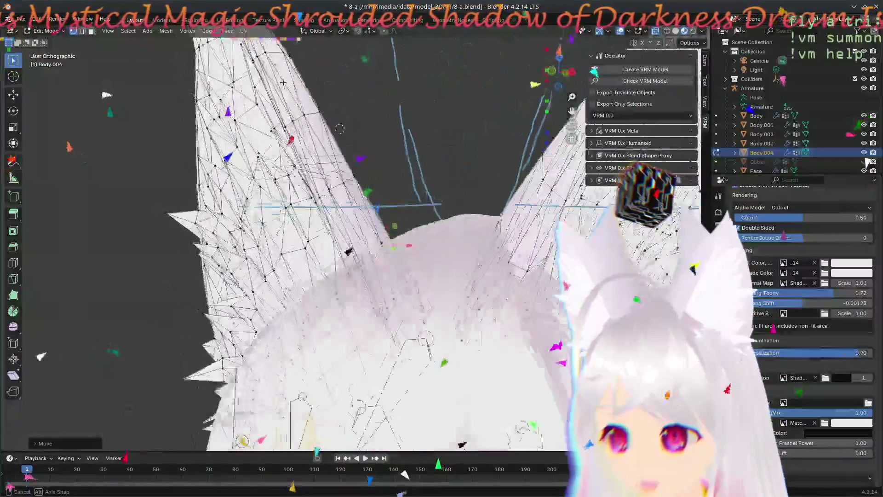
Step: Confirm the pending vertex move and shift the selected base edges toward the head surface
mouse_move(366, 192)
middle_down()
mouse_move(285, 276)
mouse_move(332, 309)
middle_up()
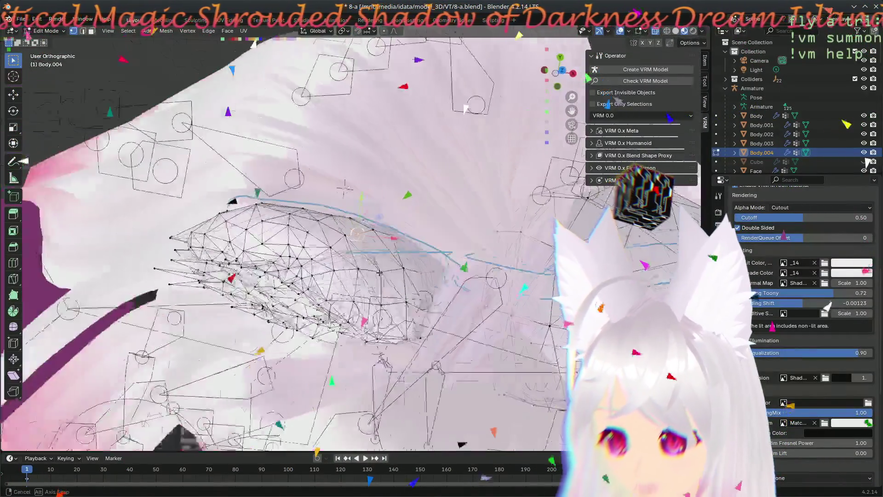
middle_drag(346, 242, 402, 272)
scroll(401, 272, up, 3)
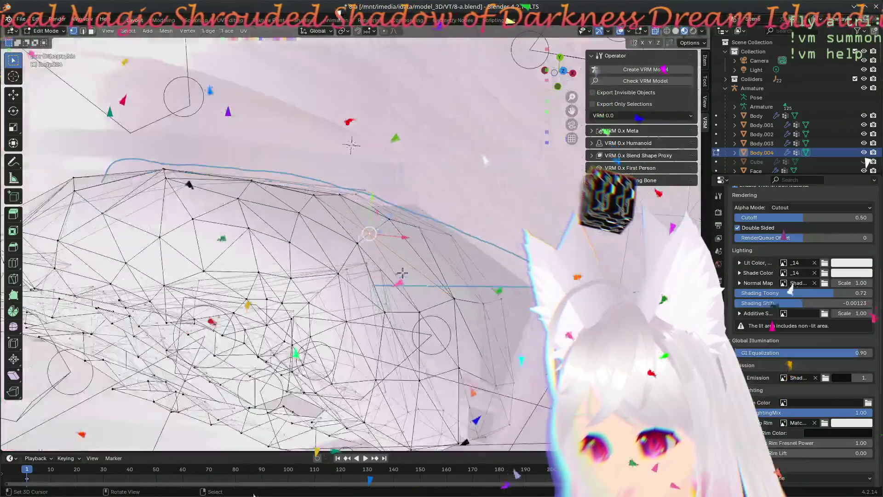
click(417, 239)
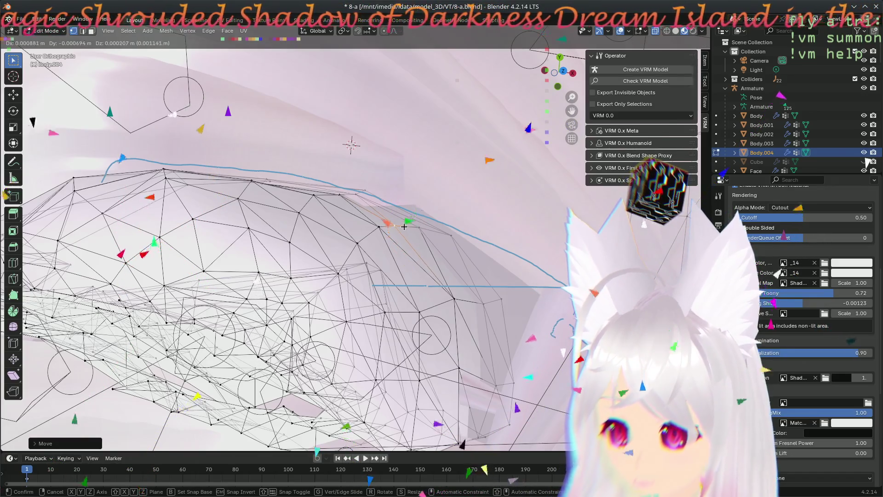
key(g)
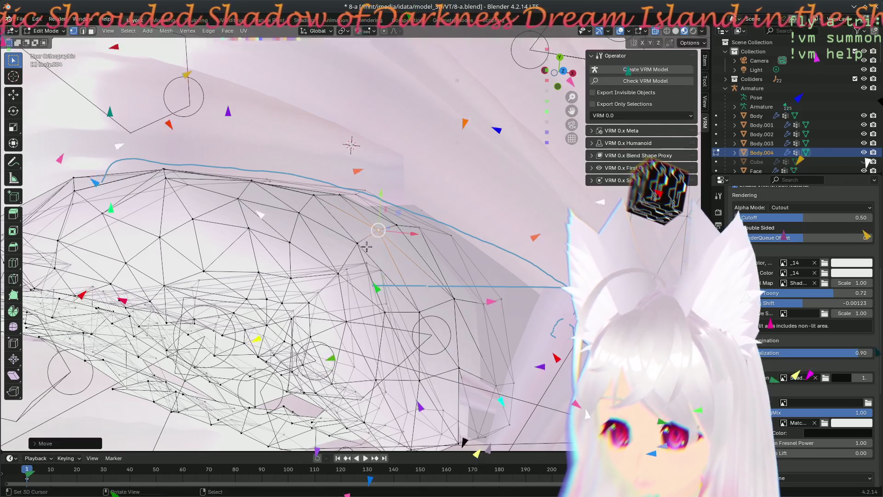
click(394, 319)
mouse_move(395, 318)
middle_down()
mouse_move(366, 233)
mouse_move(240, 357)
mouse_move(402, 216)
mouse_move(377, 211)
middle_up()
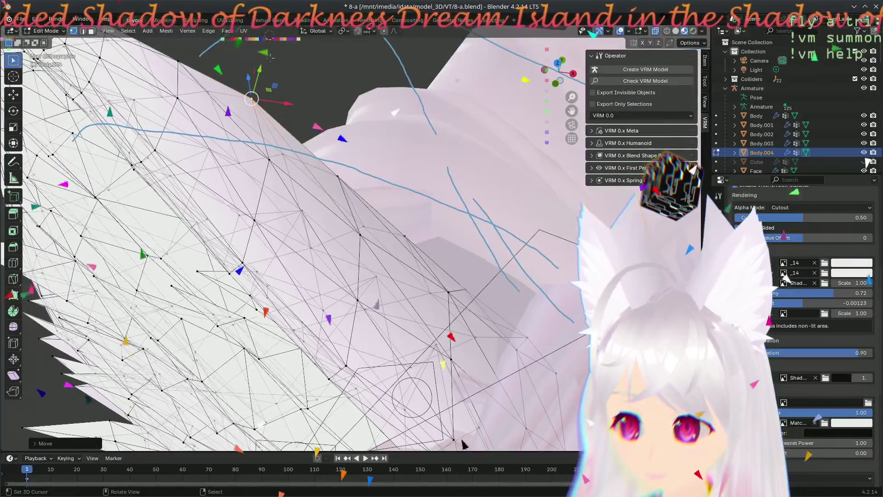
Step: Select two ear-base vertices and move them against the hair, checking from angled views
mouse_move(340, 263)
middle_down()
mouse_move(330, 119)
mouse_move(340, 119)
middle_up()
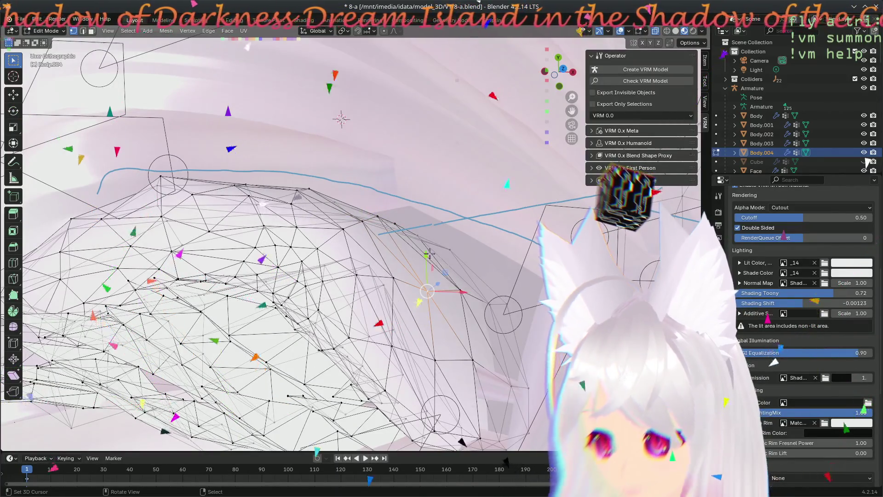
mouse_move(450, 264)
middle_down()
mouse_move(400, 224)
mouse_move(439, 341)
mouse_move(373, 245)
middle_up()
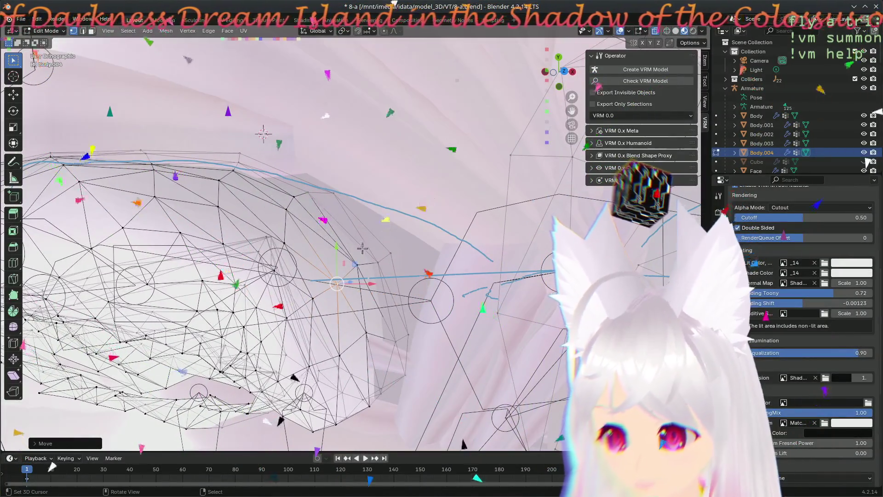
scroll(363, 247, up, 2)
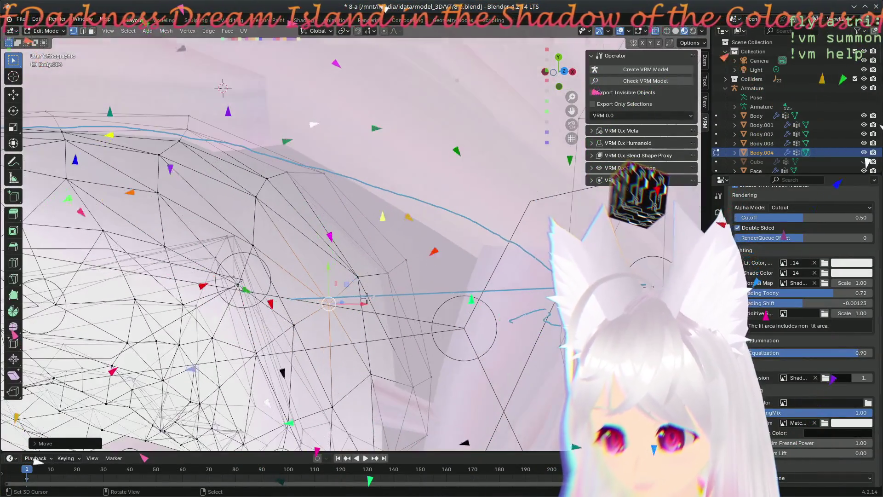
click(343, 260)
click(260, 199)
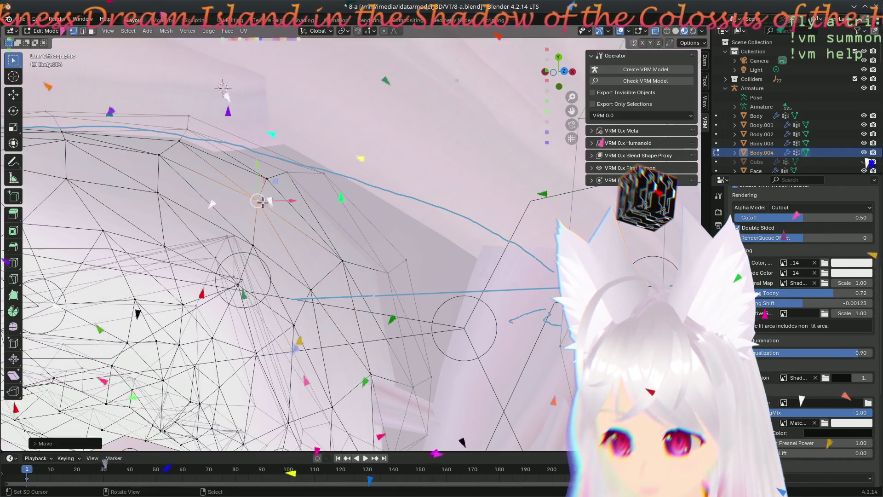
key(g)
middle_drag(252, 309, 265, 308)
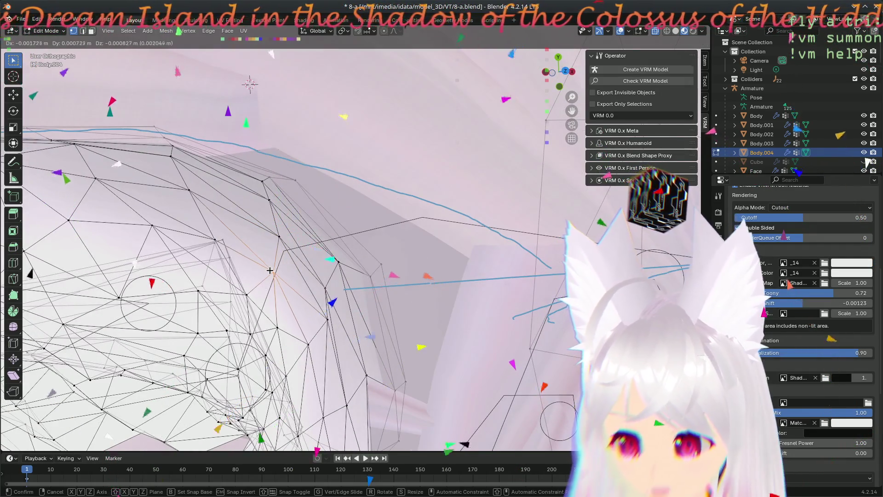
middle_drag(330, 350, 315, 369)
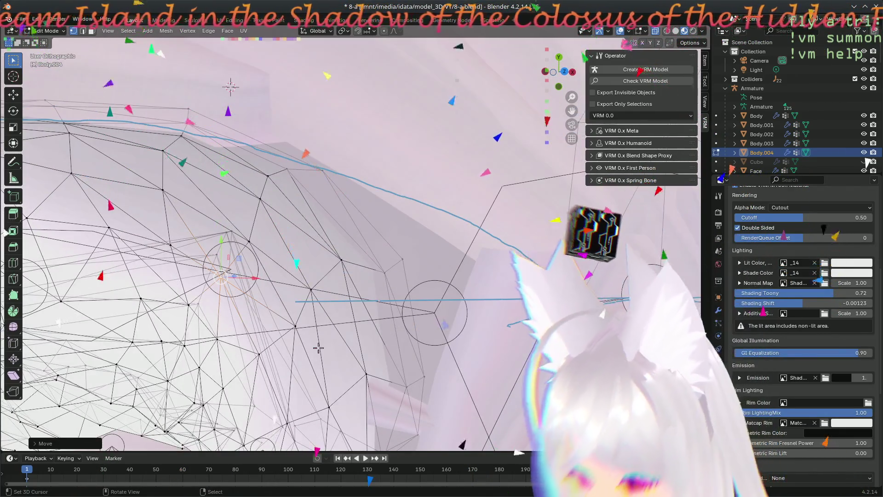
Step: Check the ear base from top and angled views, then return to Front view
key(KP_7)
mouse_move(326, 342)
middle_down()
mouse_move(341, 209)
mouse_move(329, 205)
mouse_move(419, 261)
middle_up()
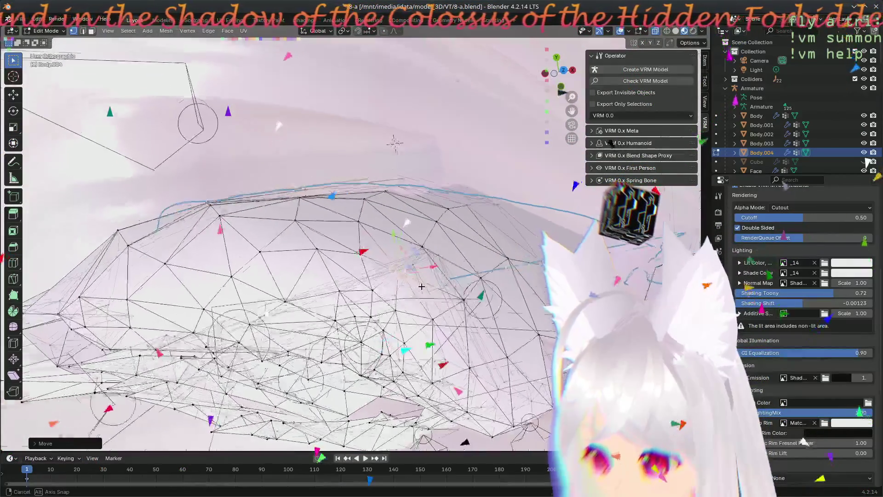
scroll(424, 289, up, 2)
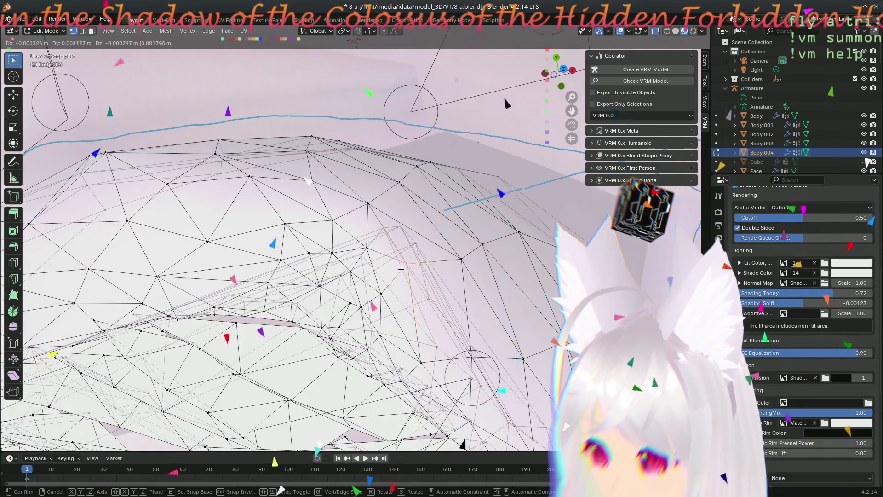
mouse_move(465, 284)
middle_down()
mouse_move(474, 244)
mouse_move(406, 301)
middle_up()
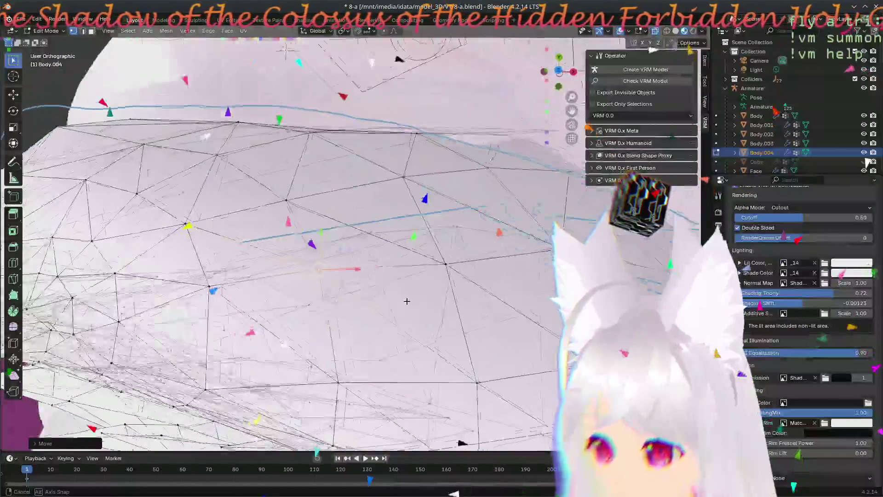
mouse_move(478, 249)
middle_down()
mouse_move(432, 274)
mouse_move(476, 275)
middle_up()
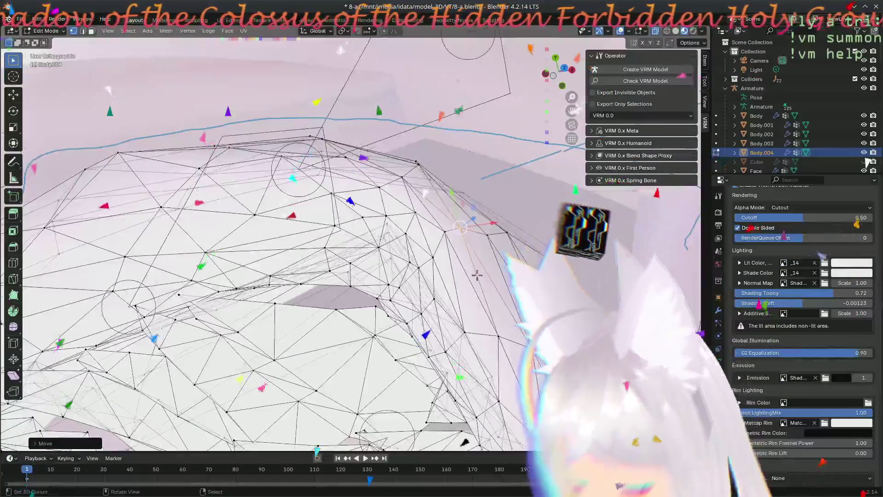
key(KP_1)
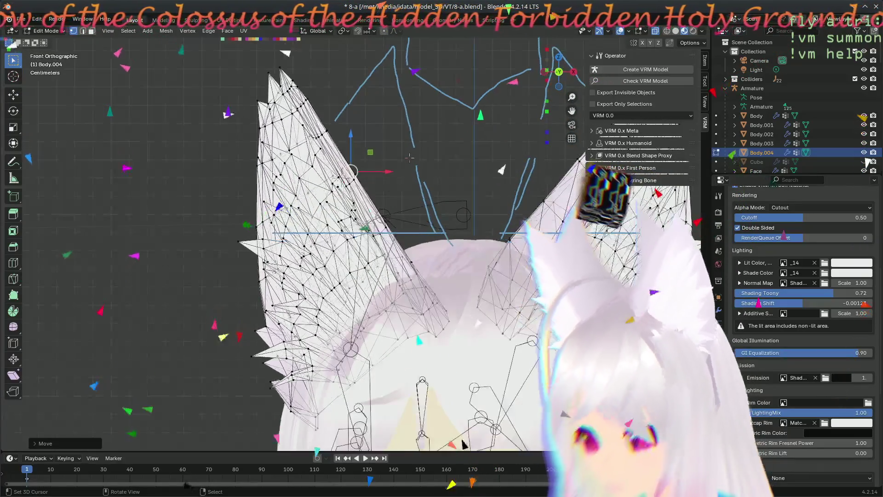
middle_drag(409, 167, 259, 231)
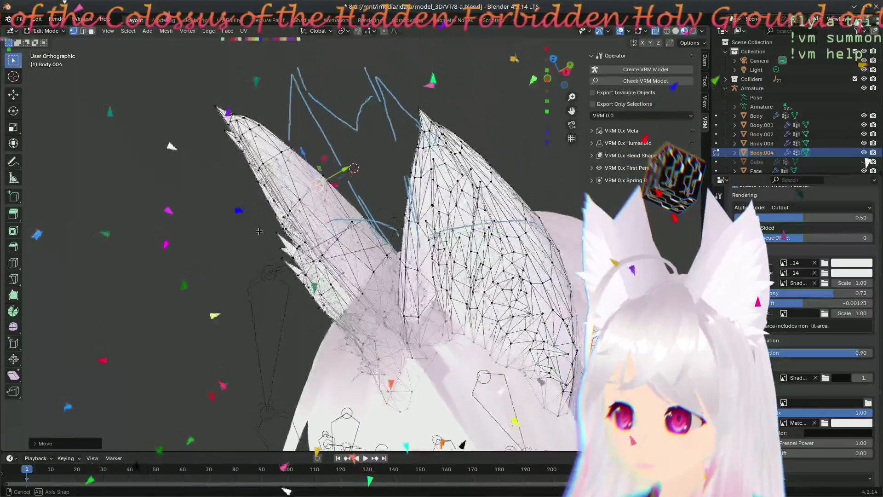
mouse_move(145, 165)
middle_down()
mouse_move(541, 488)
mouse_move(363, 214)
middle_up()
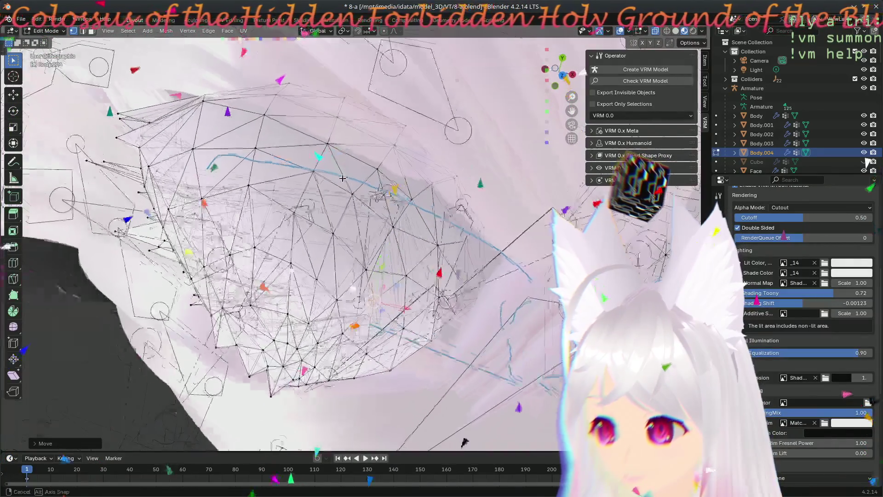
scroll(341, 164, up, 3)
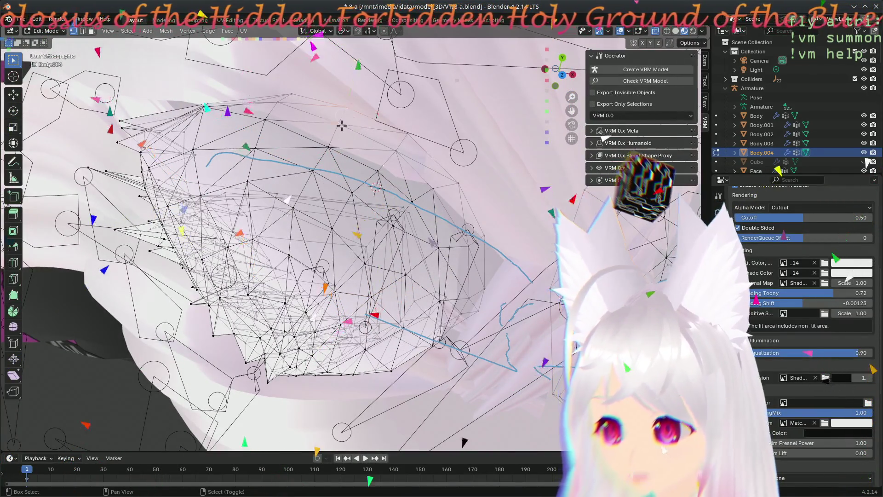
Step: Slide the selected ear-base vertices along the Y axis toward the head, twice
key(g)
key(y)
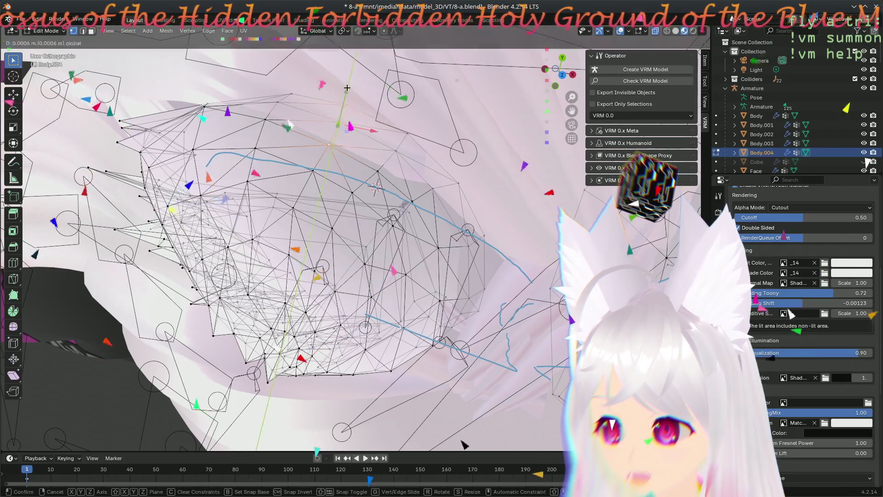
click(347, 83)
mouse_move(347, 83)
middle_down()
mouse_move(359, 175)
mouse_move(334, 108)
mouse_move(258, 205)
mouse_move(316, 155)
middle_up()
key(y)
click(332, 105)
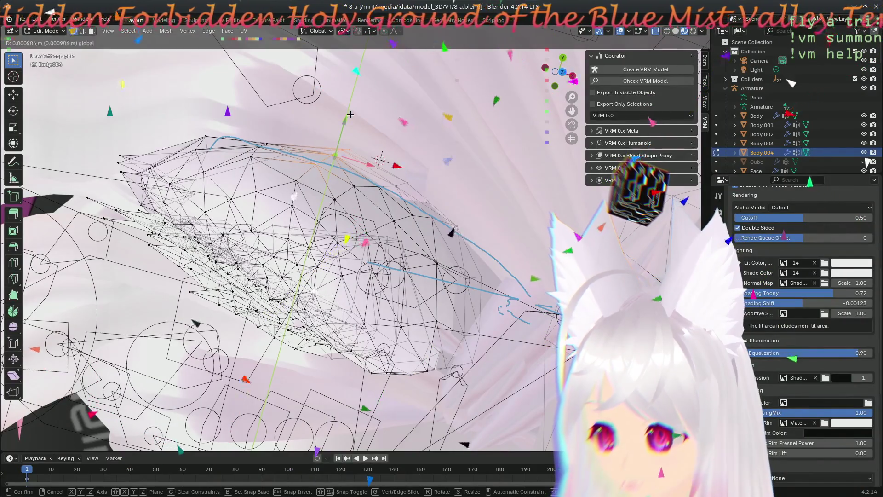
Step: Confirm three more Y-axis base moves and inspect the ear base from below
click(347, 111)
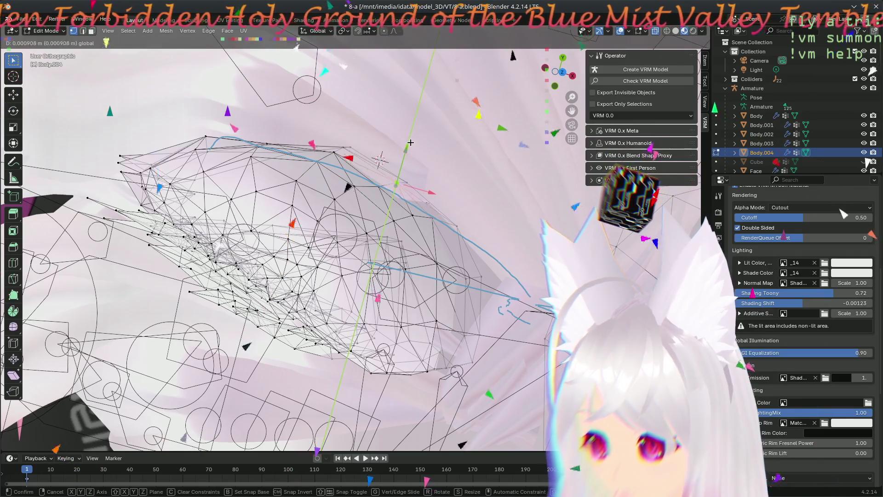
click(377, 189)
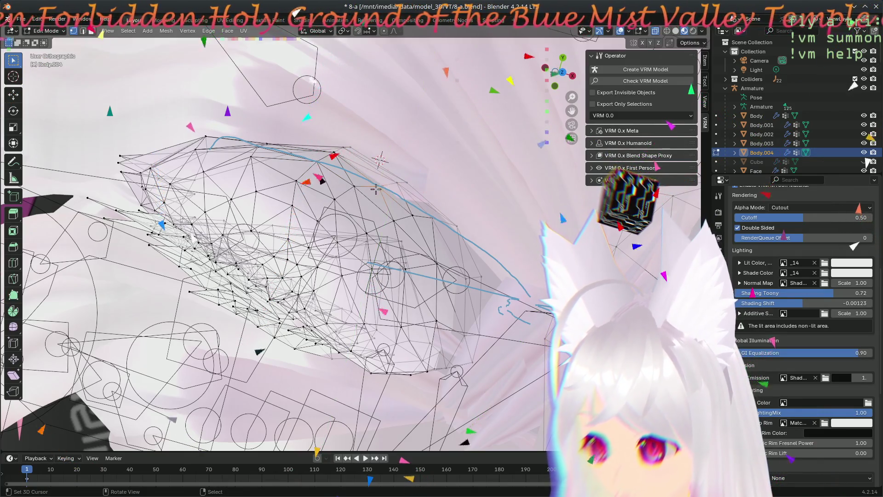
click(389, 144)
mouse_move(388, 144)
middle_down()
mouse_move(349, 217)
mouse_move(451, 299)
mouse_move(388, 78)
mouse_move(362, 217)
middle_up()
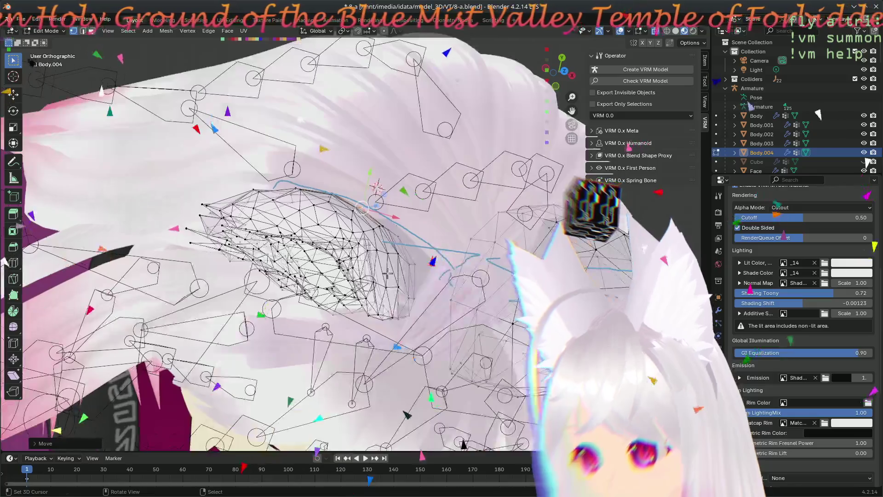
middle_drag(422, 291, 366, 207)
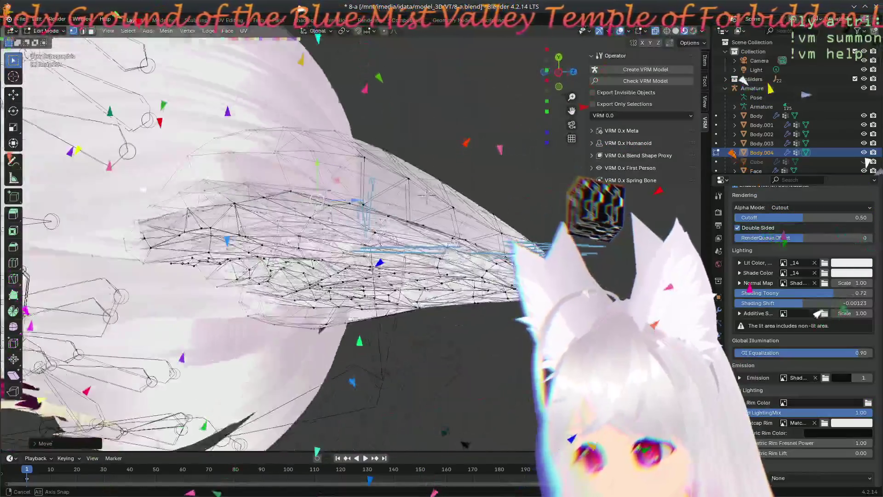
mouse_move(425, 197)
middle_down()
mouse_move(411, 382)
mouse_move(382, 75)
mouse_move(372, 83)
middle_up()
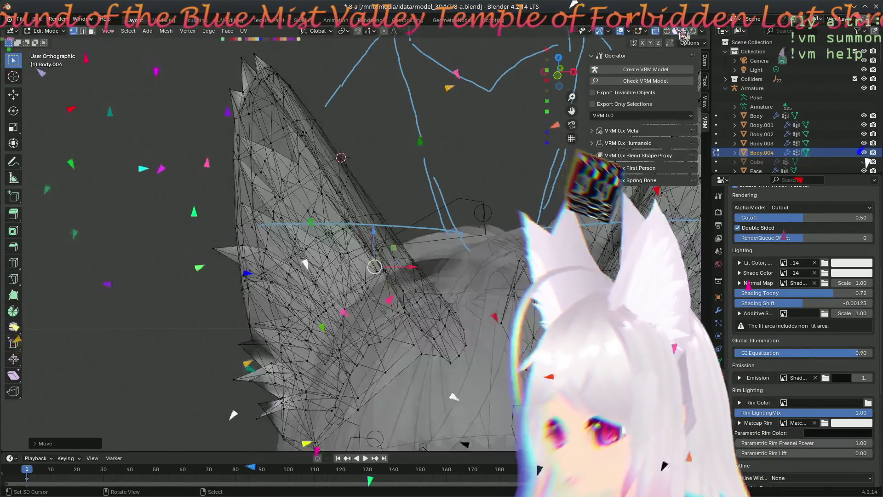
mouse_move(373, 83)
middle_down()
mouse_move(524, 192)
mouse_move(478, 161)
mouse_move(540, 320)
mouse_move(361, 335)
mouse_move(363, 213)
middle_up()
middle_drag(367, 172, 360, 225)
mouse_move(300, 236)
middle_down()
mouse_move(388, 360)
mouse_move(390, 192)
middle_up()
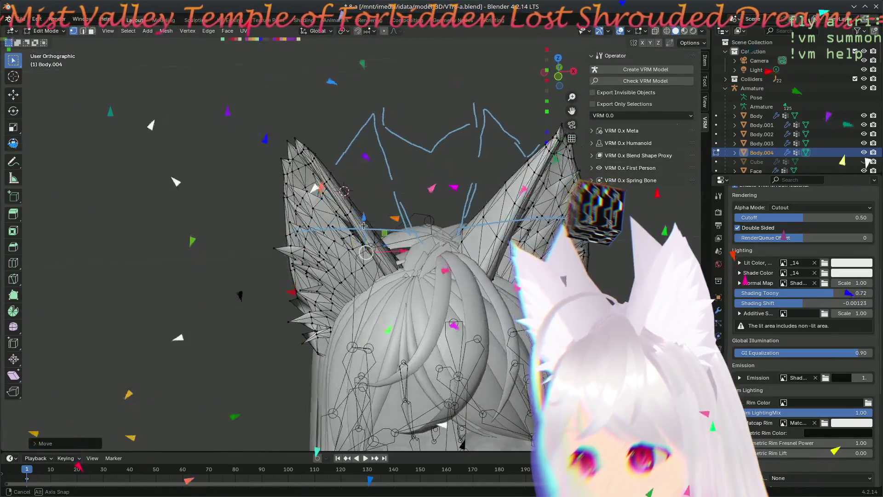
middle_drag(427, 274, 301, 168)
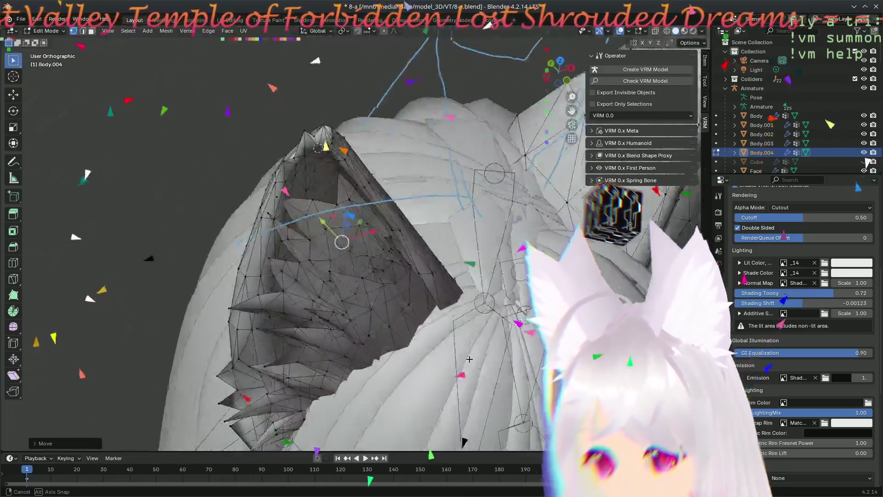
middle_drag(302, 167, 502, 62)
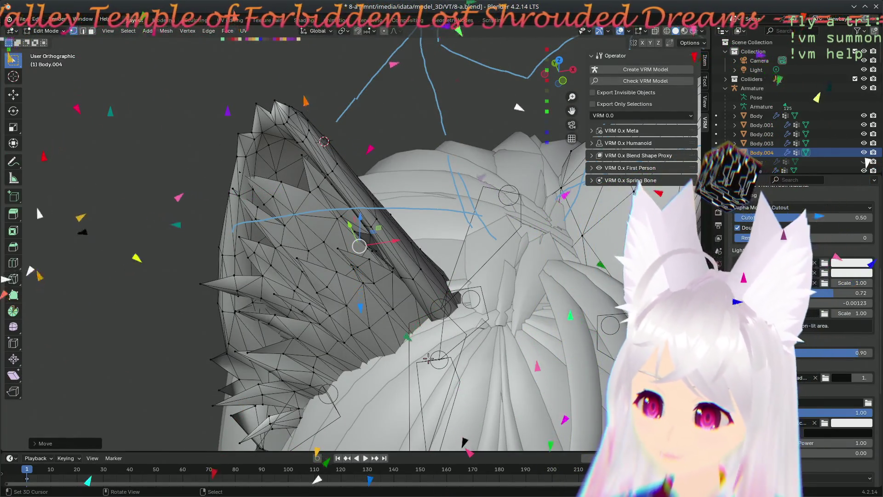
key(KP_1)
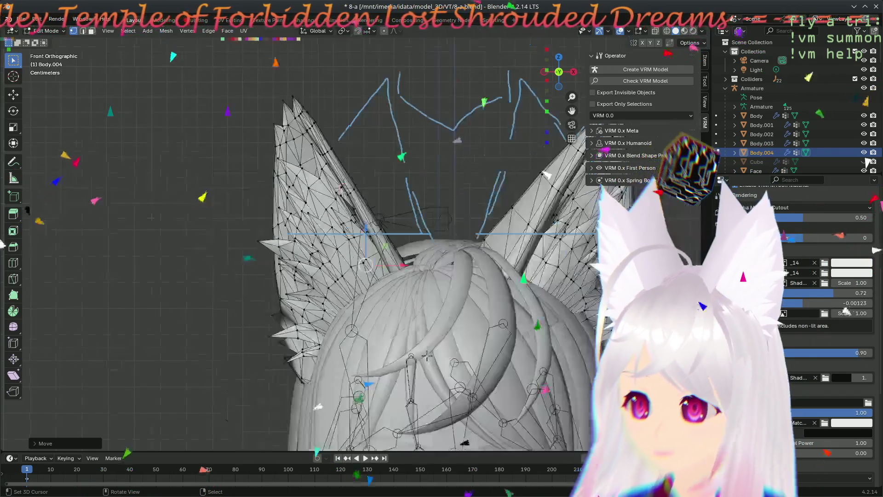
mouse_move(411, 218)
middle_down()
mouse_move(428, 296)
mouse_move(524, 364)
mouse_move(494, 312)
middle_up()
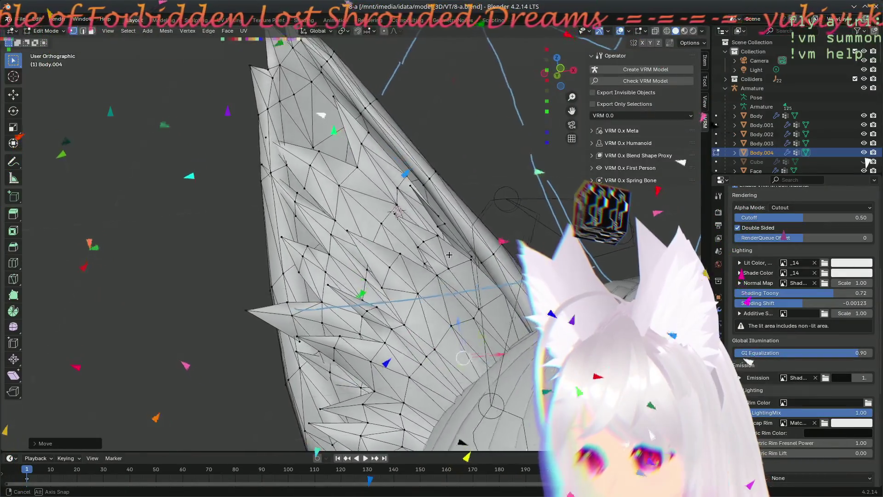
mouse_move(651, 154)
middle_down()
mouse_move(635, 92)
mouse_move(621, 97)
middle_up()
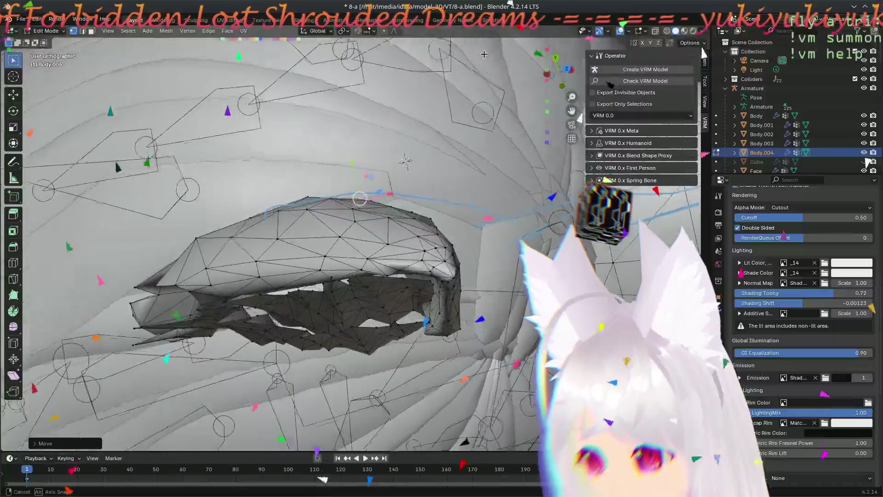
mouse_move(475, 69)
middle_down()
mouse_move(534, 417)
mouse_move(514, 413)
mouse_move(445, 210)
mouse_move(350, 200)
mouse_move(374, 310)
mouse_move(312, 264)
mouse_move(342, 221)
middle_up()
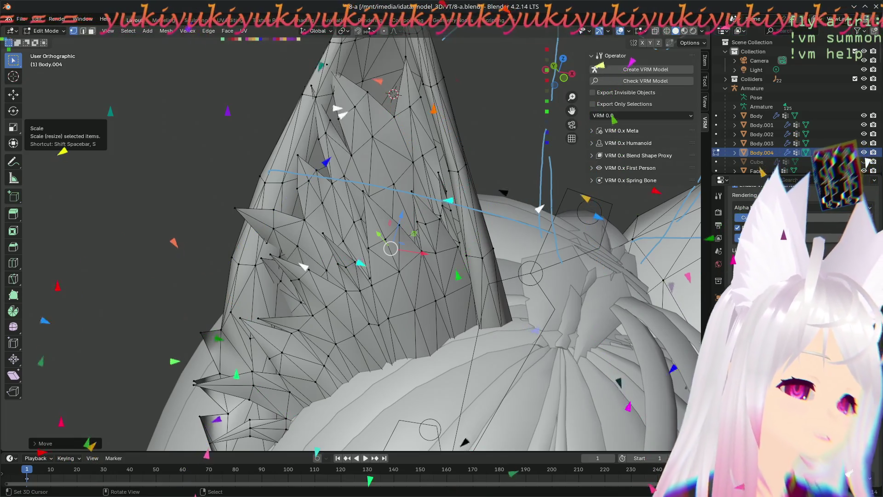
scroll(793, 276, up, 3)
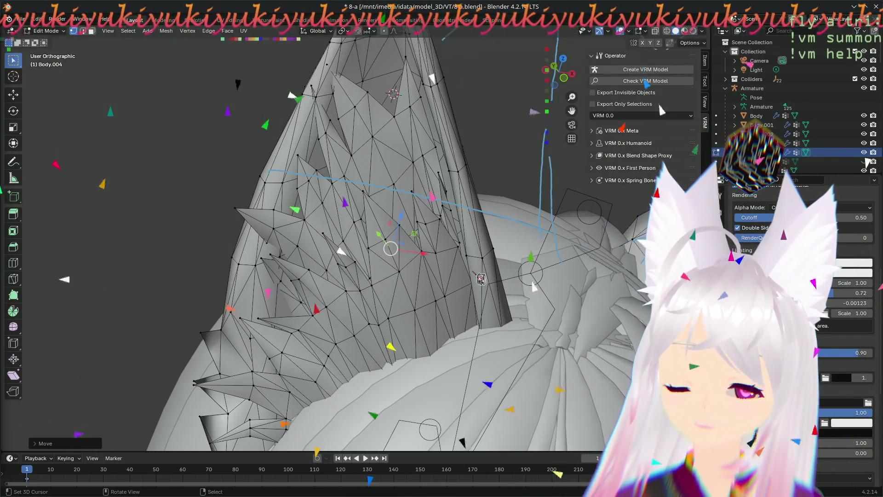
middle_drag(479, 279, 390, 214)
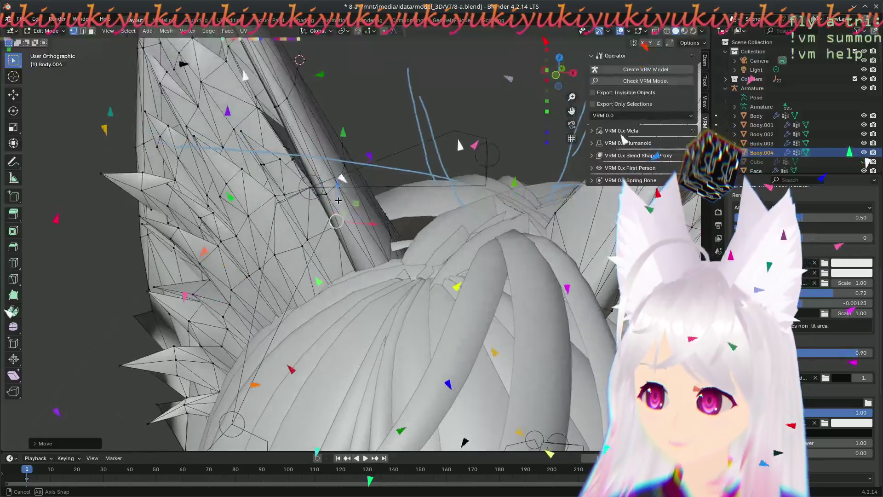
mouse_move(389, 214)
middle_down()
mouse_move(379, 235)
mouse_move(477, 165)
mouse_move(421, 235)
mouse_move(363, 263)
middle_up()
scroll(421, 236, down, 5)
mouse_move(331, 236)
middle_down()
mouse_move(397, 270)
mouse_move(429, 225)
middle_up()
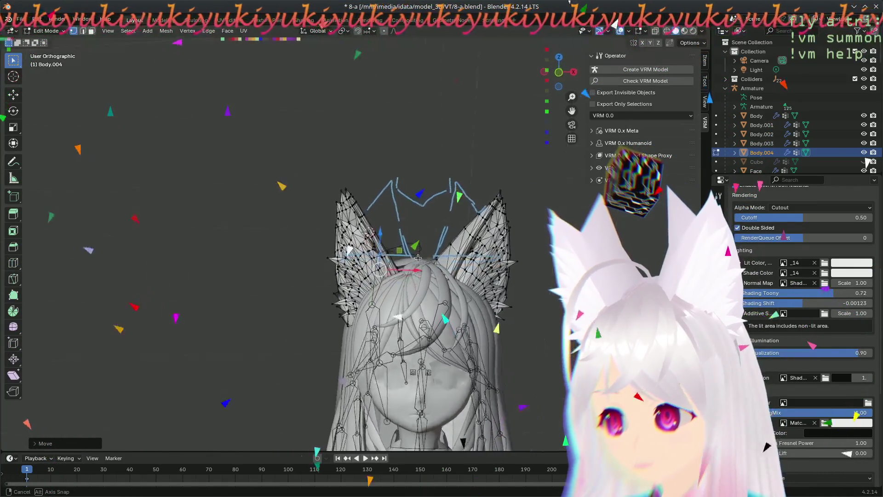
mouse_move(429, 224)
middle_down()
mouse_move(413, 206)
mouse_move(526, 239)
mouse_move(457, 271)
mouse_move(413, 272)
middle_up()
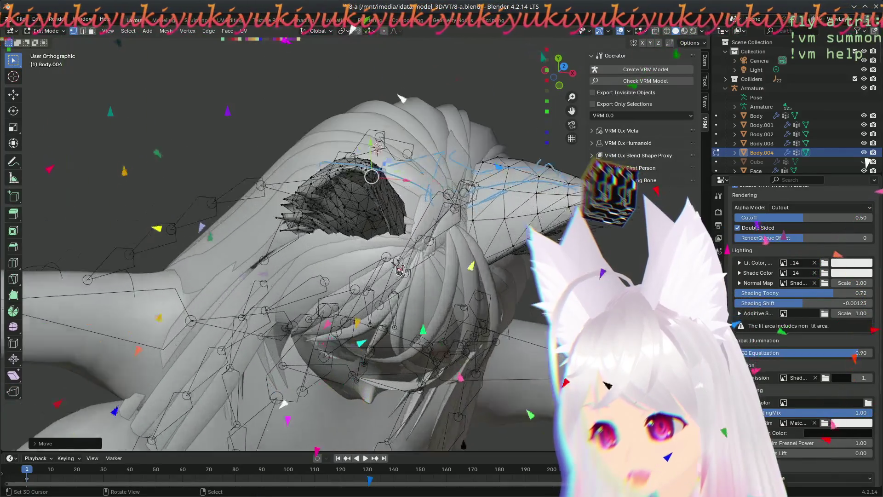
scroll(362, 275, up, 4)
key(KP_7)
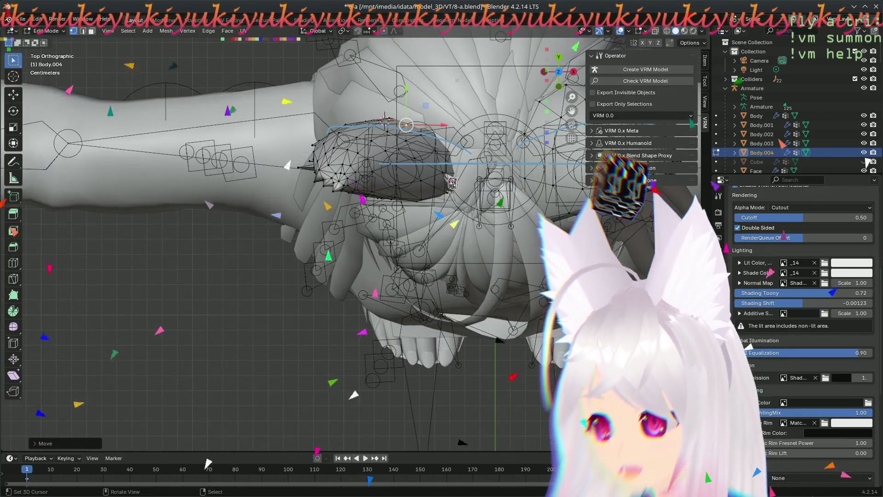
scroll(442, 173, down, 2)
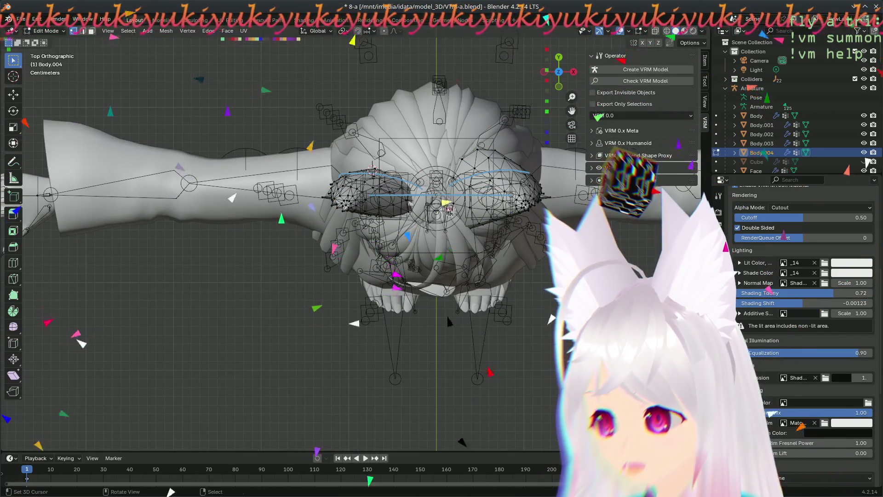
scroll(417, 285, up, 4)
key(l)
key(alt+a)
mouse_move(444, 363)
middle_down()
mouse_move(513, 281)
mouse_move(465, 312)
middle_up()
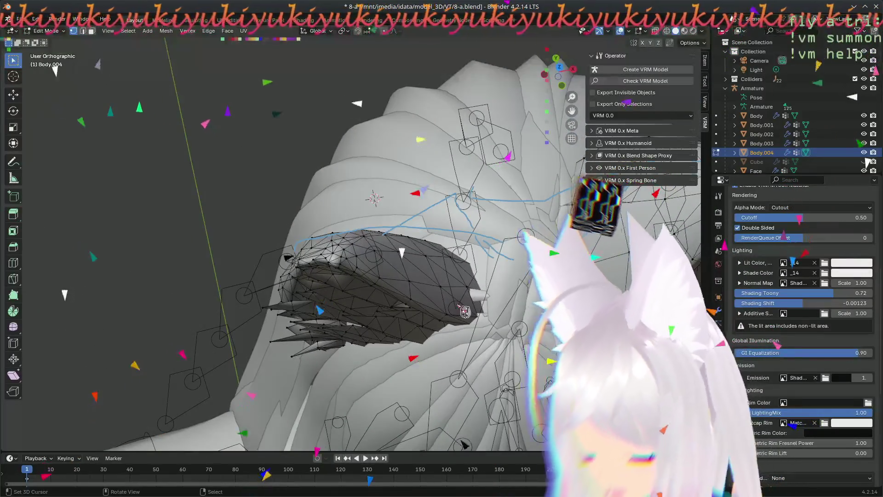
key(KP_7)
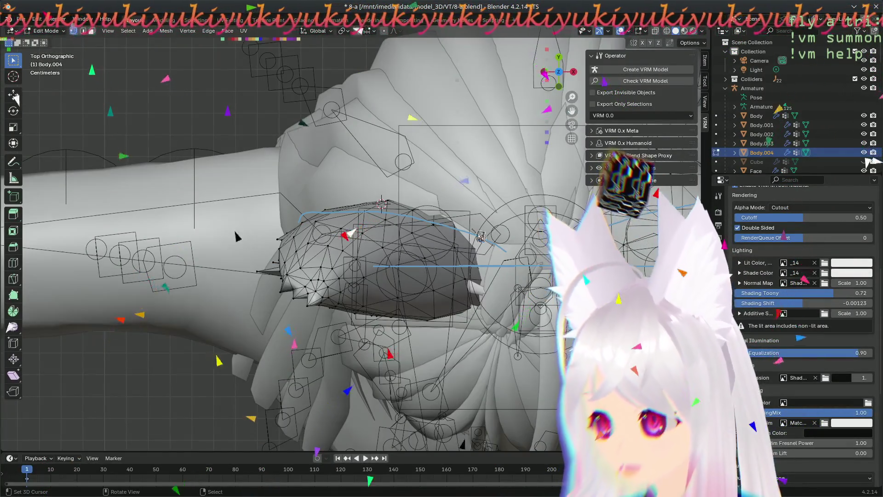
scroll(481, 237, down, 5)
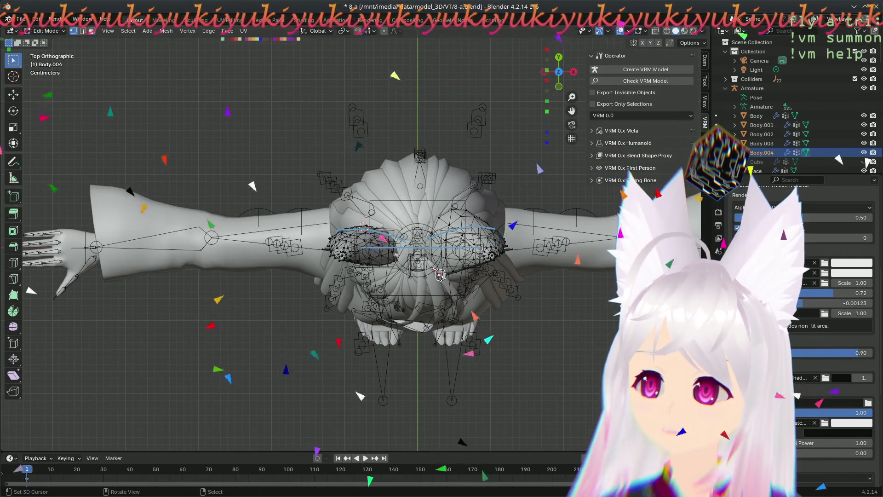
mouse_move(440, 274)
middle_down()
mouse_move(420, 259)
mouse_move(488, 235)
mouse_move(450, 289)
middle_up()
key(KP_1)
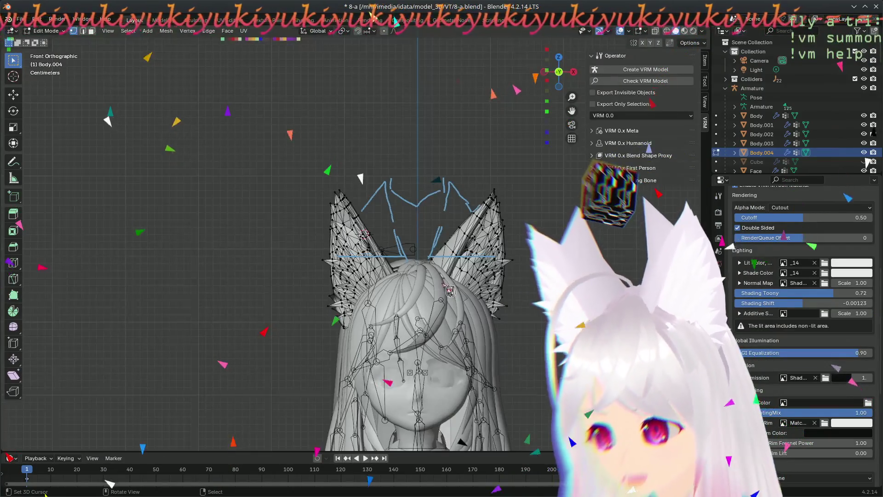
key(KP_7)
scroll(478, 258, up, 2)
scroll(478, 259, up, 2)
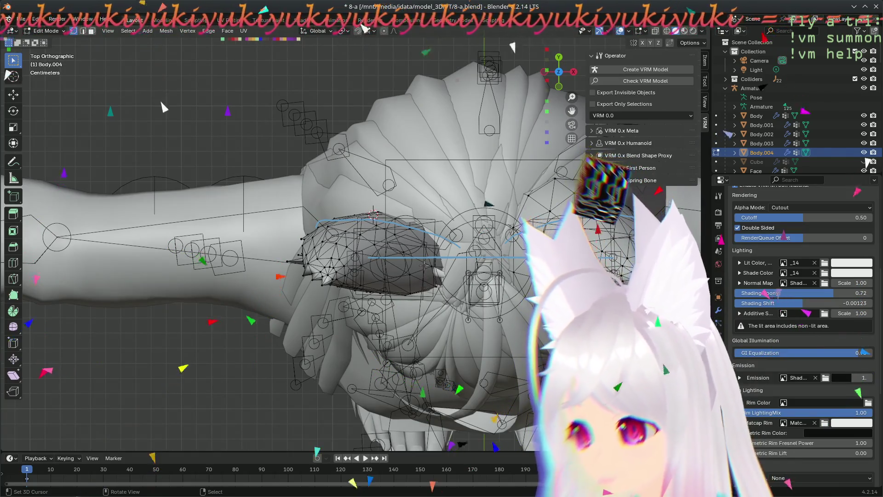
scroll(425, 266, up, 2)
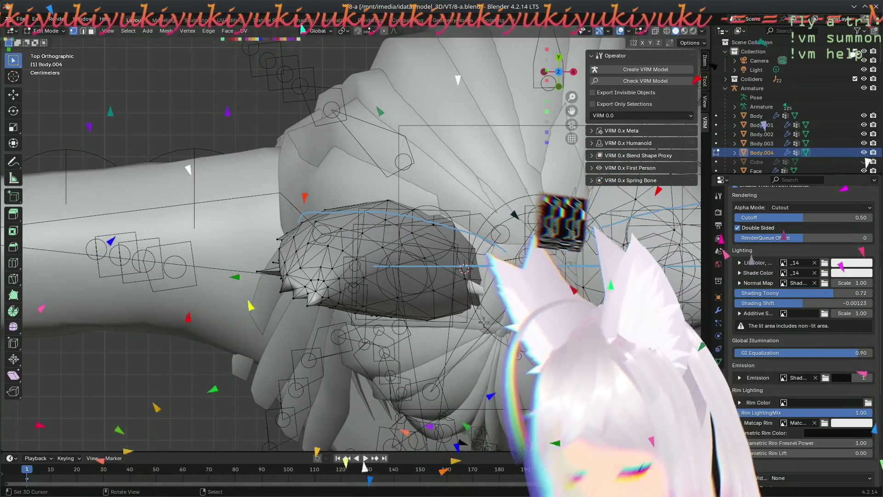
key(KP_1)
key(KP_7)
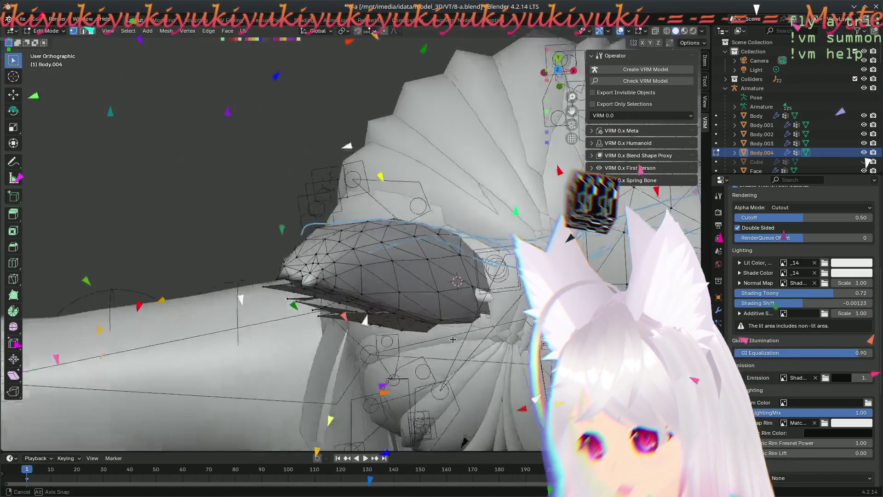
middle_drag(451, 276, 405, 157)
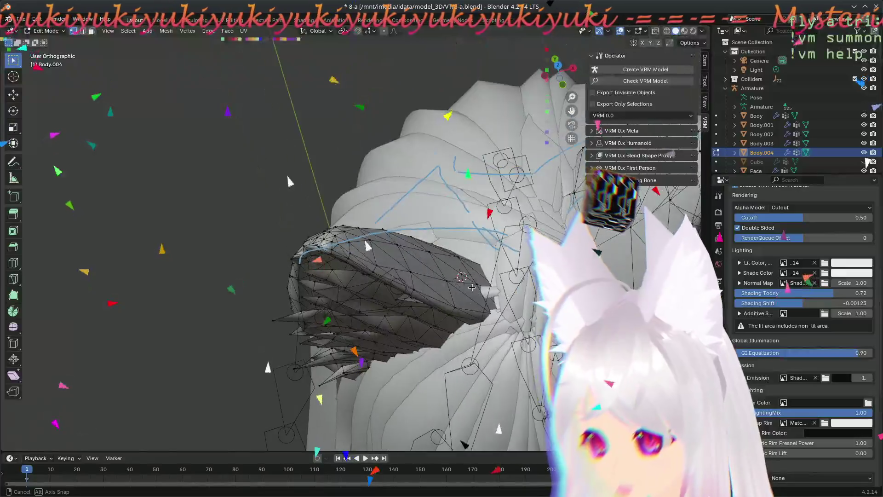
middle_drag(406, 156, 441, 262)
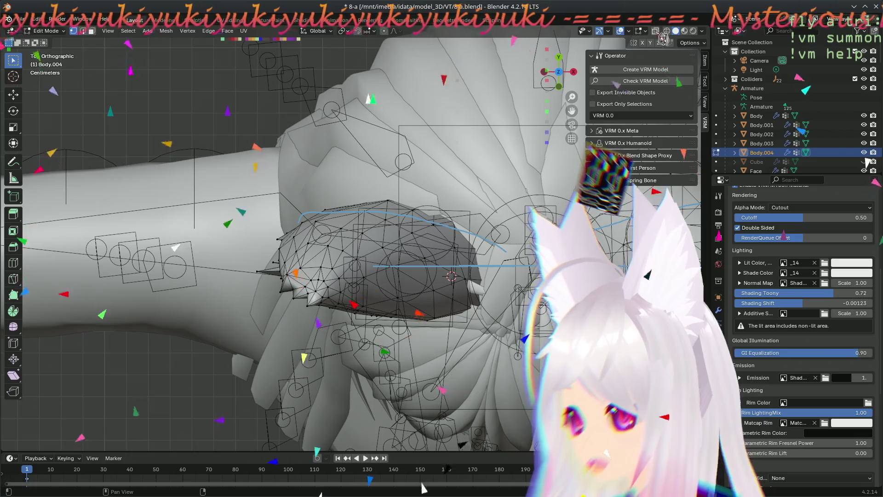
scroll(352, 248, down, 3)
scroll(423, 290, up, 2)
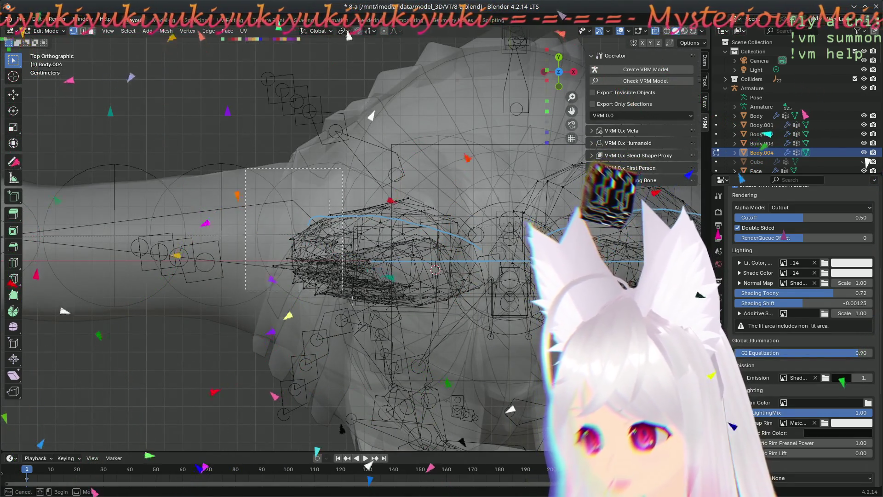
Step: Select the ear base vertices and set the pivot point to the 3D cursor, keeping Global orientation
drag(245, 169, 497, 342)
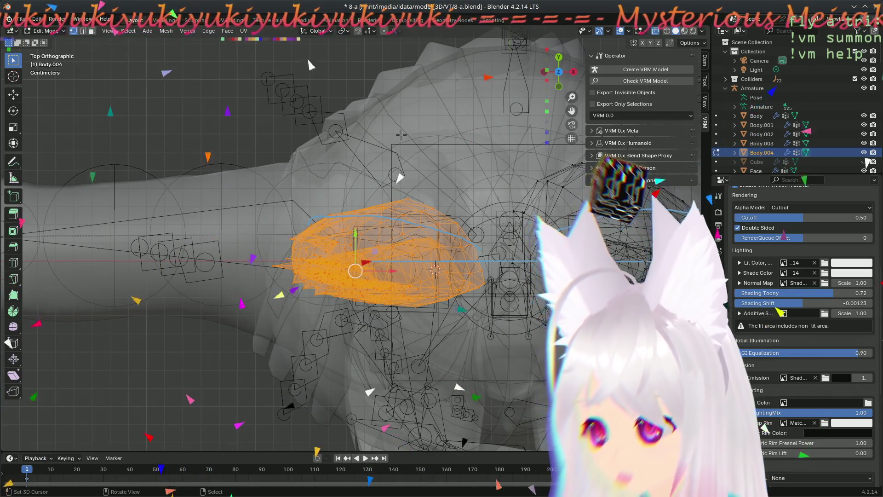
click(338, 33)
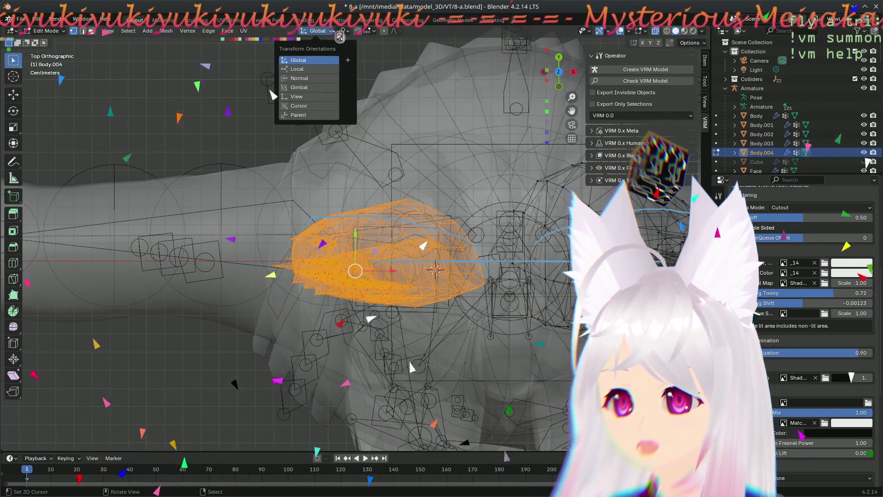
click(340, 36)
click(348, 33)
click(349, 32)
click(365, 64)
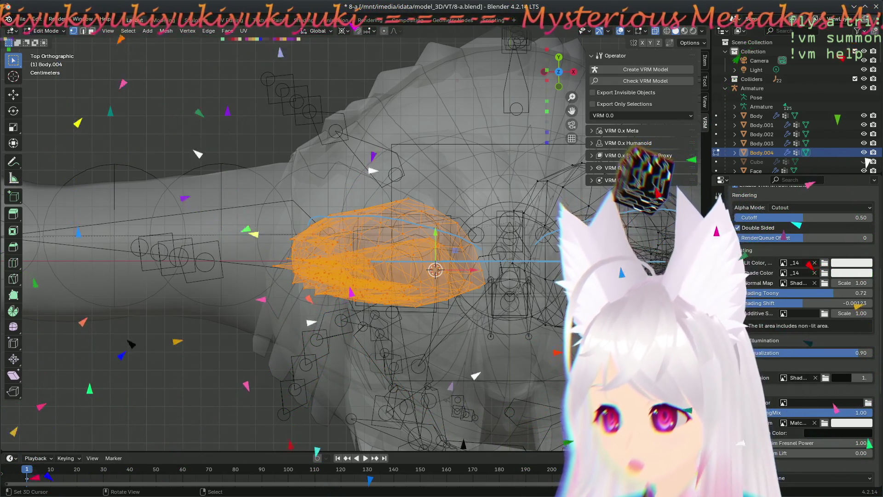
Step: Rotate the ear base about -9° around the 3D cursor and inspect both ears from front and top
key(r)
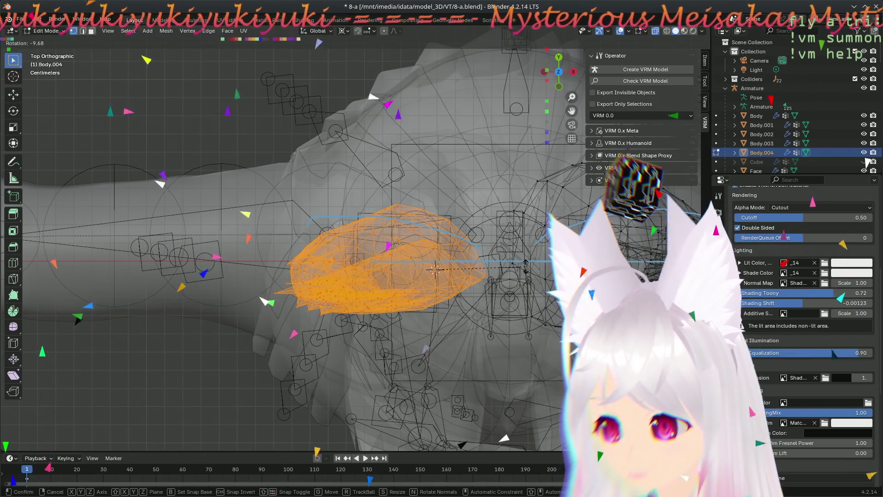
click(524, 262)
mouse_move(524, 262)
middle_down()
mouse_move(528, 212)
mouse_move(483, 228)
middle_up()
key(KP_1)
key(KP_7)
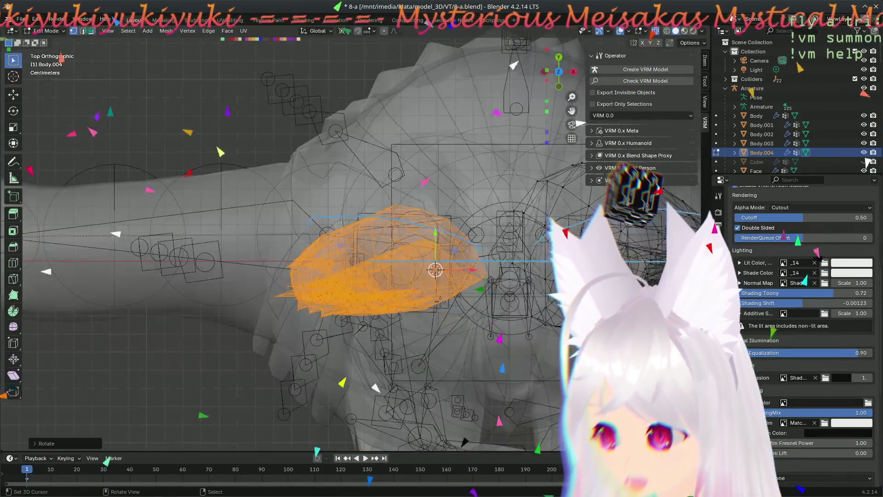
middle_drag(376, 369, 376, 295)
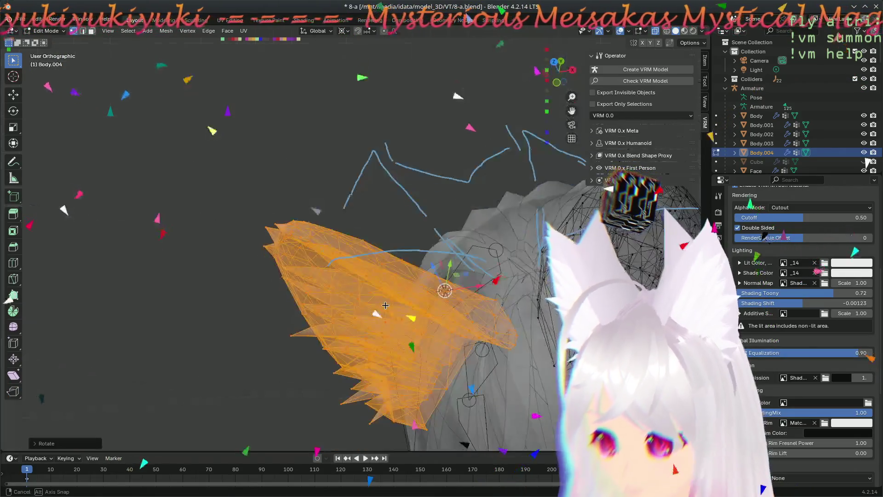
middle_drag(415, 345, 435, 260)
mouse_move(244, 336)
middle_down()
mouse_move(484, 274)
mouse_move(435, 269)
mouse_move(384, 287)
middle_up()
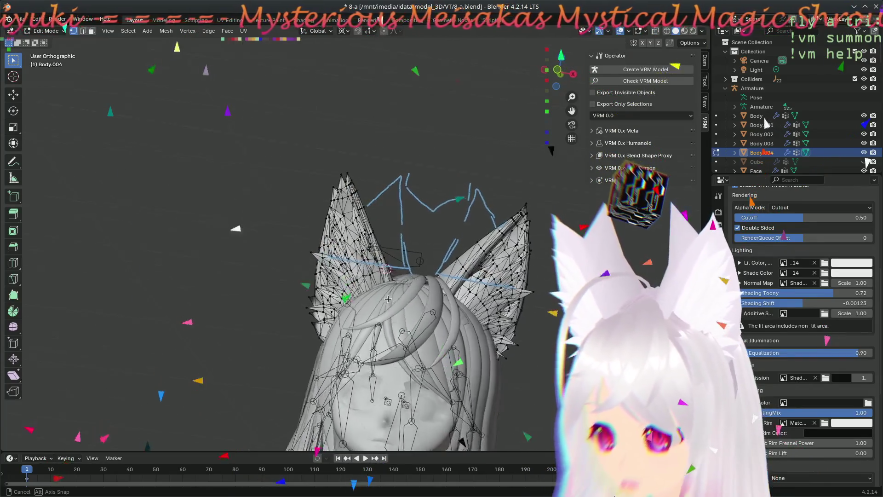
middle_drag(383, 287, 354, 230)
scroll(353, 230, up, 3)
middle_drag(383, 268, 371, 282)
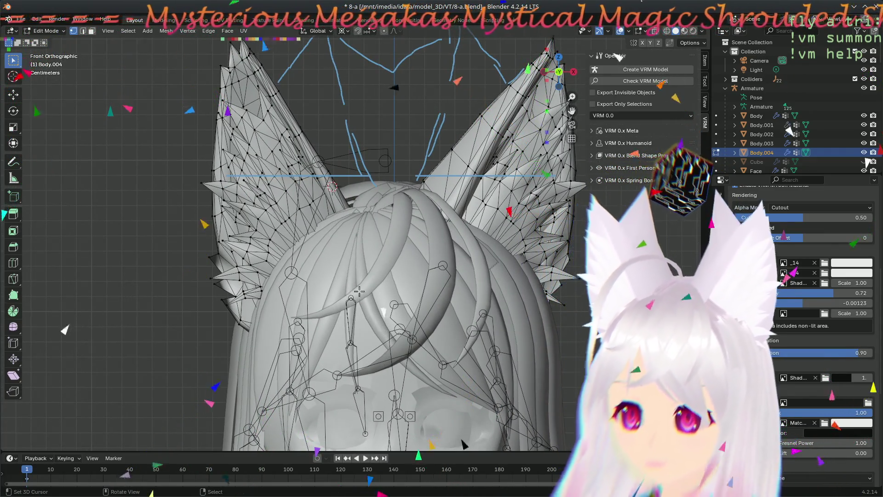
scroll(361, 291, up, 1)
scroll(373, 262, up, 1)
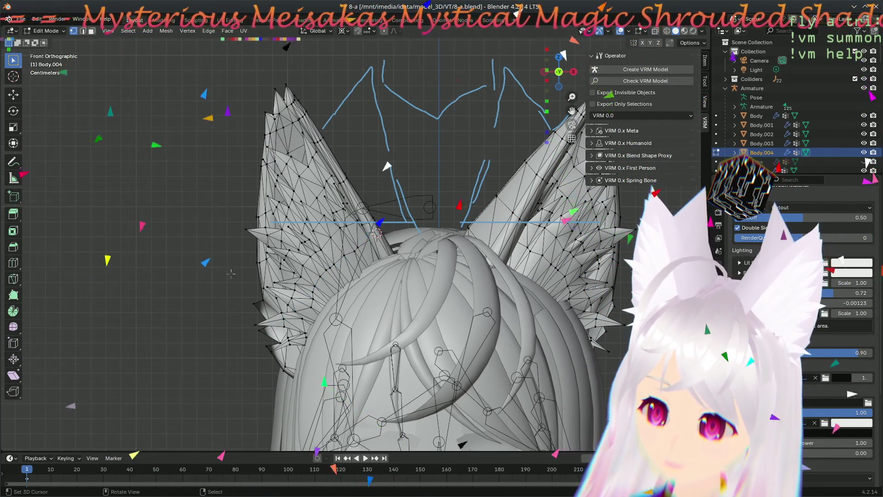
scroll(231, 273, up, 2)
scroll(242, 297, up, 1)
scroll(260, 325, up, 1)
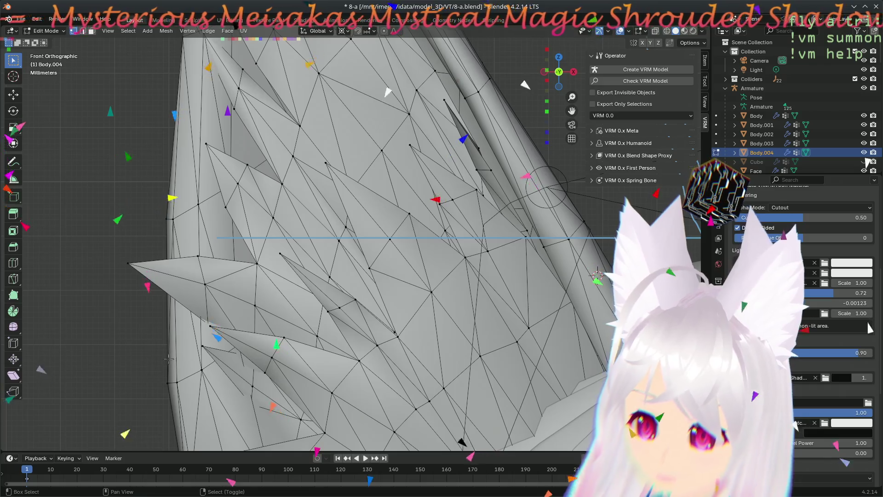
scroll(169, 358, up, 1)
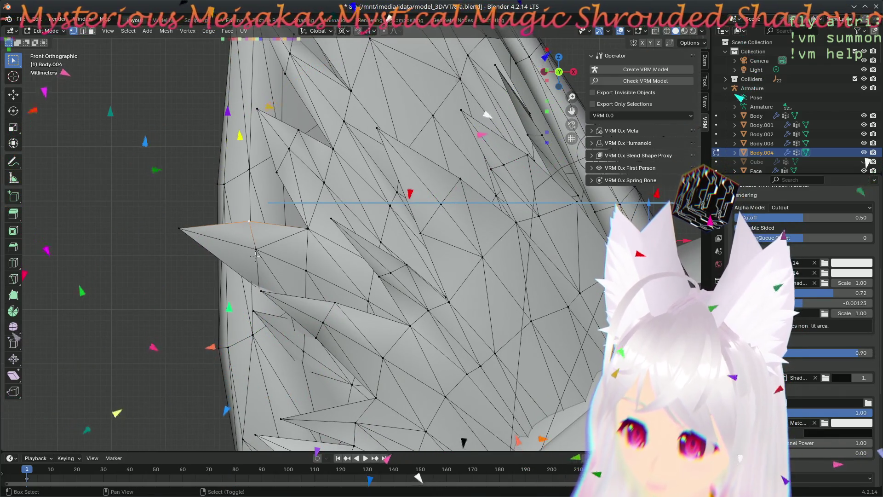
Step: Switch the pivot point off the 3D cursor, trying Bounding Box Center, then Individual Origins
click(343, 32)
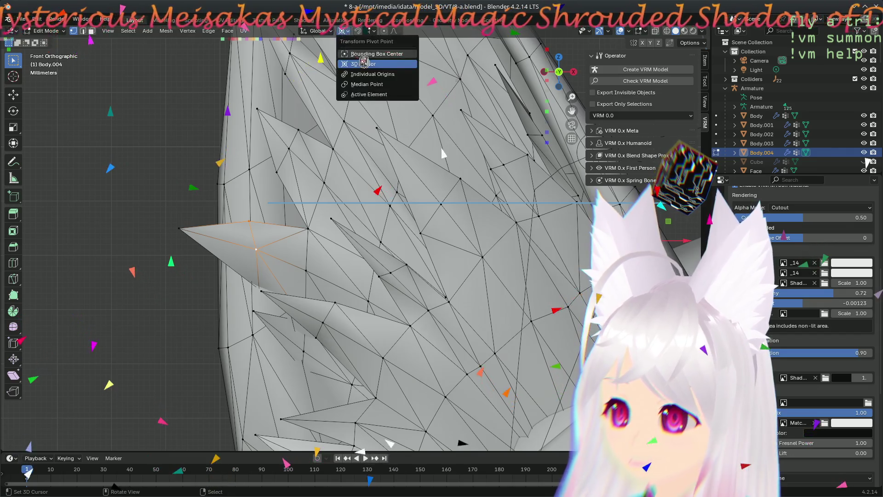
click(378, 83)
click(345, 32)
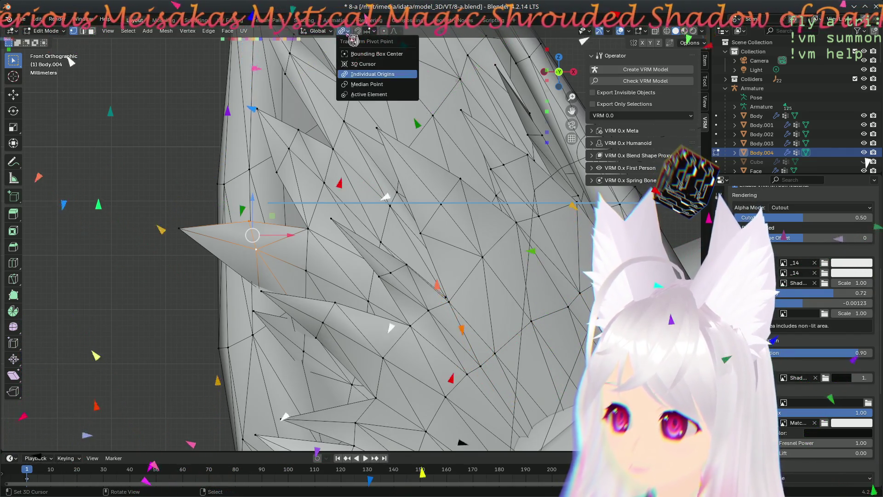
click(371, 54)
click(345, 32)
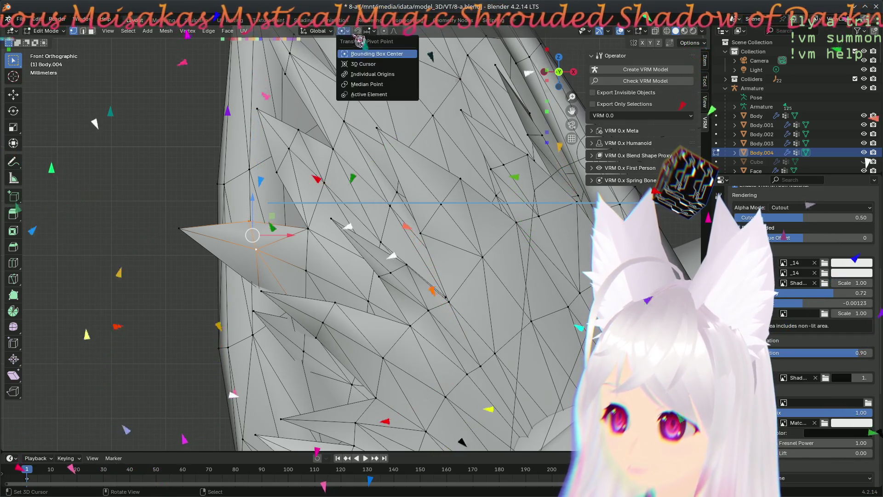
click(372, 76)
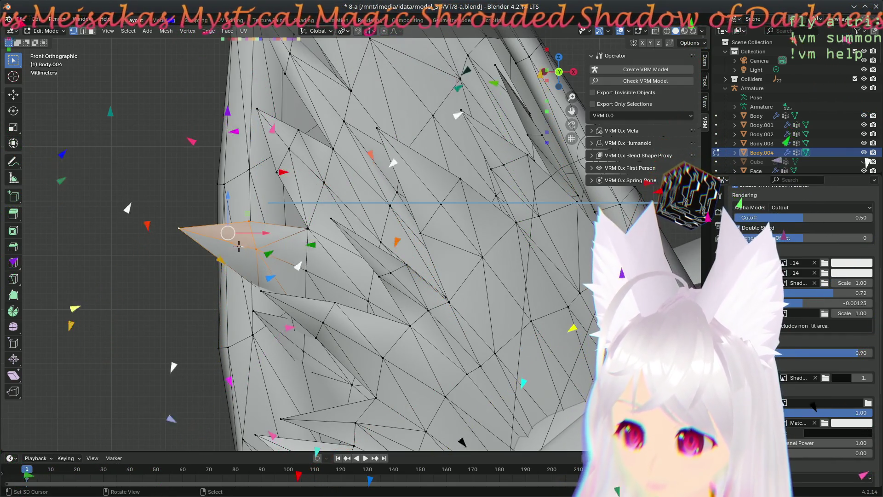
Step: Grab the left-edge spike tip repeatedly until it sits flat against the ear outline
key(g)
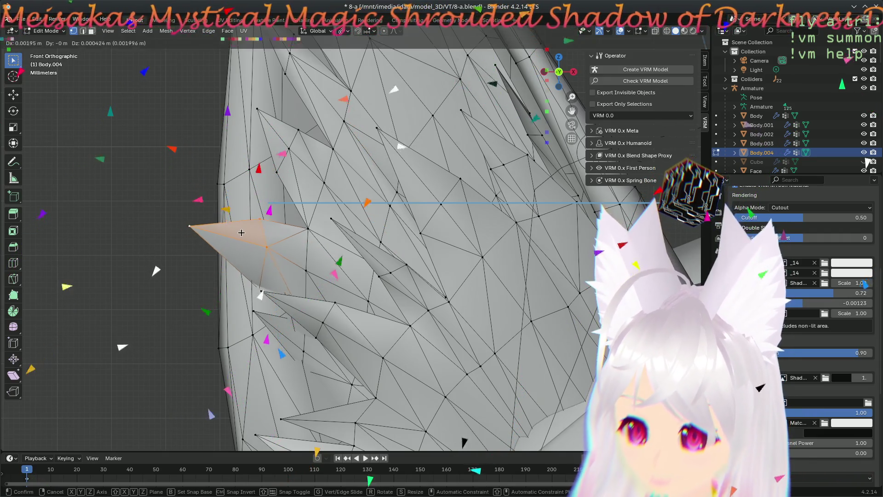
click(246, 230)
key(g)
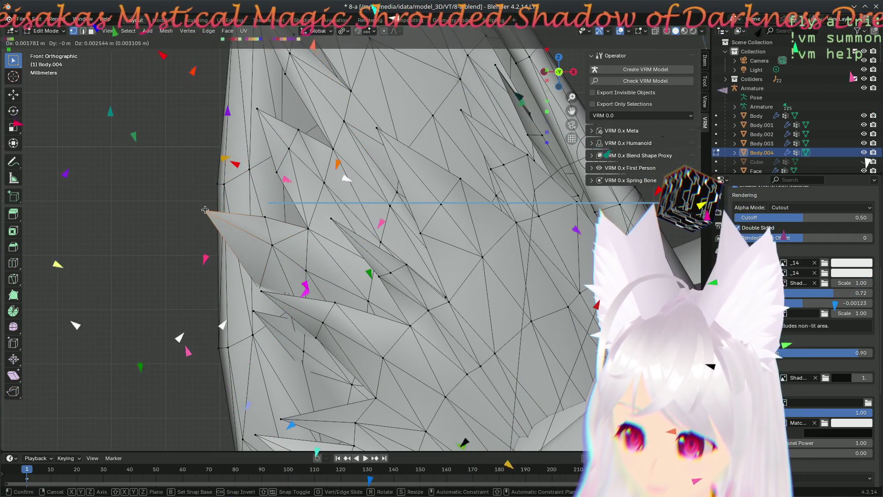
click(213, 214)
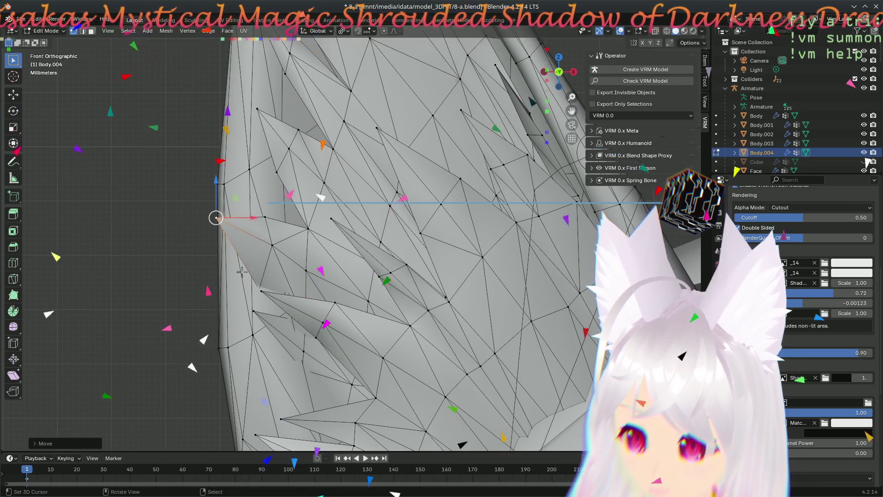
key(g)
click(228, 214)
key(g)
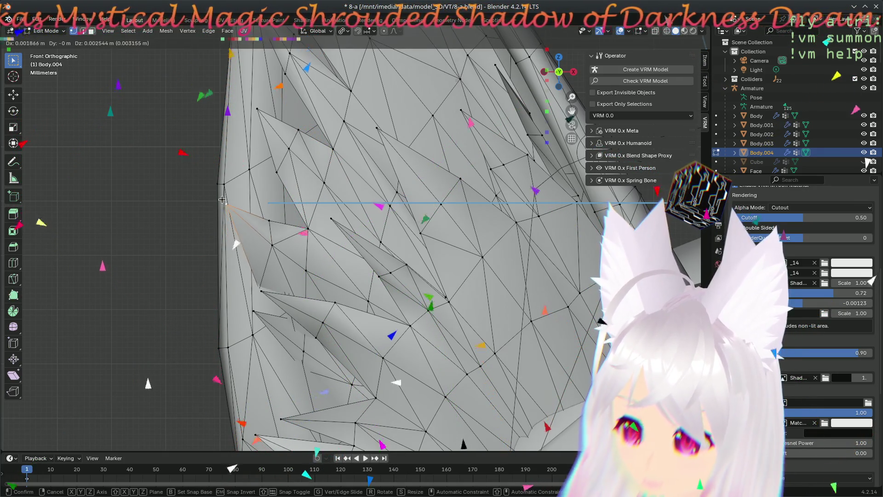
click(220, 209)
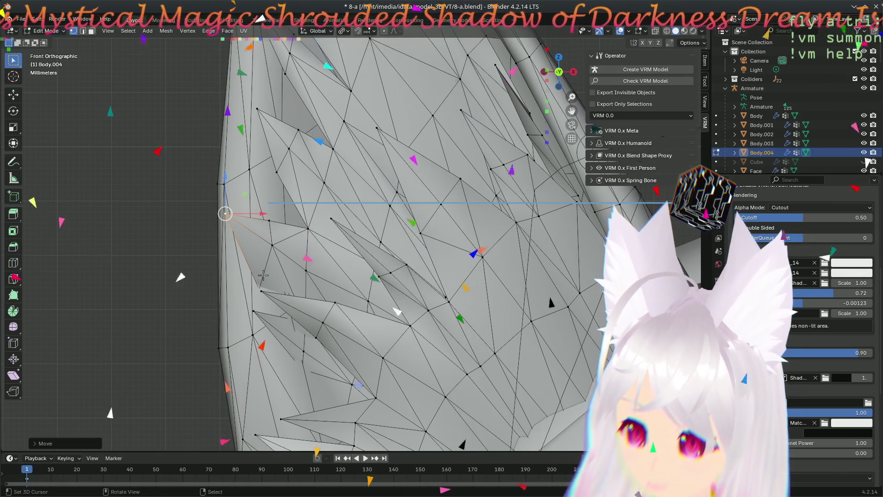